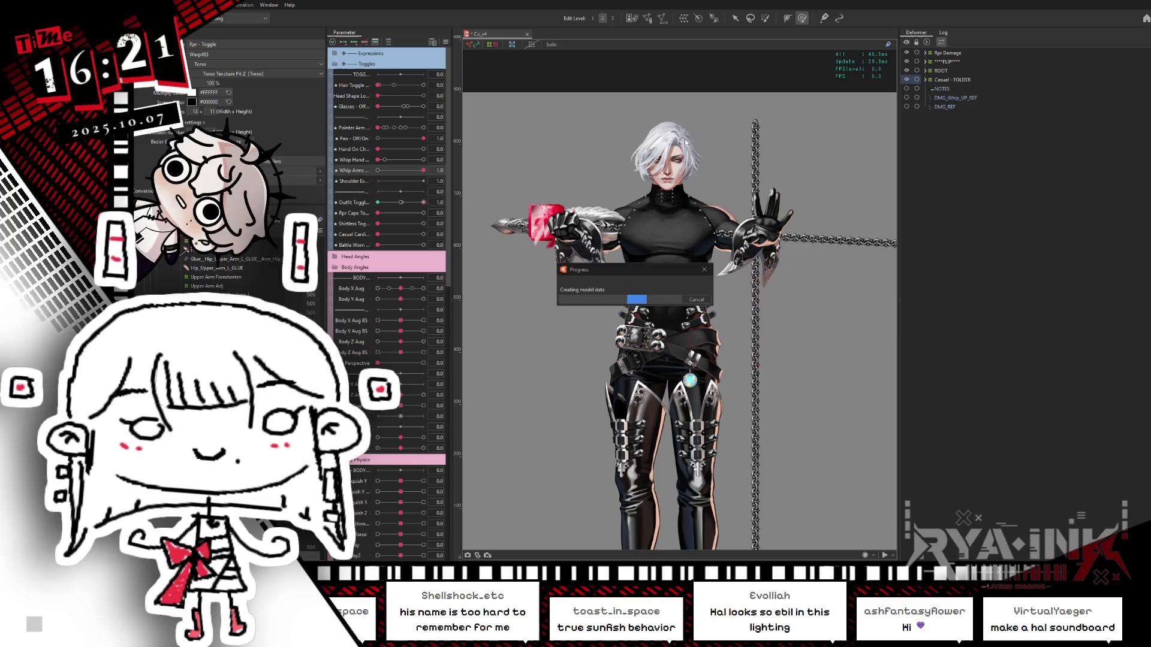
# Browse the layer list, trying the Whip_Gem_04 layer, then select the vertical chain.
pyautogui.scroll(-5, 701, 240)
pyautogui.scroll(3, 701, 264)
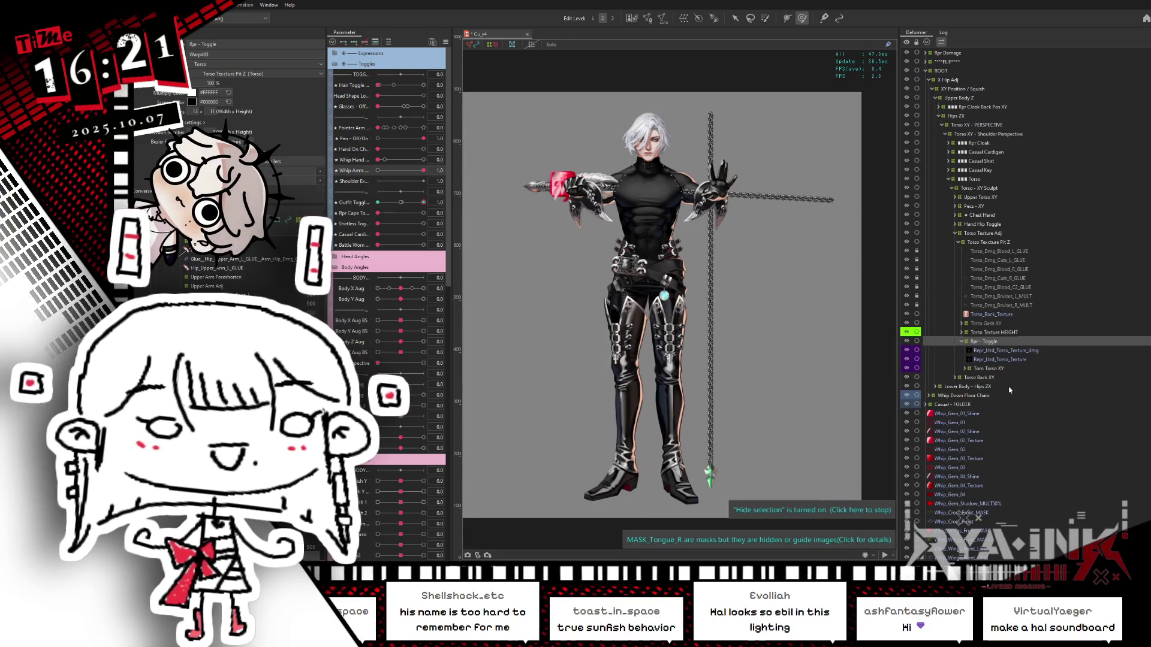
pyautogui.scroll(-3, 1010, 390)
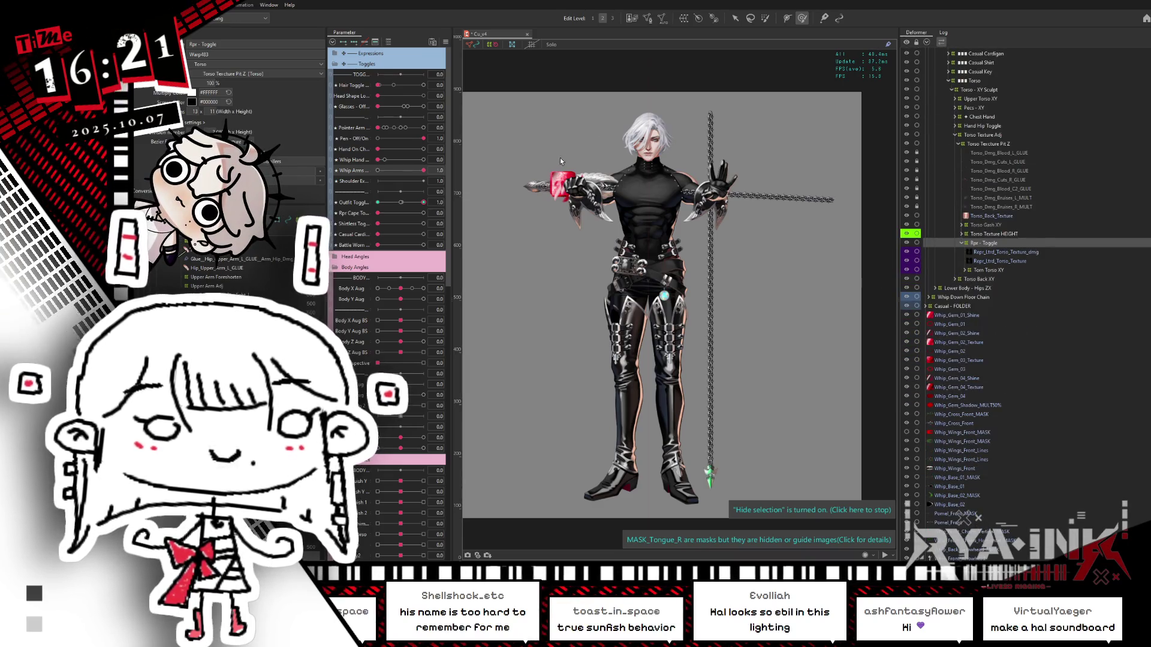
pyautogui.scroll(6, 552, 177)
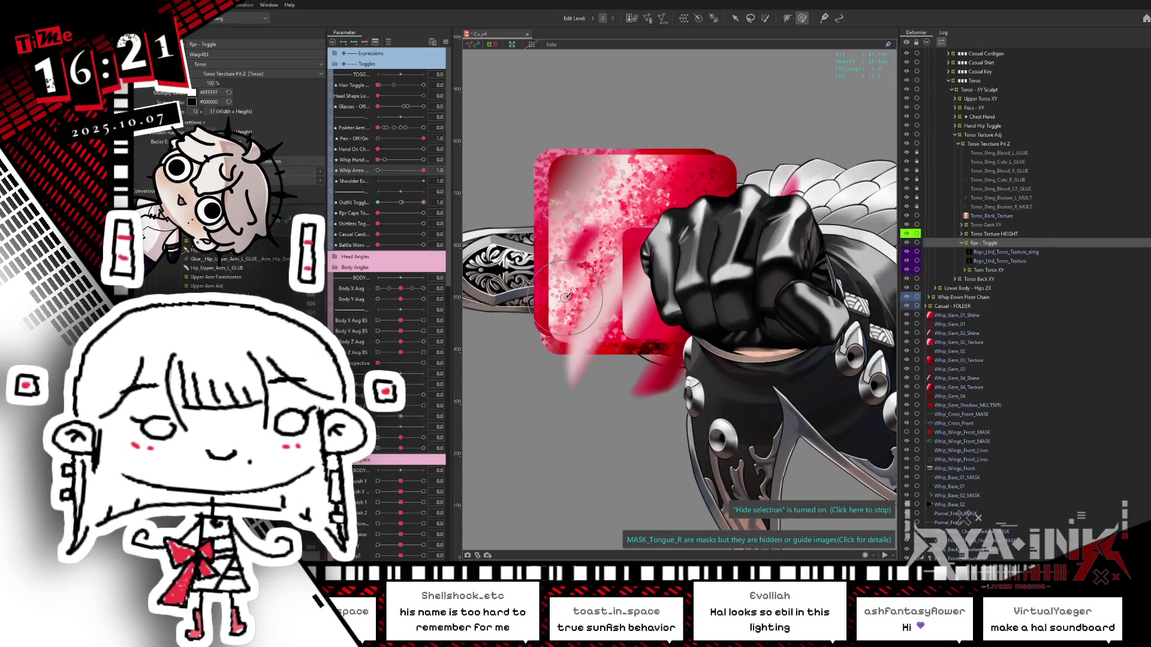
pyautogui.scroll(-5, 565, 297)
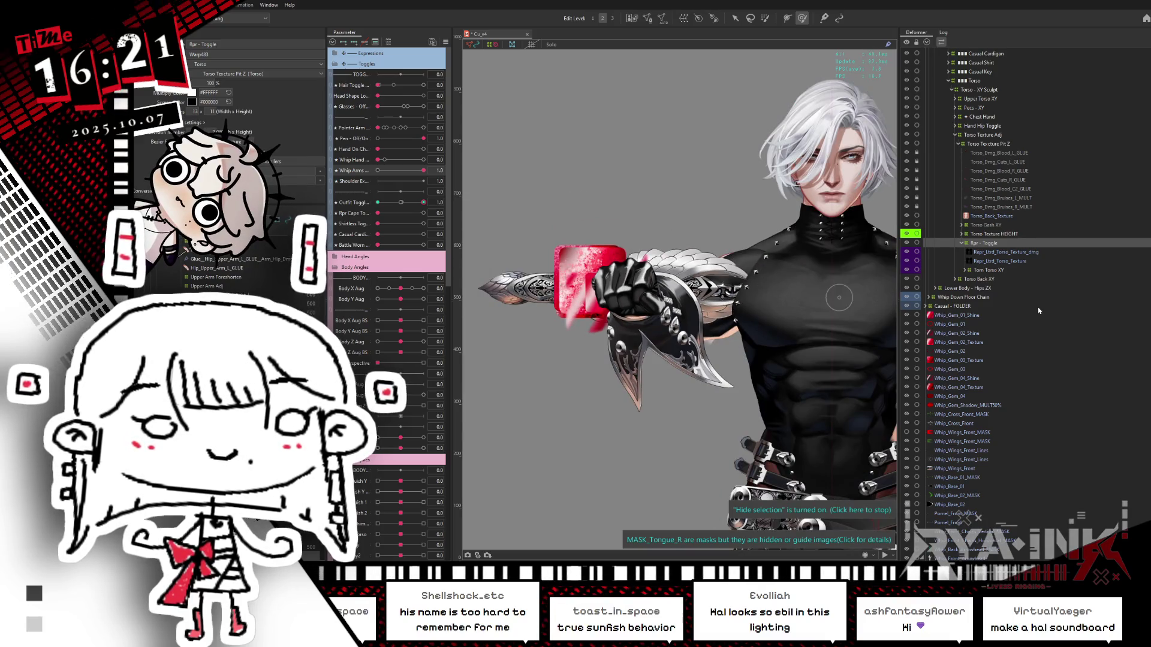
pyautogui.scroll(-1, 1019, 324)
pyautogui.click(982, 362)
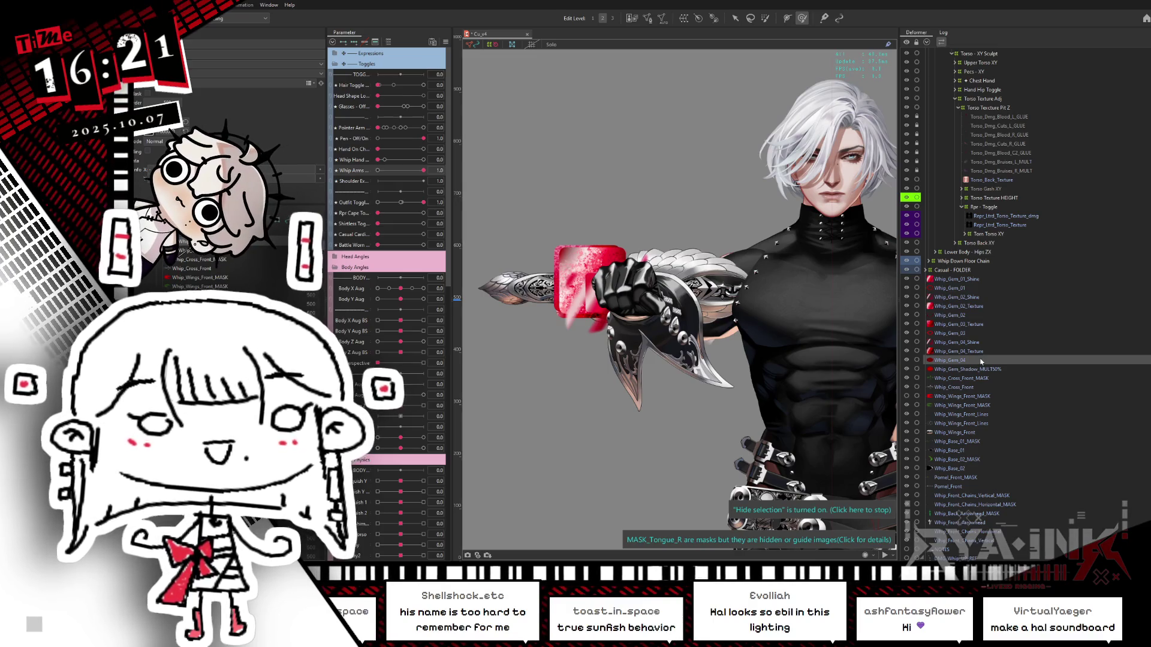
pyautogui.click(993, 425)
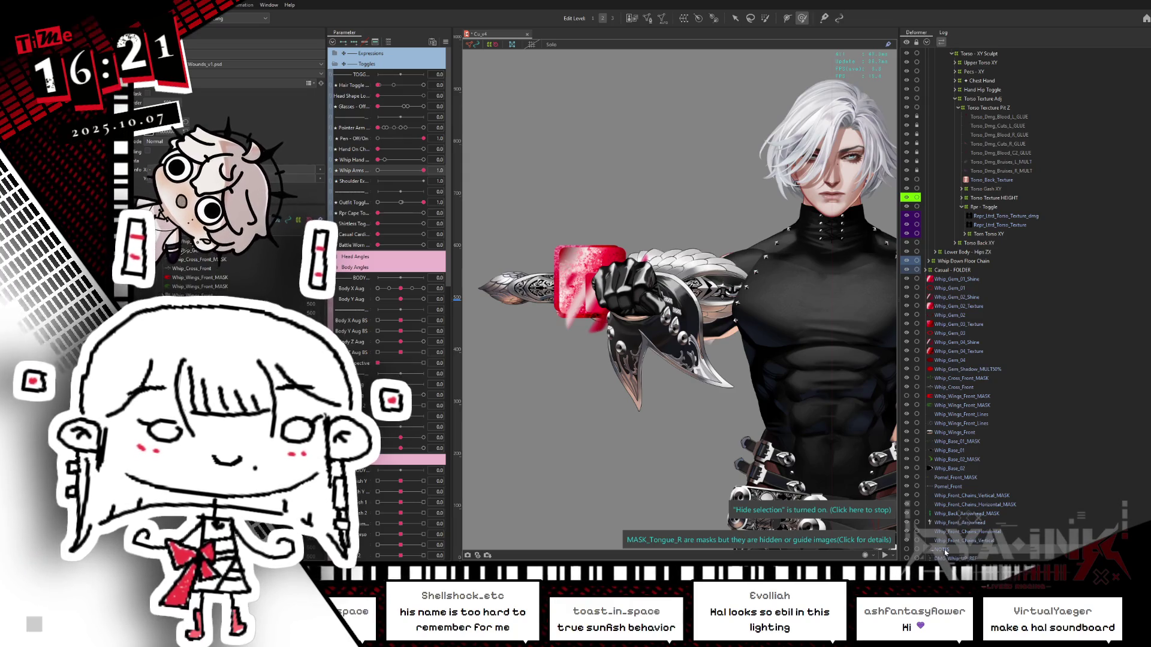
pyautogui.click(765, 402)
# Select the whip's arrowhead on the model with the other parts fully visible.
pyautogui.scroll(-5, 773, 336)
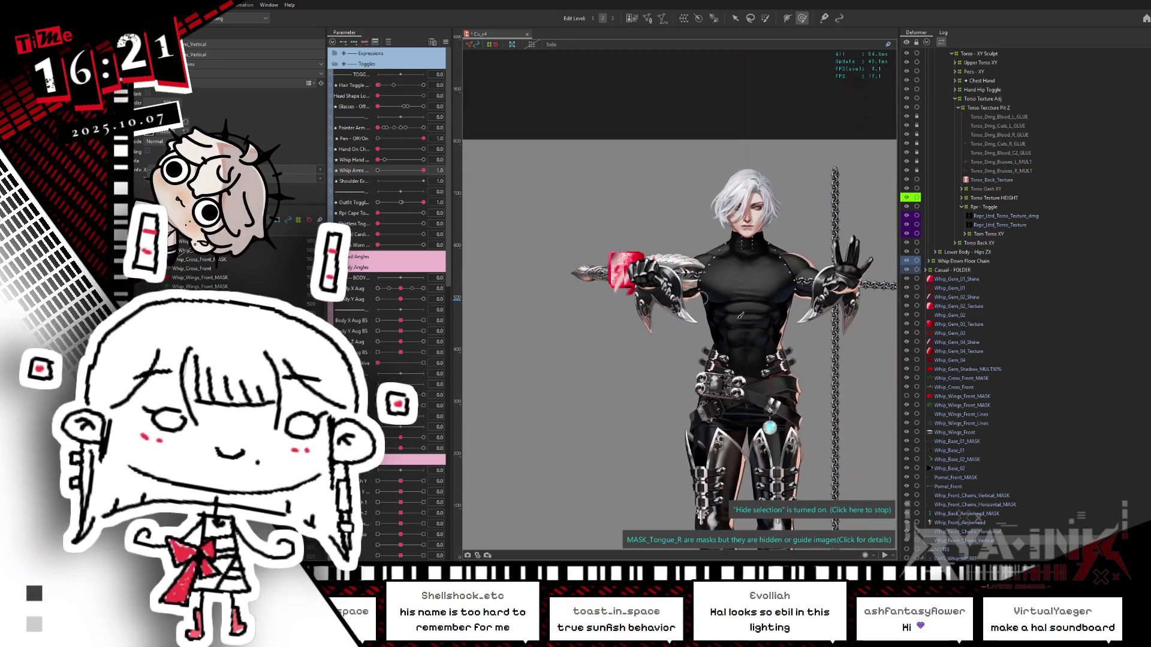
pyautogui.scroll(-2, 737, 353)
pyautogui.scroll(-2, 727, 346)
pyautogui.scroll(2, 743, 288)
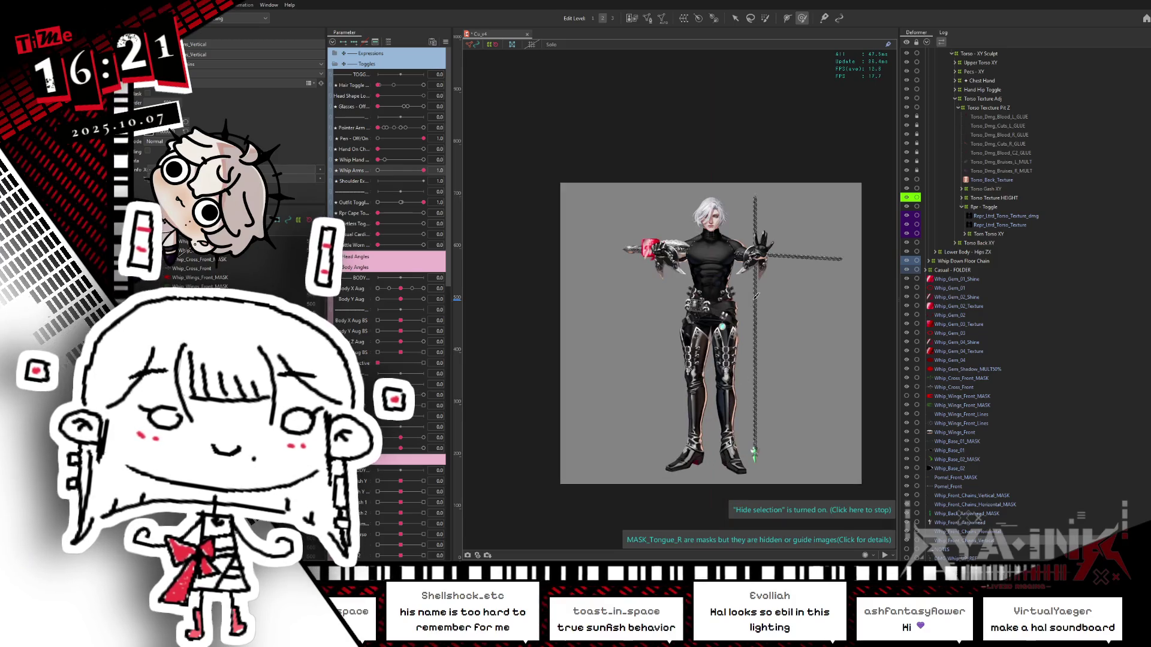
pyautogui.scroll(1, 770, 248)
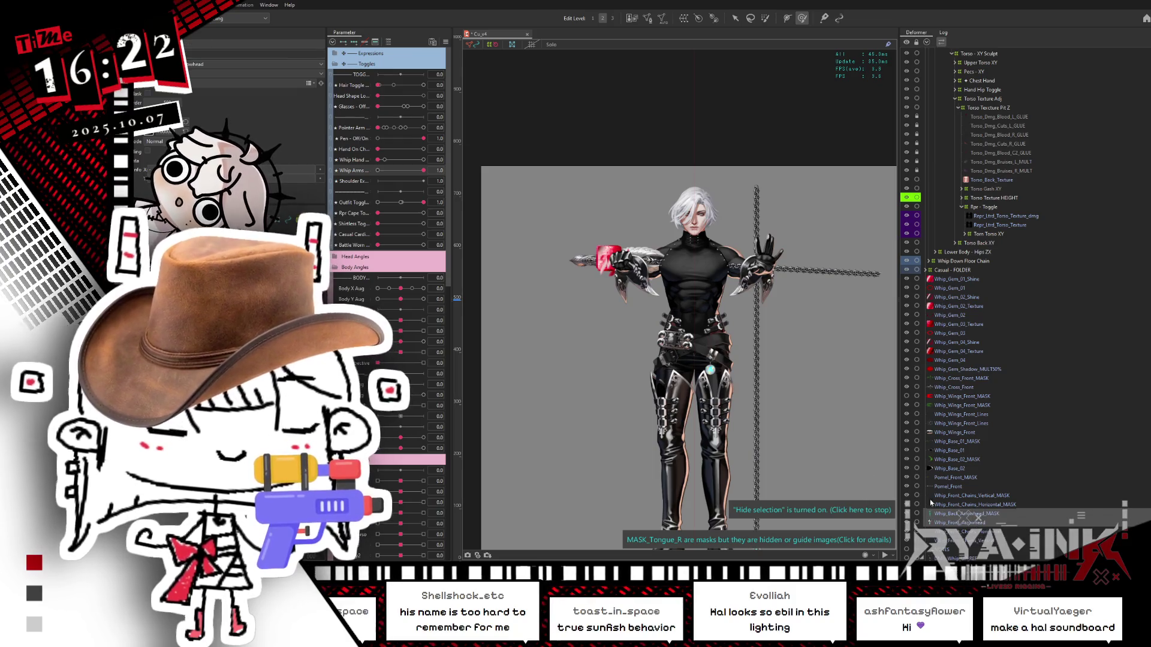
pyautogui.scroll(-5, 729, 308)
pyautogui.scroll(5, 730, 309)
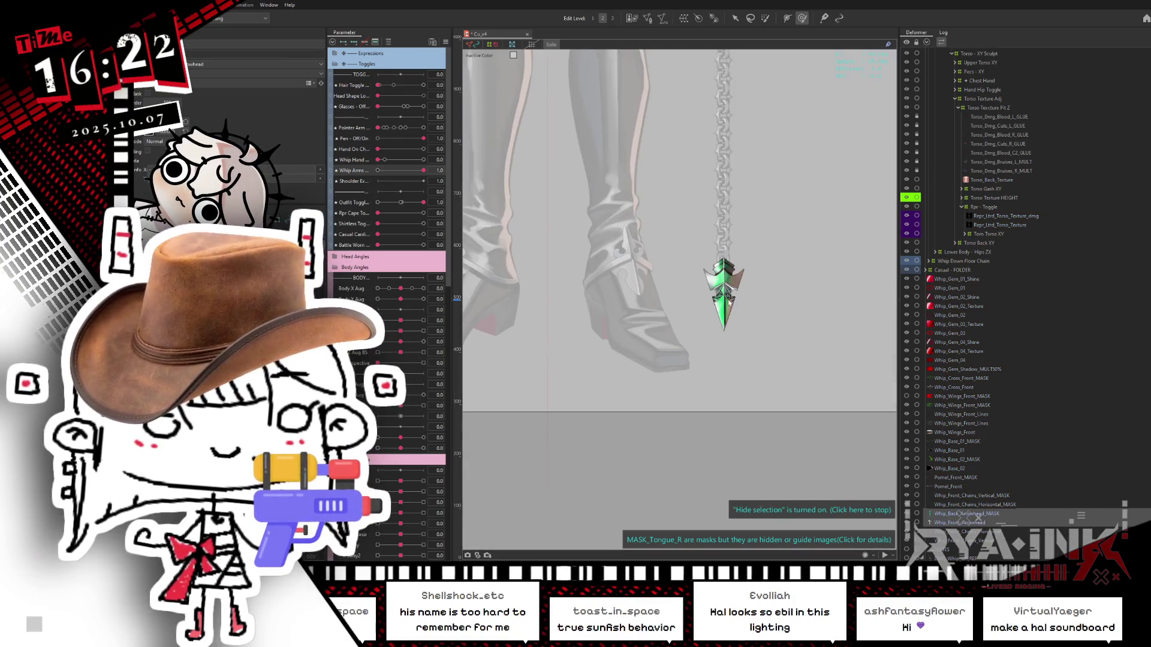
pyautogui.click(725, 294)
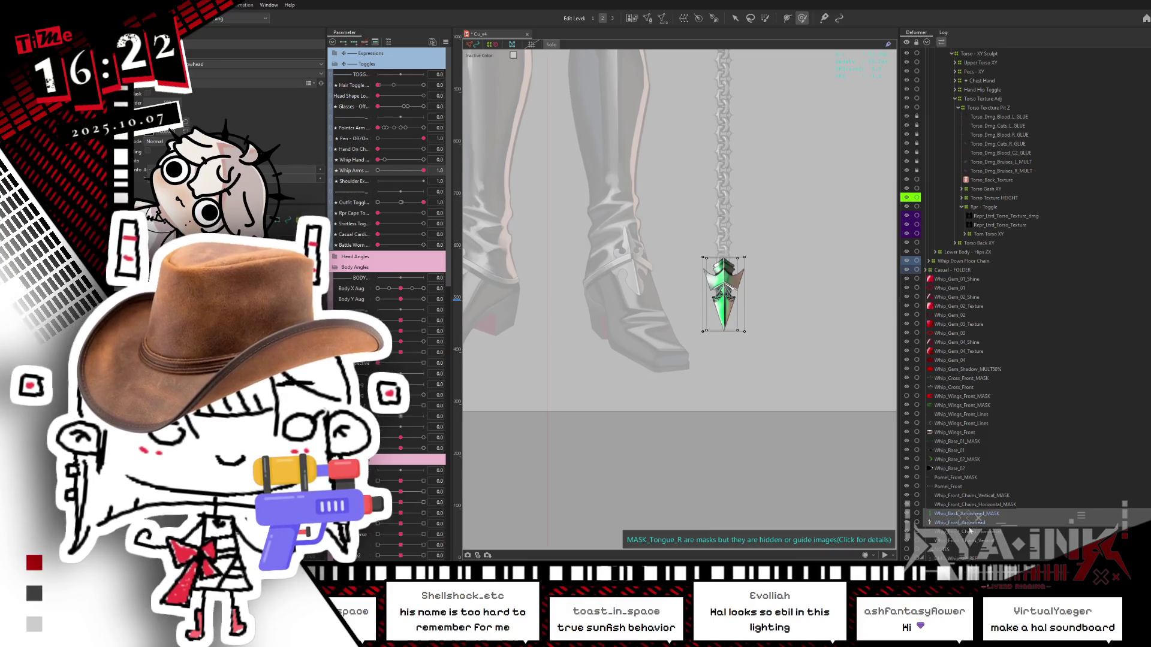
pyautogui.press('Escape')
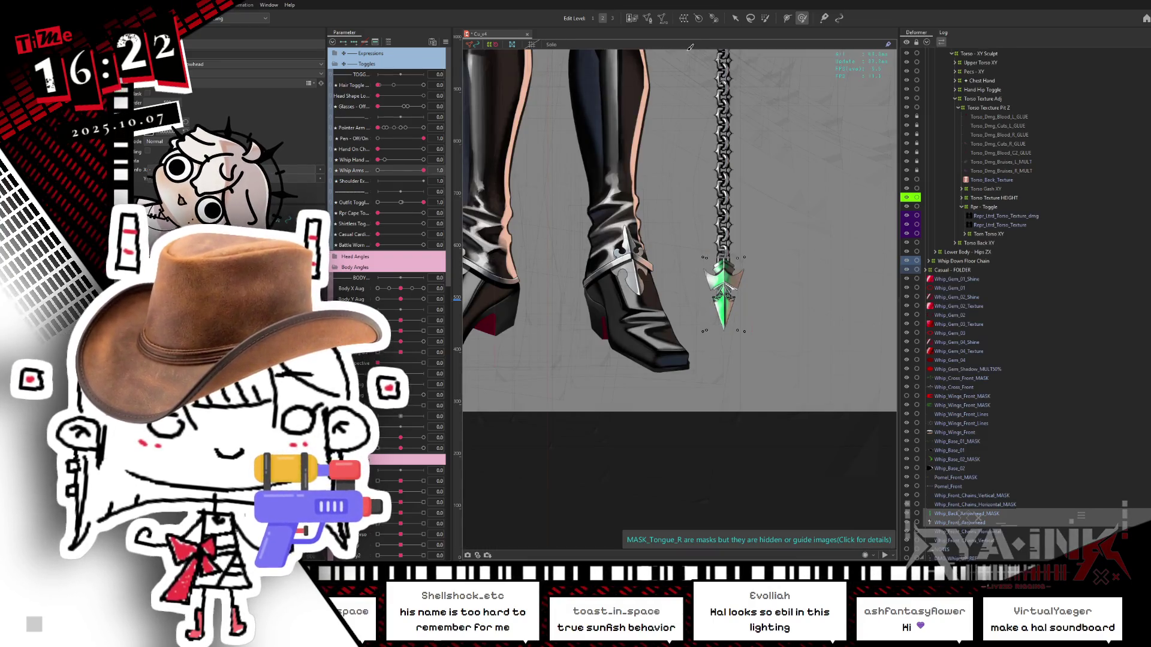
# Create a rotation deformer named 'Whip Point' as the parent of the arrowhead.
pyautogui.click(698, 18)
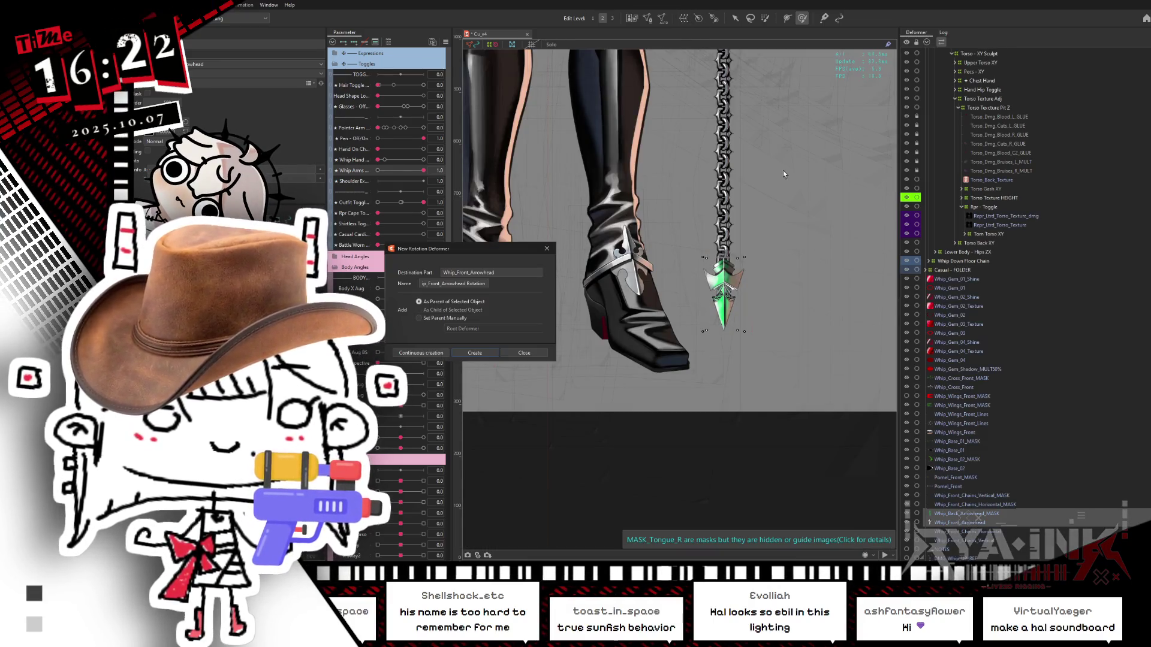
pyautogui.tripleClick(454, 284)
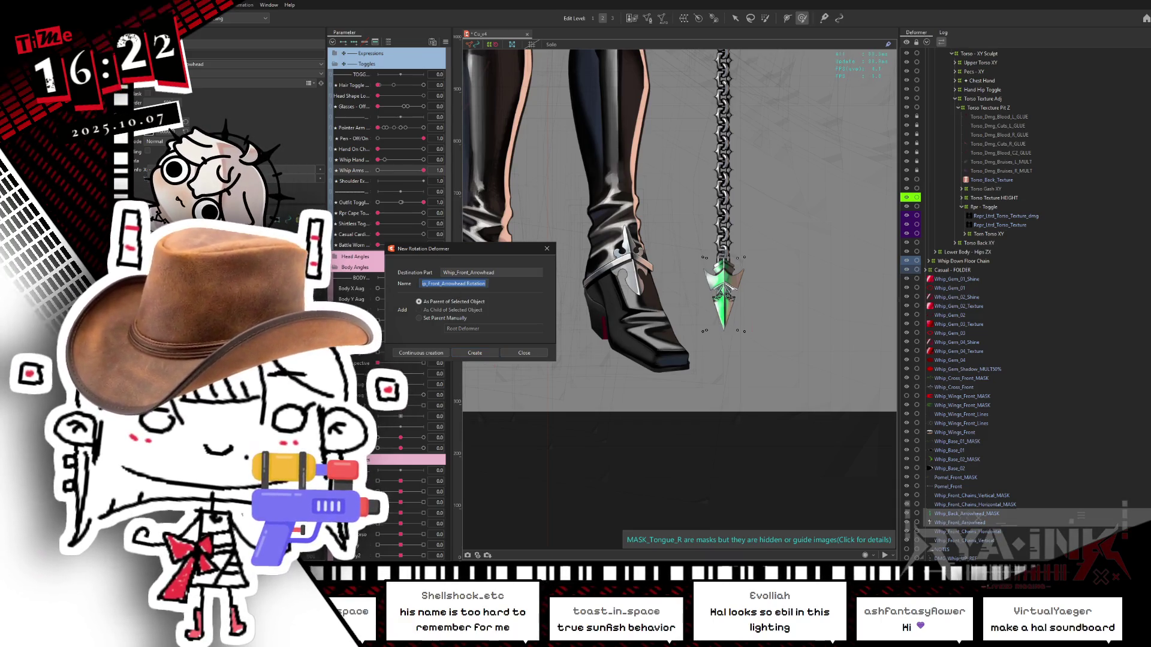
pyautogui.write('Whip Point')
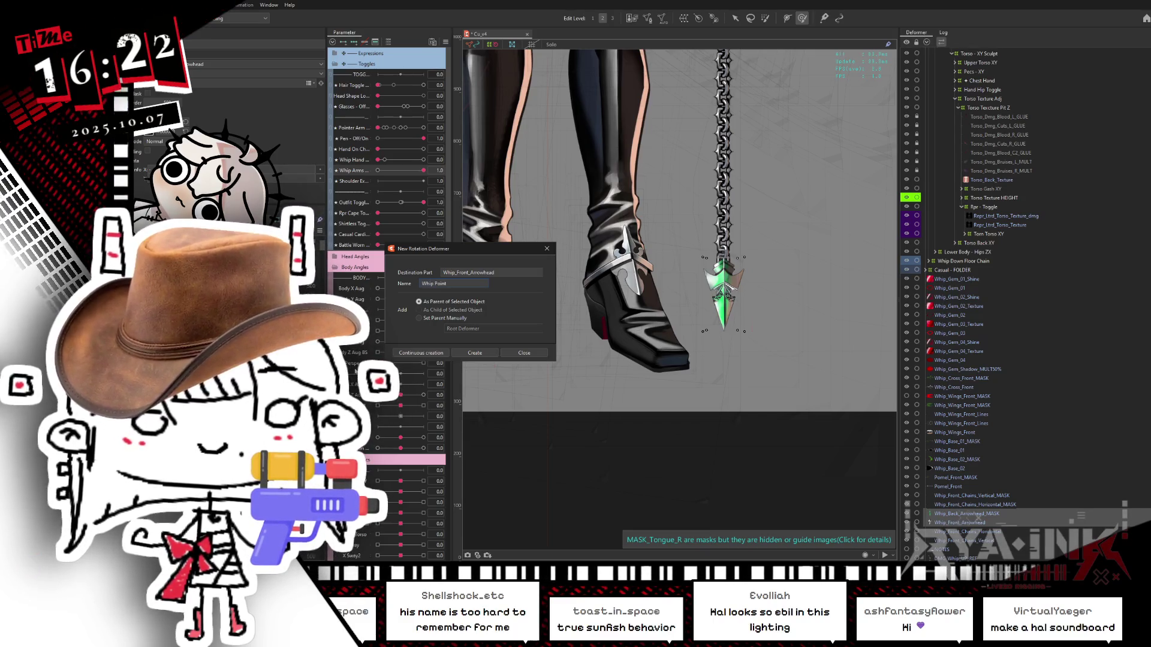
pyautogui.click(475, 353)
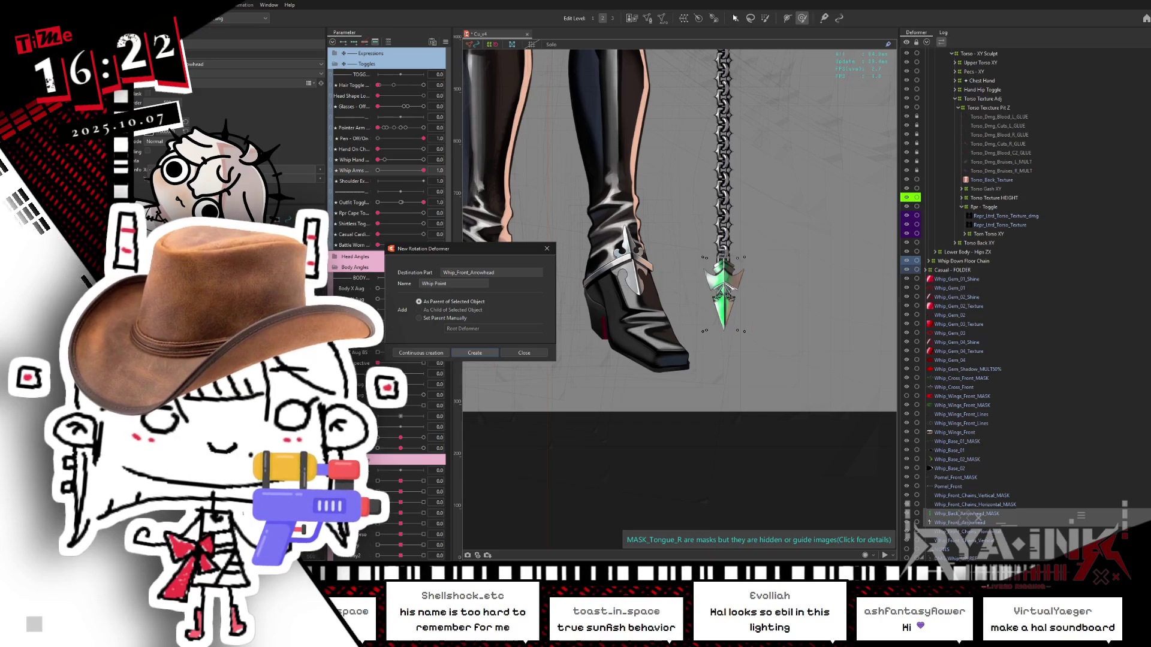
pyautogui.press('Return')
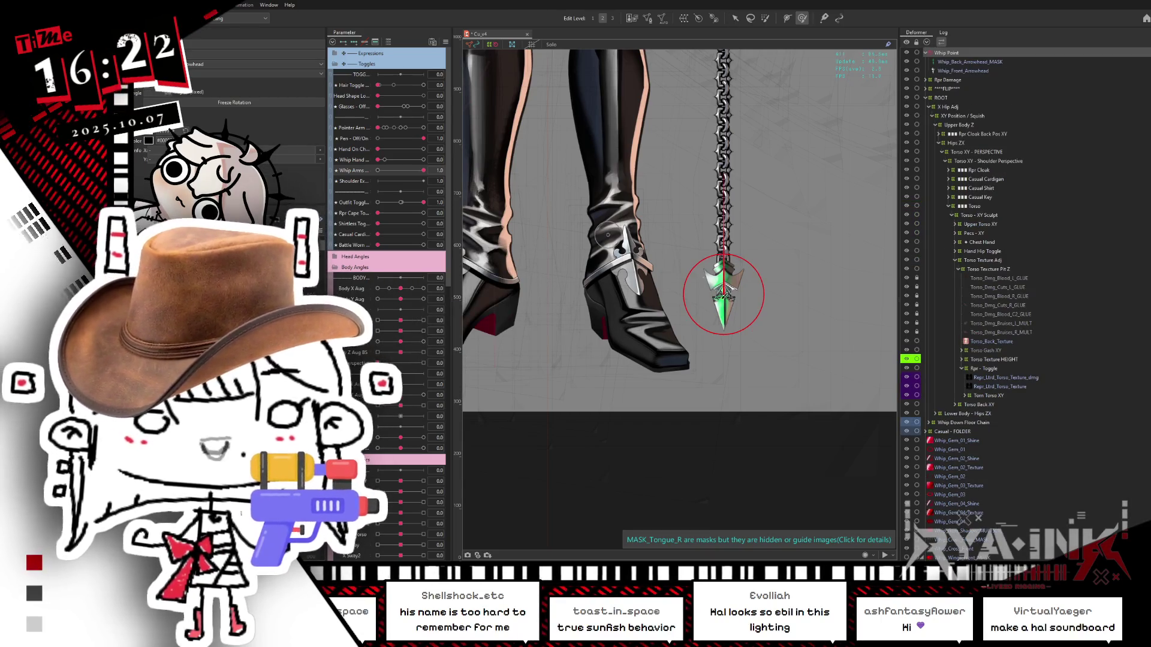
# Move the Whip Point pivot to the arrowhead's top joint, test-rotate it, and collapse ROOT.
pyautogui.press('v')
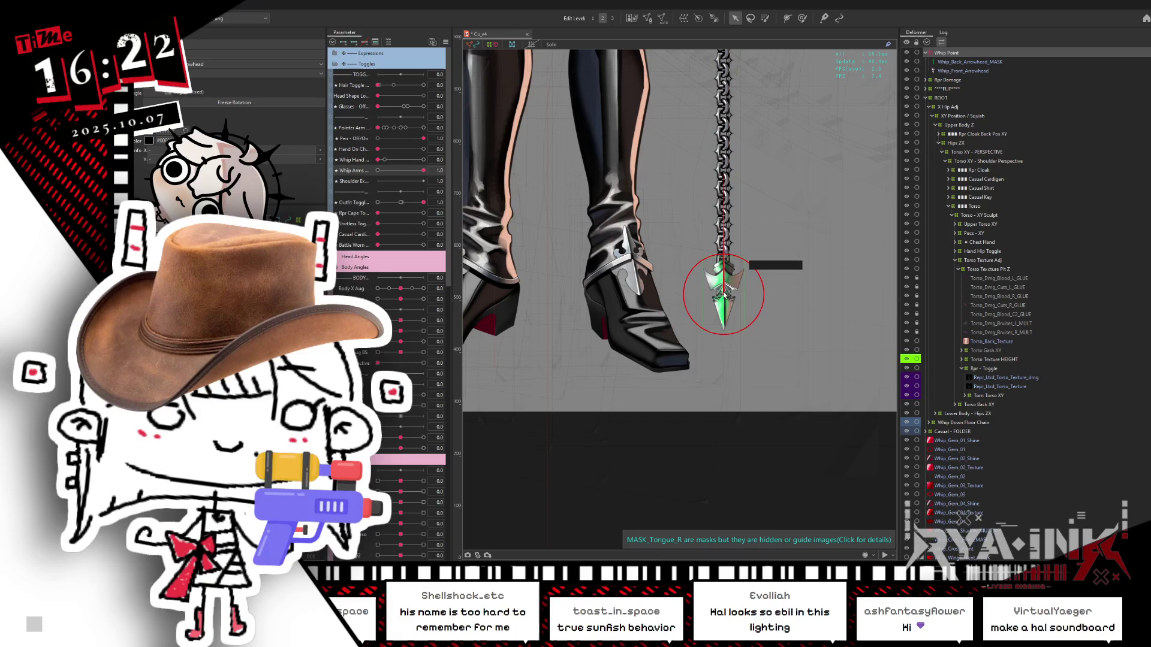
pyautogui.moveTo(732, 276); pyautogui.dragTo(742, 262)
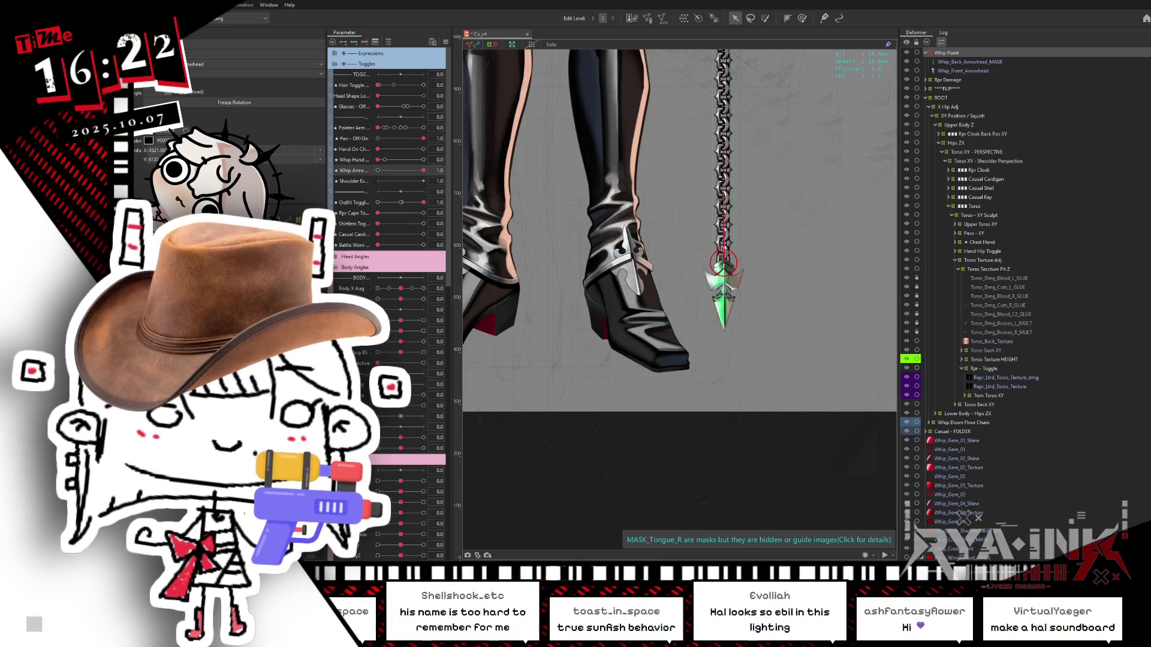
pyautogui.hotkey('ctrl', 'h')
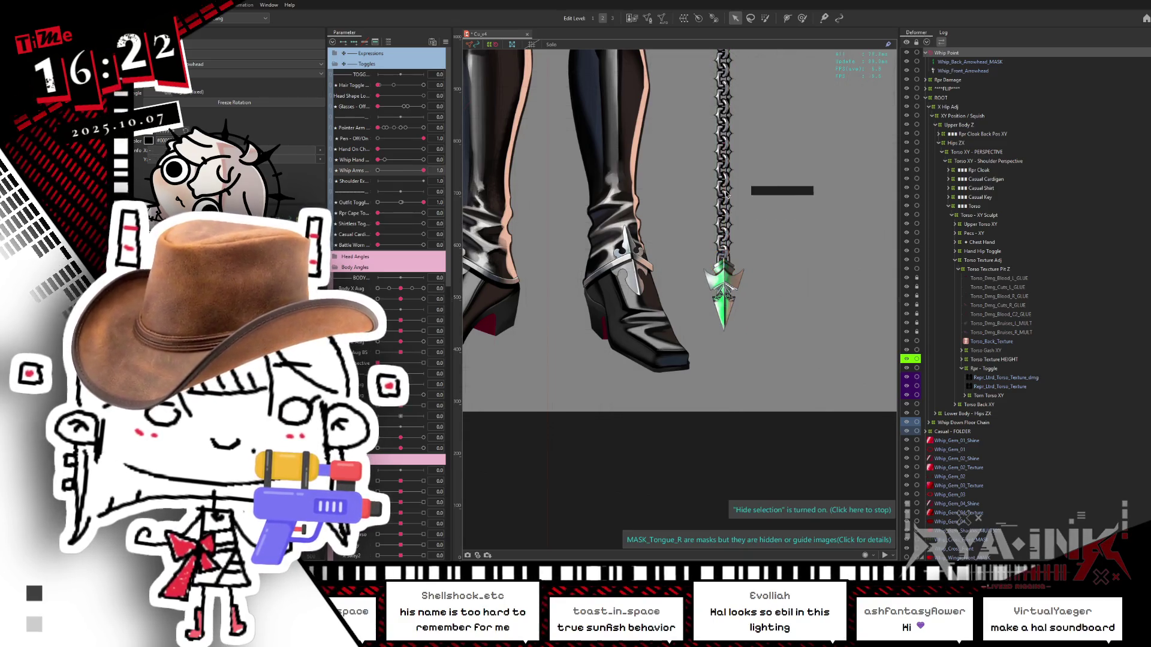
pyautogui.hotkey('ctrl', 'h')
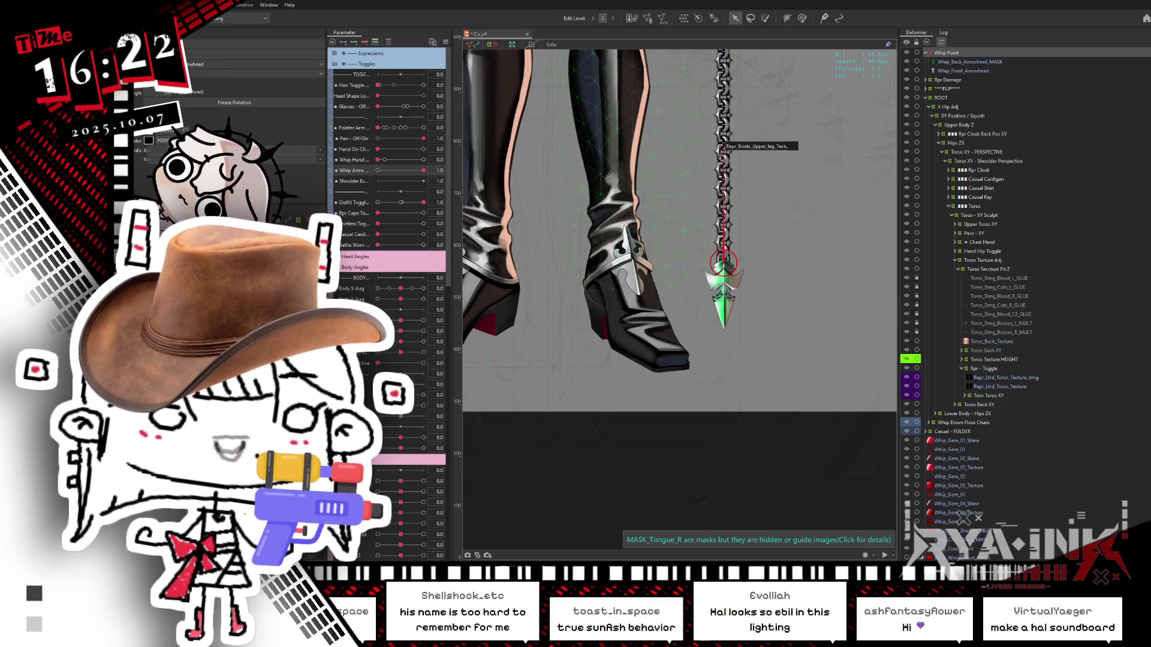
pyautogui.moveTo(724, 144)
pyautogui.mouseDown()
pyautogui.moveTo(749, 111)
pyautogui.moveTo(821, 114)
pyautogui.moveTo(737, 108)
pyautogui.moveTo(691, 128)
pyautogui.moveTo(755, 120)
pyautogui.moveTo(724, 123)
pyautogui.mouseUp()
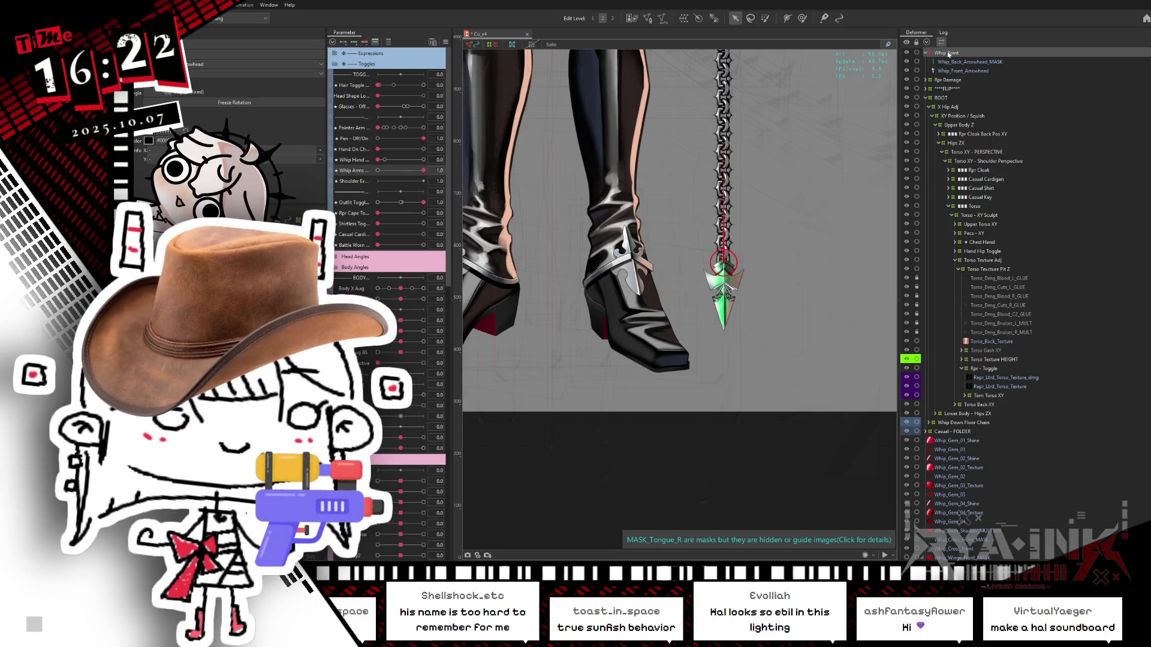
pyautogui.click(926, 99)
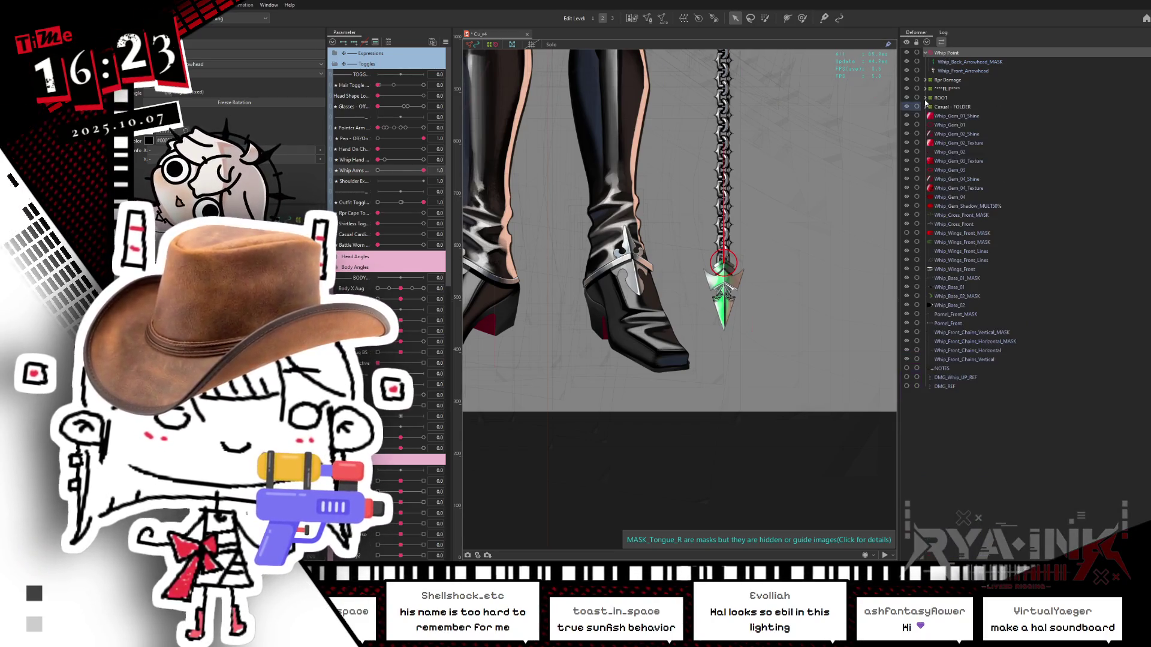
# Collapse Whip Point, select Pomel_Front, and pan the canvas to show the whole character.
pyautogui.click(925, 53)
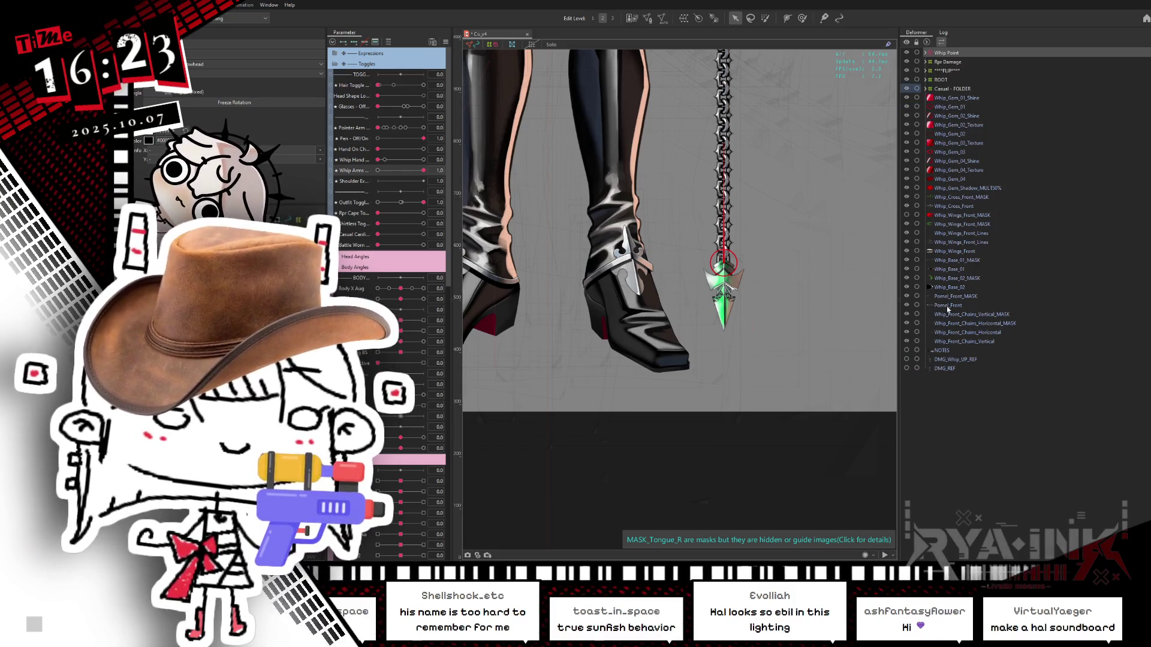
pyautogui.click(948, 306)
pyautogui.scroll(-3, 724, 359)
pyautogui.scroll(3, 723, 359)
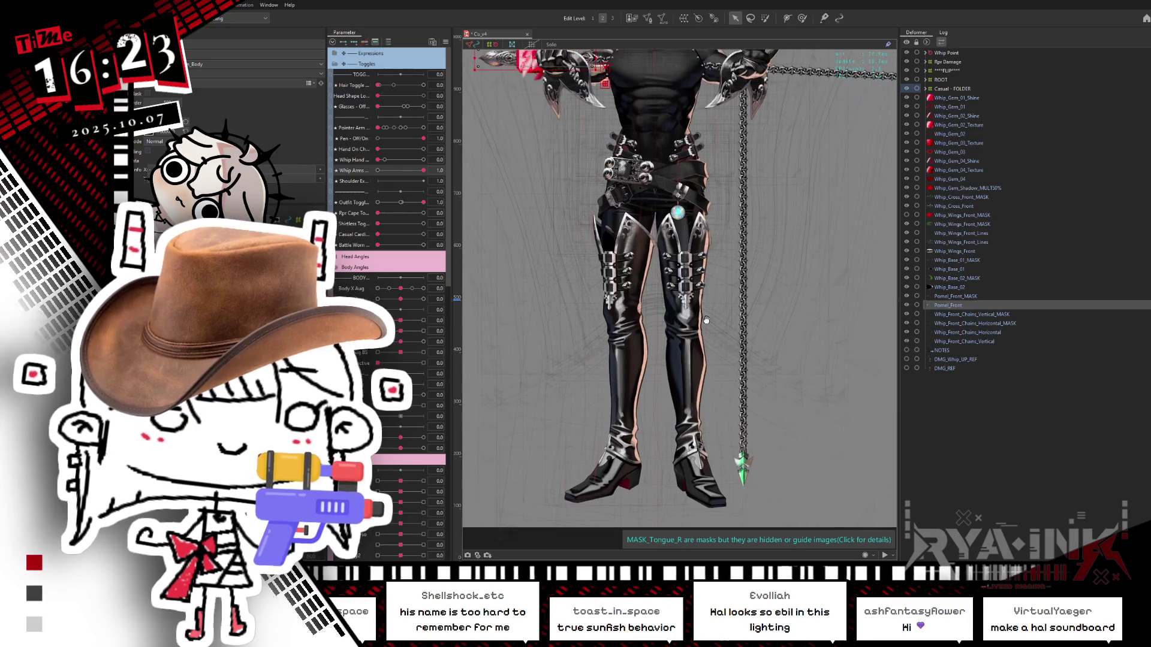
pyautogui.scroll(-3, 724, 359)
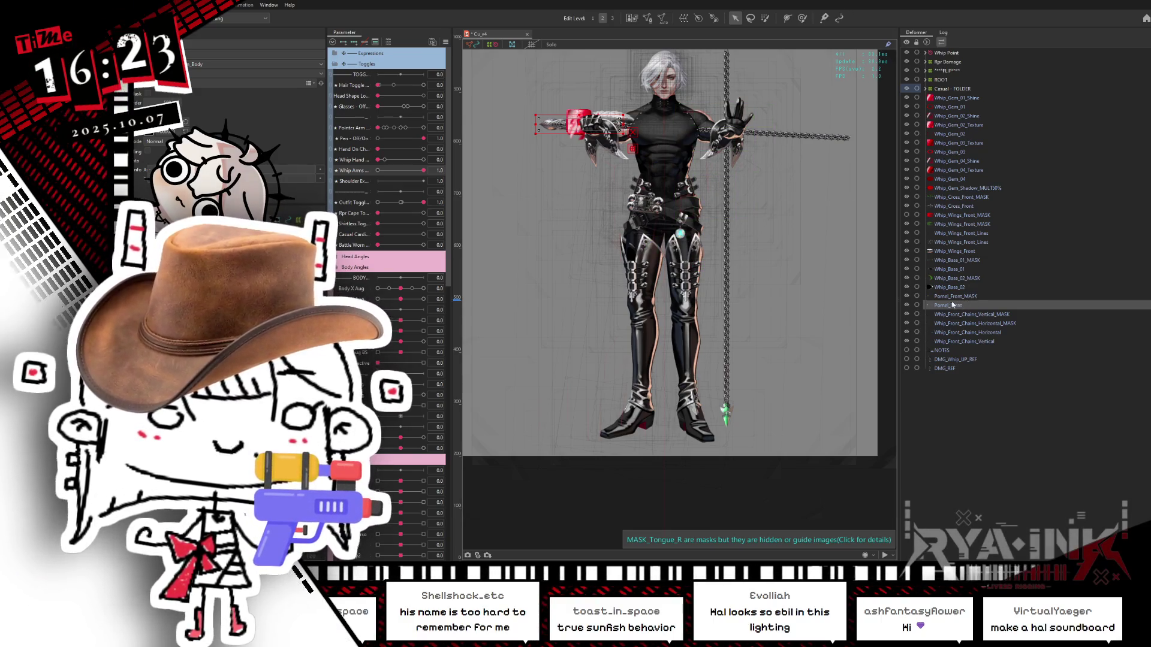
pyautogui.moveTo(820, 294); pyautogui.dragTo(804, 357)
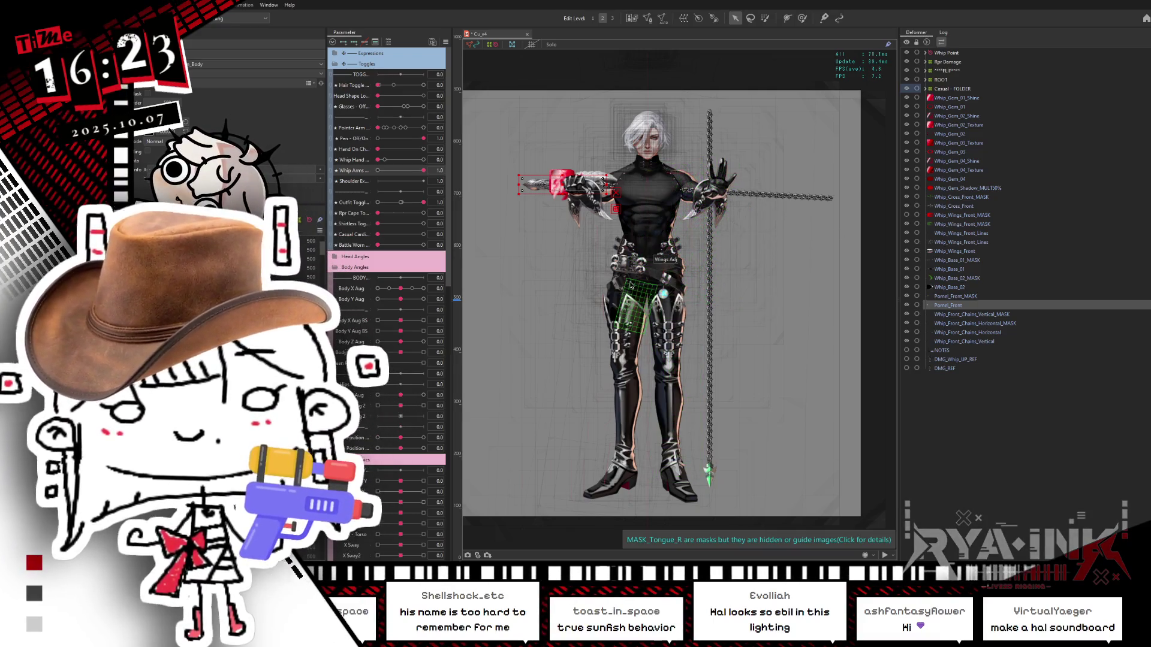
pyautogui.scroll(2, 753, 225)
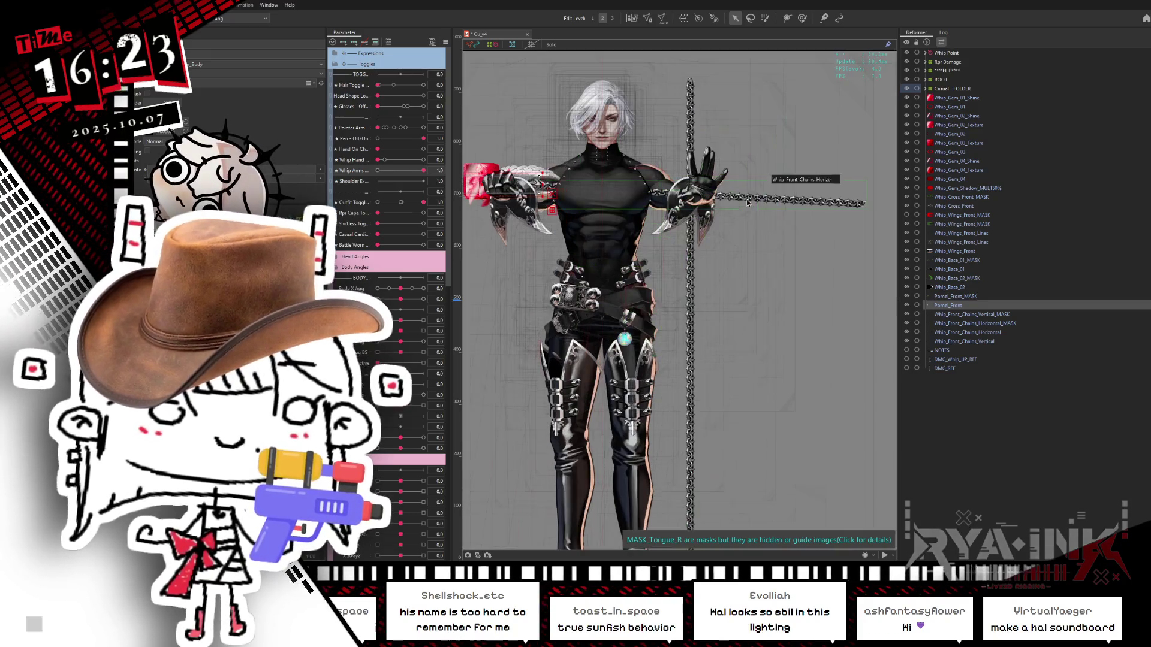
pyautogui.moveTo(754, 225); pyautogui.dragTo(757, 246)
pyautogui.click(954, 314)
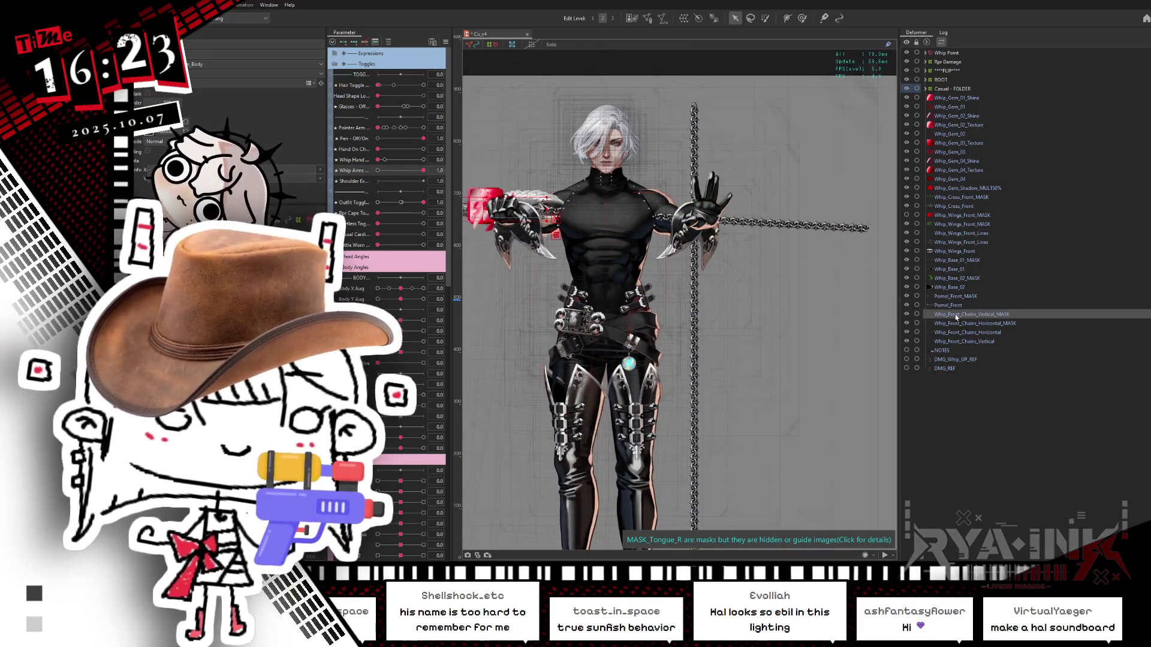
pyautogui.press('s')
pyautogui.moveTo(757, 354); pyautogui.dragTo(724, 297)
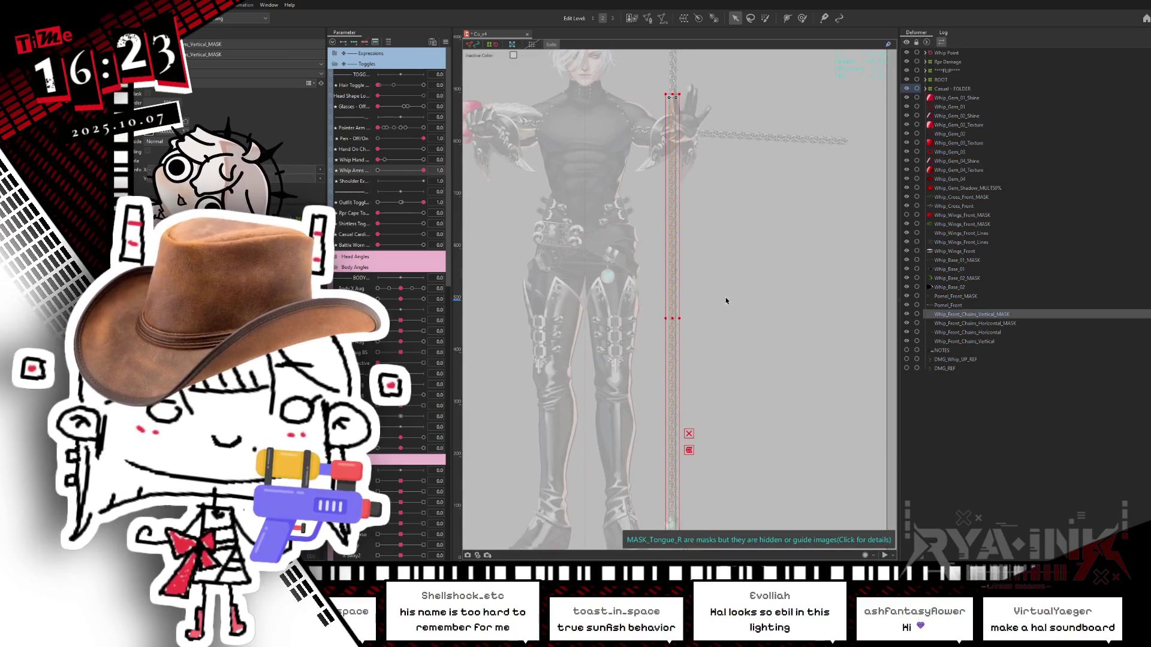
pyautogui.press('s')
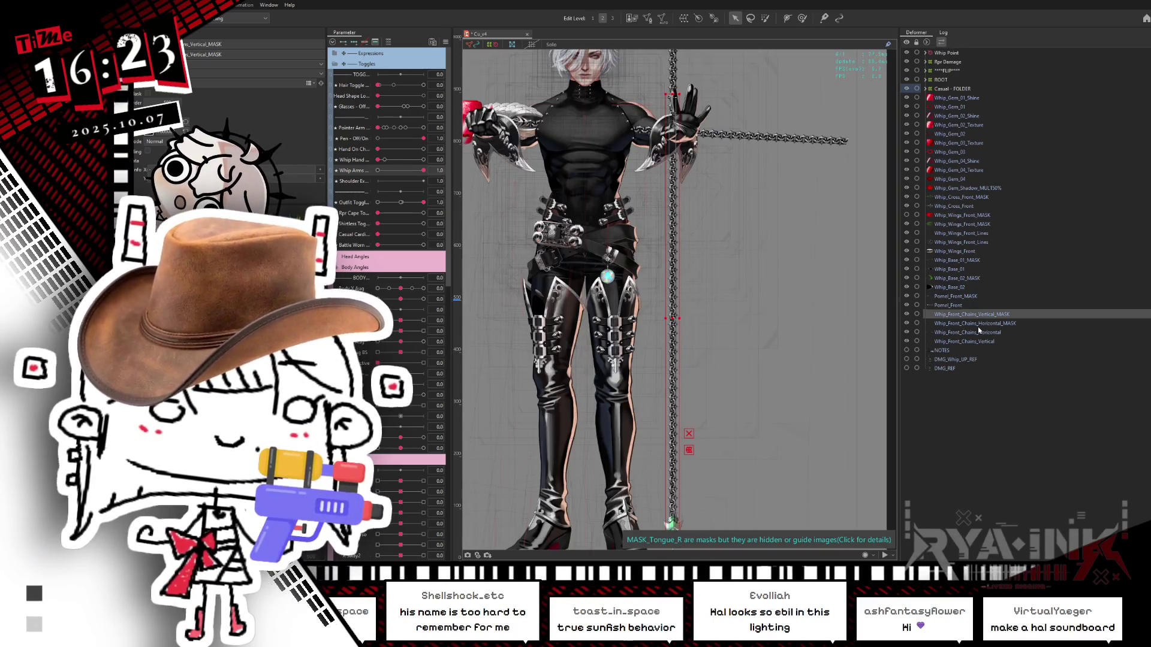
pyautogui.keyDown('ctrl'); pyautogui.click(977, 324); pyautogui.keyUp('ctrl')
pyautogui.press('s')
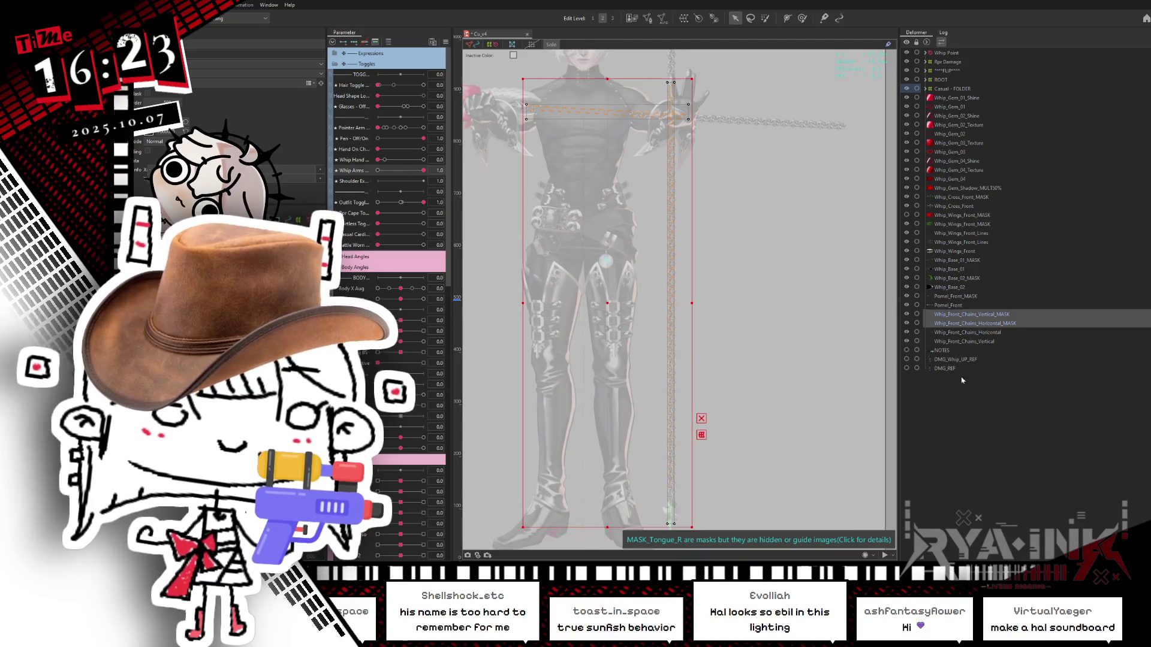
pyautogui.keyDown('ctrl'); pyautogui.click(977, 324); pyautogui.keyUp('ctrl')
pyautogui.keyDown('ctrl'); pyautogui.click(978, 333); pyautogui.keyUp('ctrl')
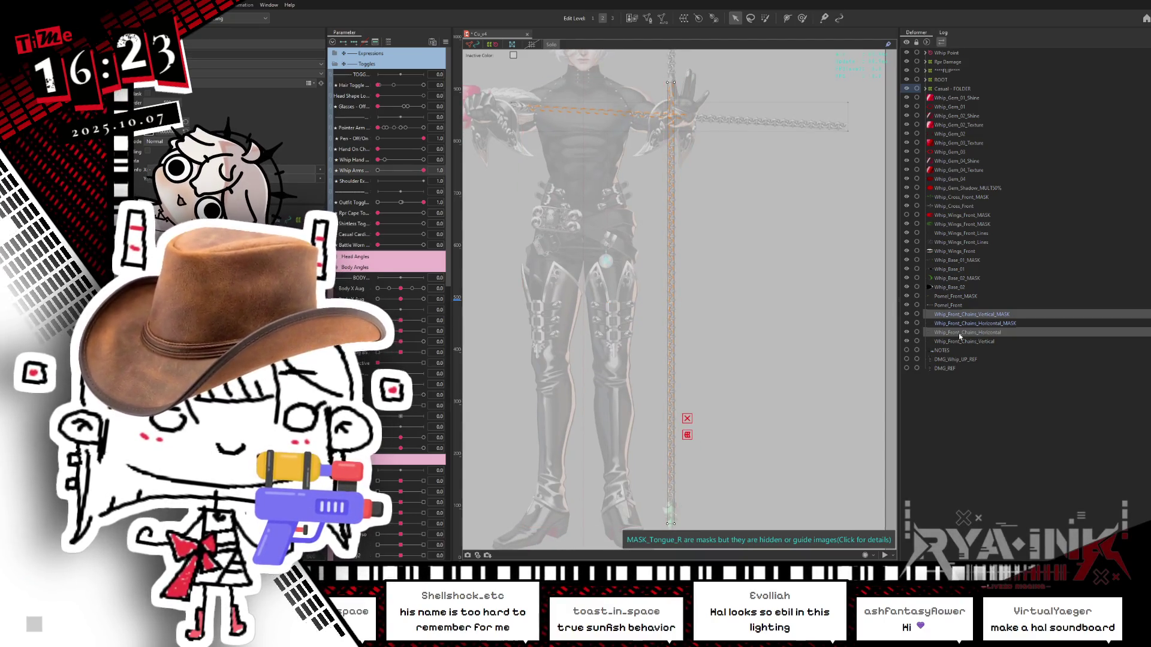
pyautogui.press('s')
pyautogui.moveTo(813, 386); pyautogui.dragTo(828, 326)
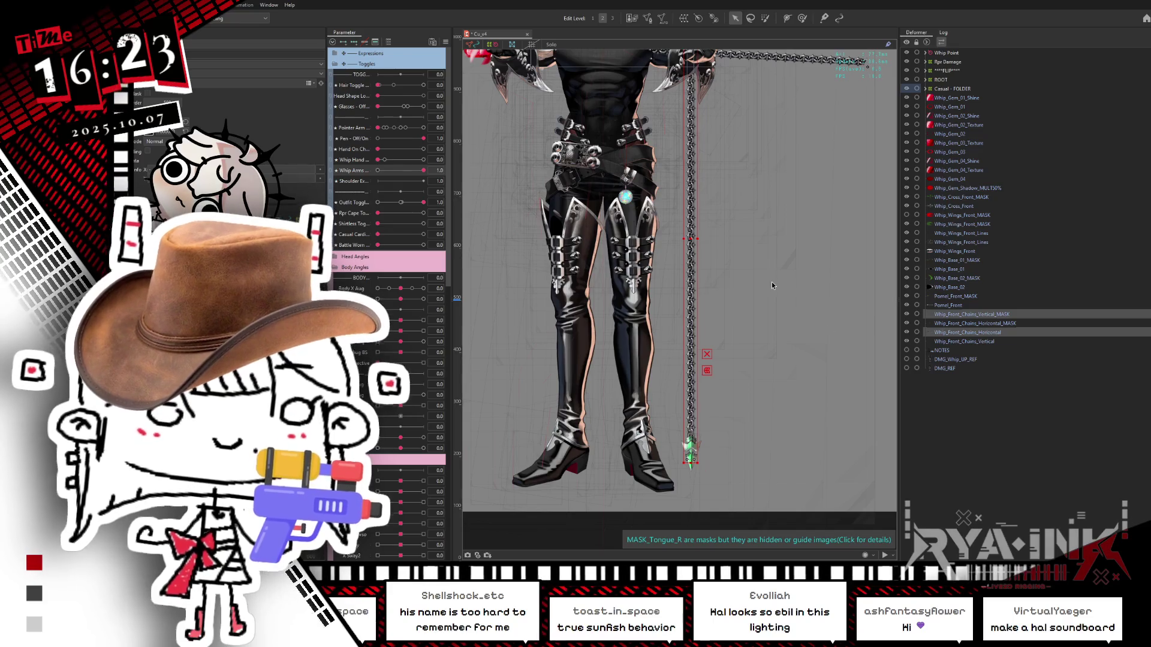
pyautogui.click(1015, 316)
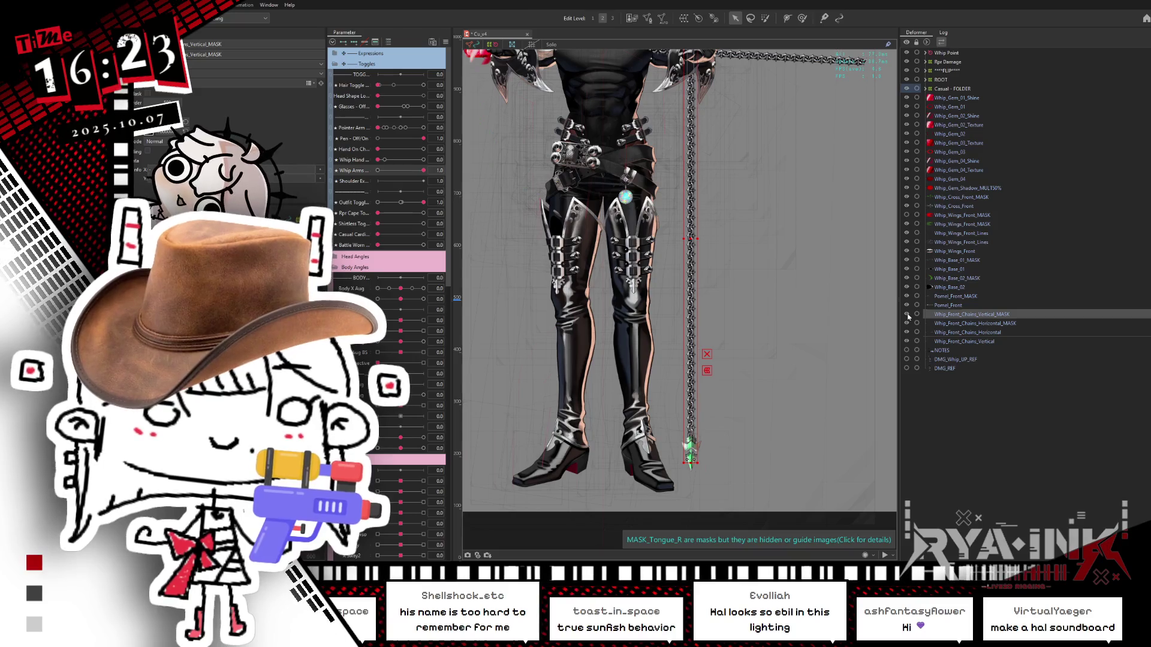
pyautogui.press('s')
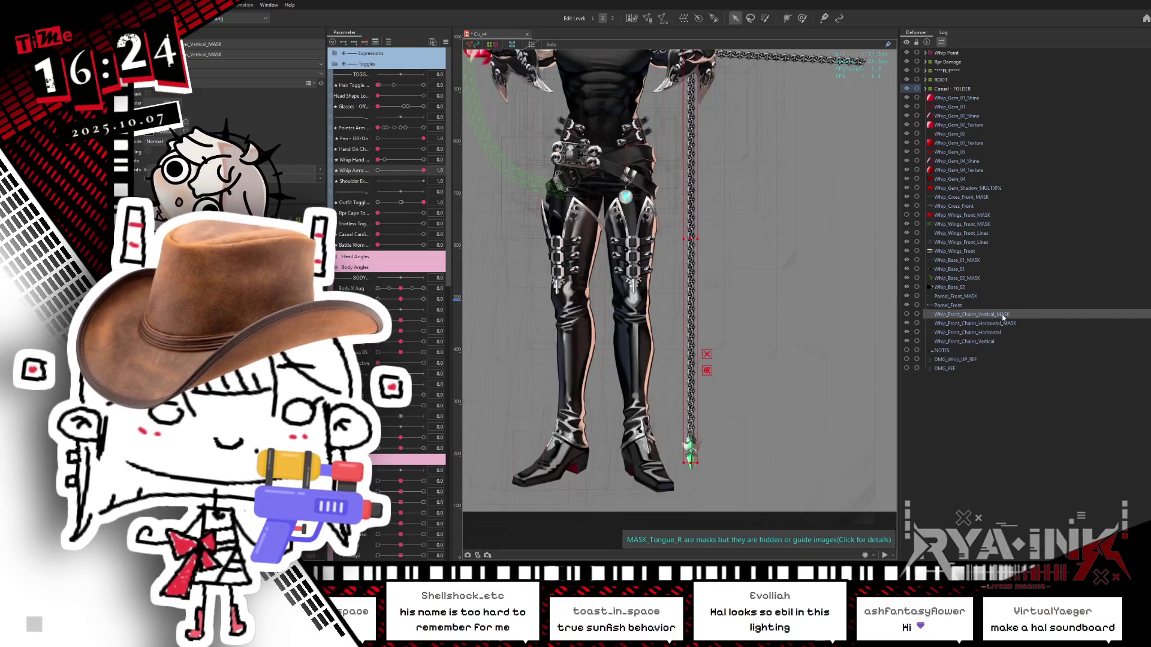
pyautogui.click(965, 323)
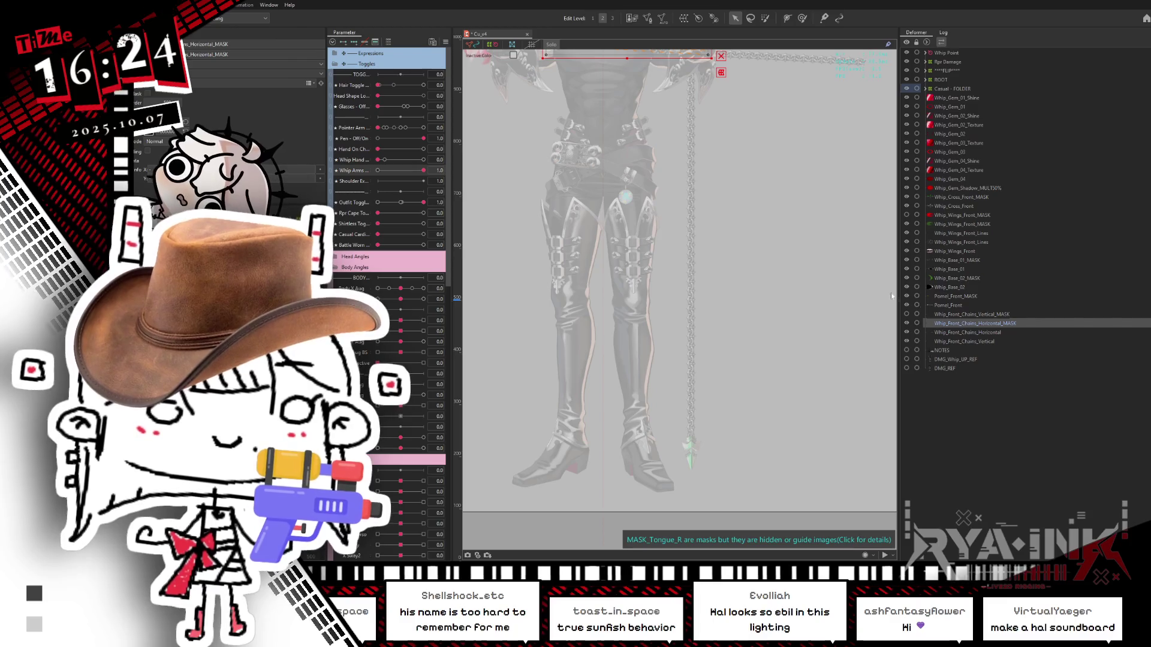
pyautogui.press('s')
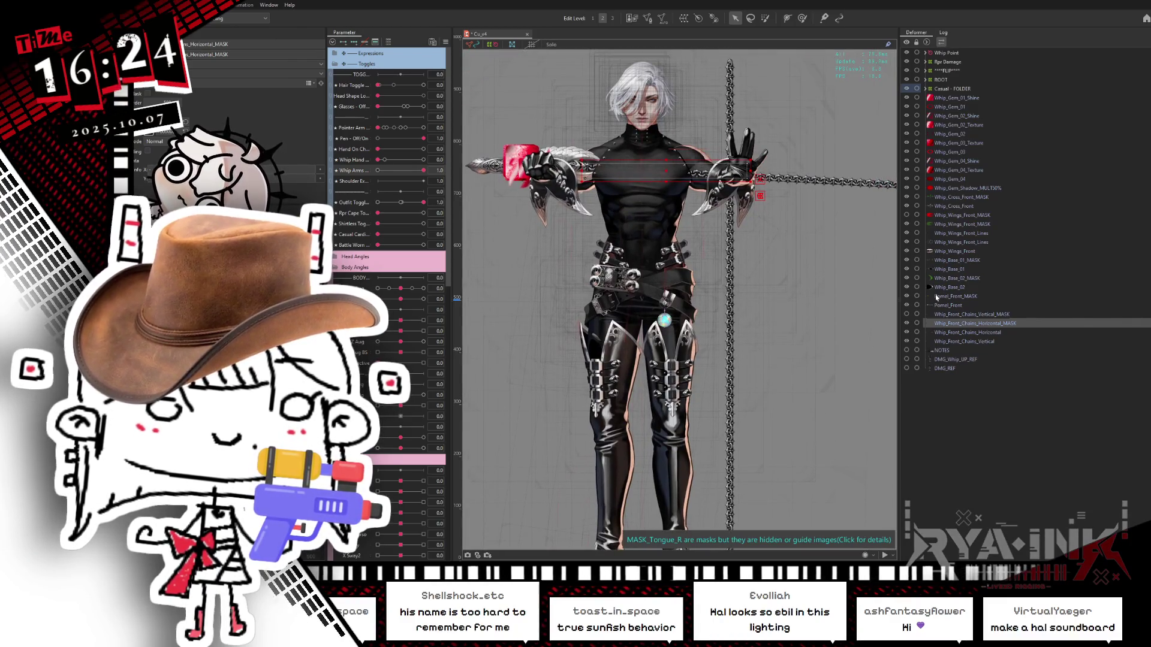
pyautogui.press('s')
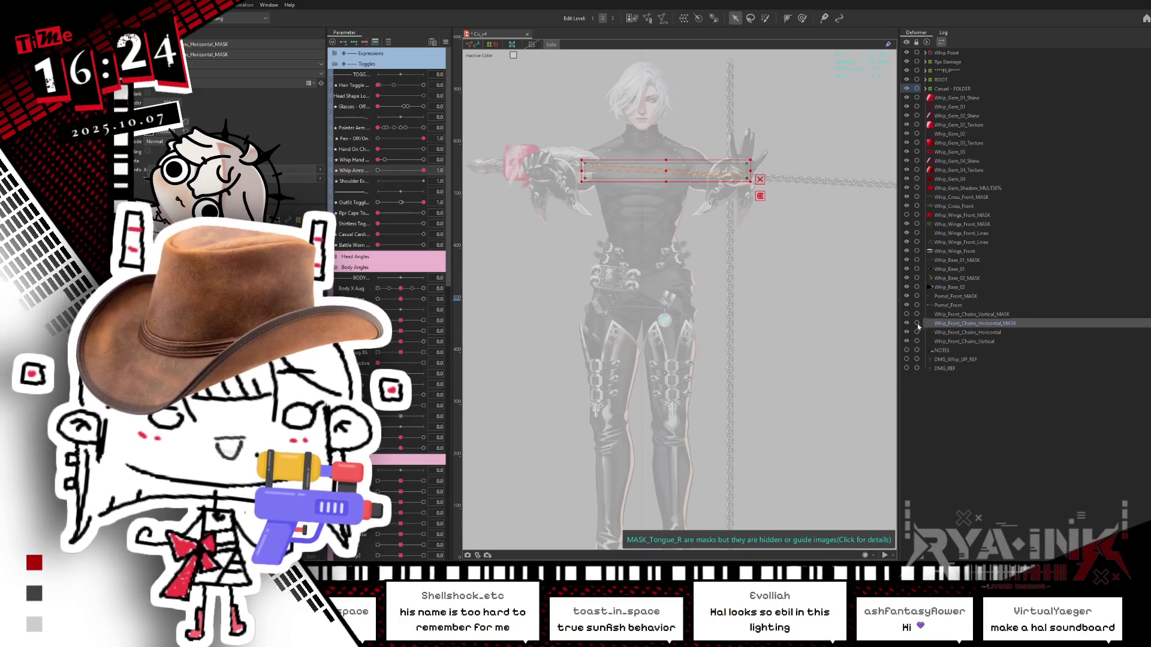
pyautogui.keyDown('ctrl'); pyautogui.click(935, 314); pyautogui.keyUp('ctrl')
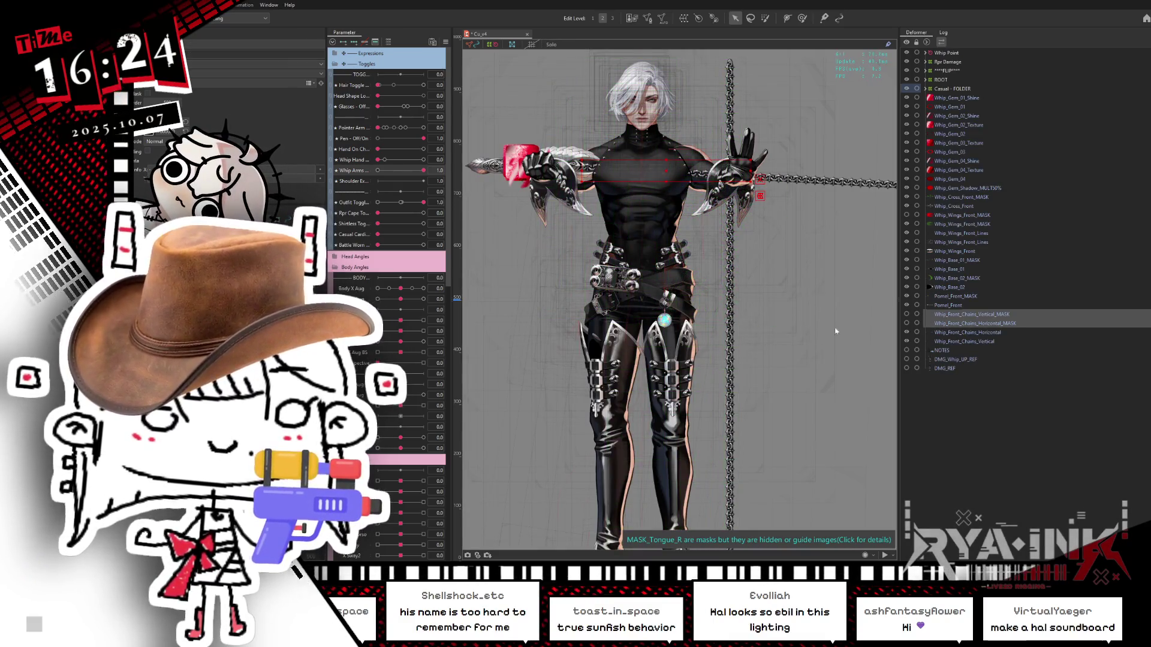
pyautogui.click(1003, 324)
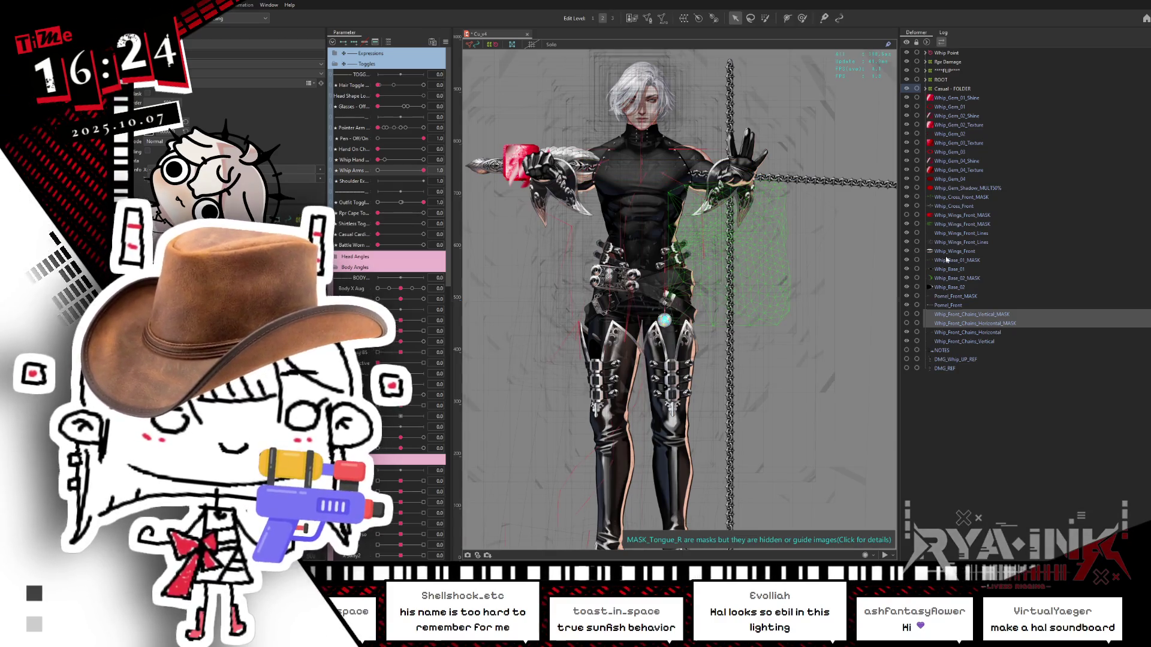
# Select the handle parts from Pomel_Front up to Whip_Gem_01_Shine, then undo the last change.
pyautogui.click(949, 358)
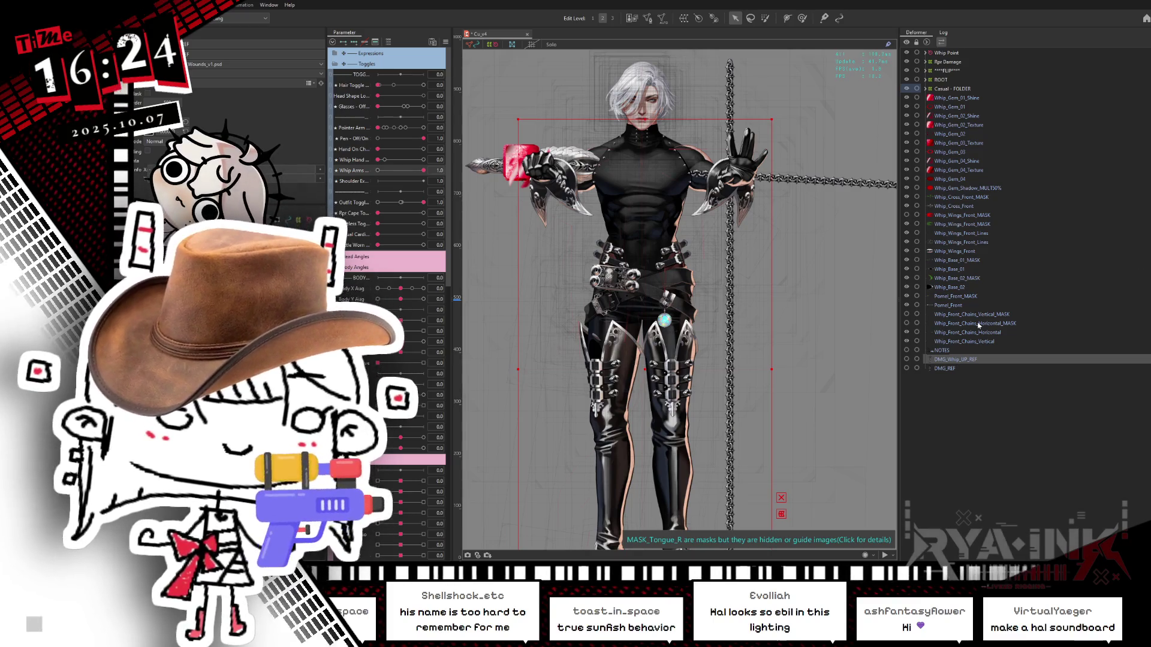
pyautogui.click(968, 306)
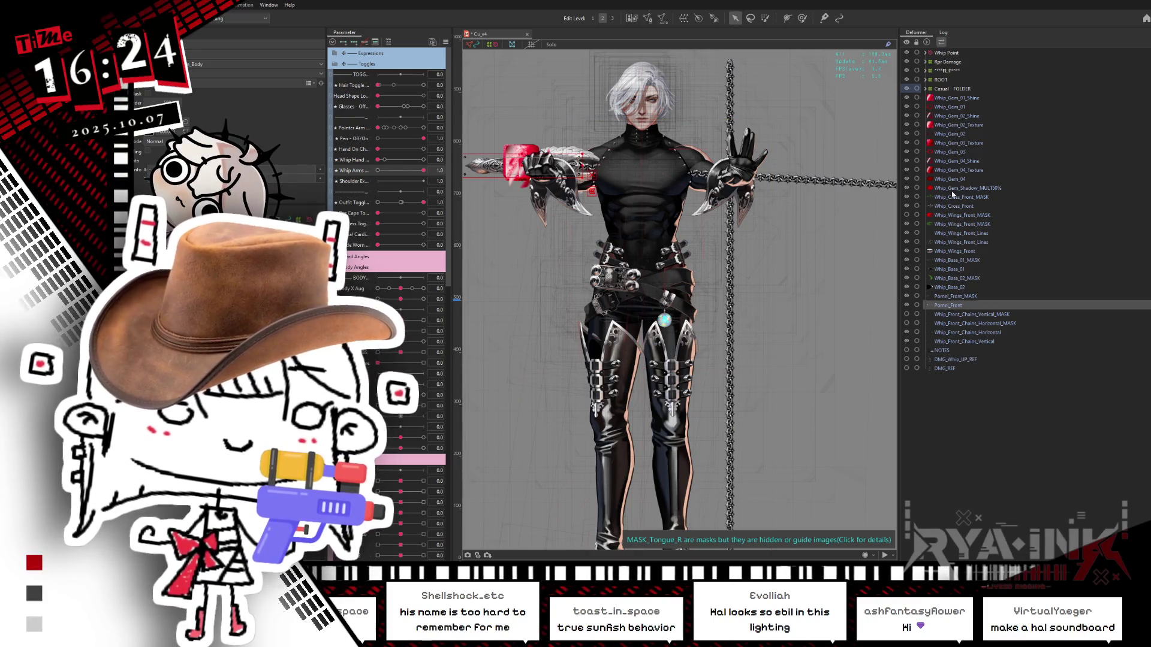
pyautogui.keyDown('shift'); pyautogui.click(956, 98); pyautogui.keyUp('shift')
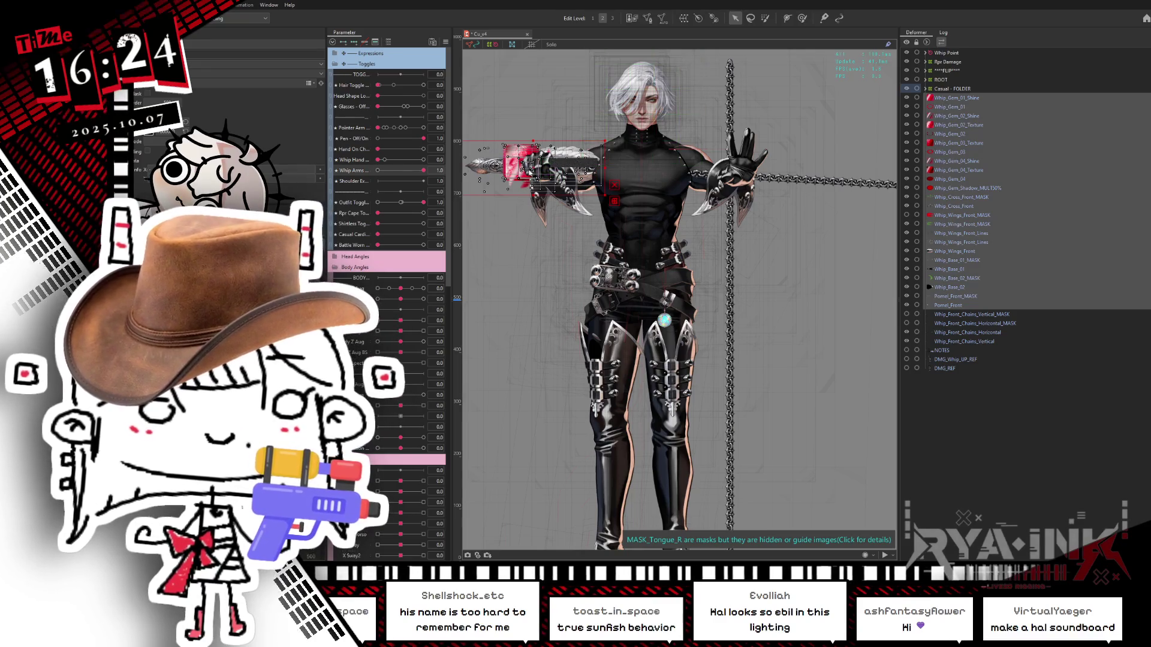
pyautogui.hotkey('ctrl', 'h')
pyautogui.moveTo(637, 199); pyautogui.dragTo(730, 229)
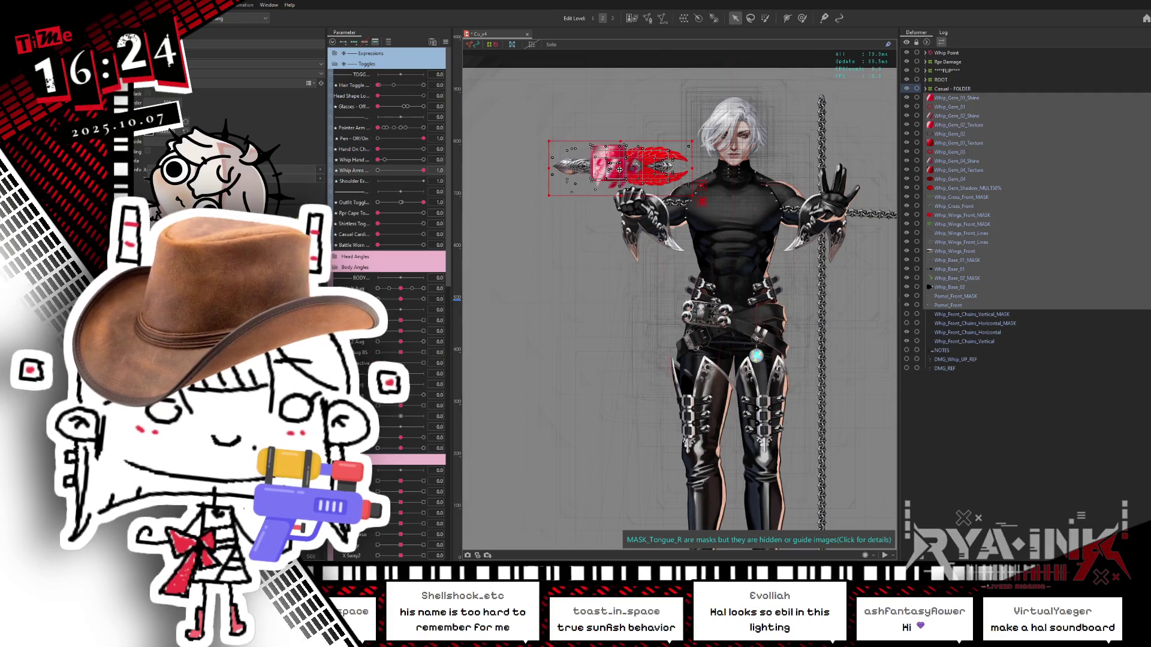
pyautogui.hotkey('ctrl', 'z')
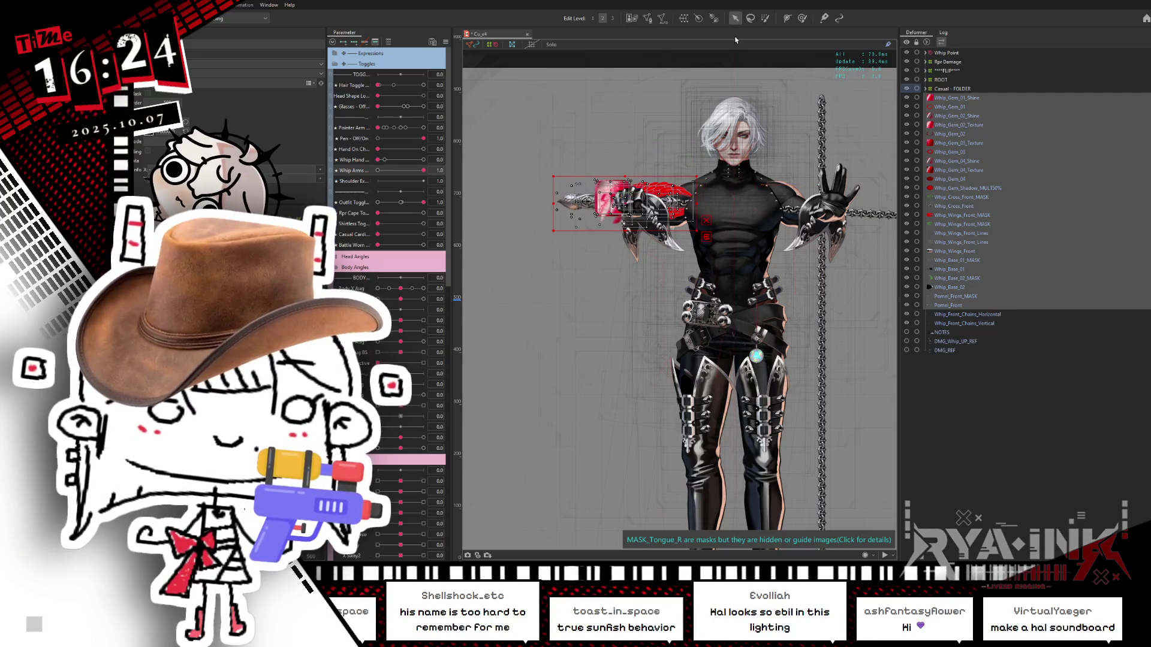
# Wrap the selected handle parts in a 'Whip Handle' warp deformer, then select Whip_Front_Chains_Horizontal.
pyautogui.click(683, 19)
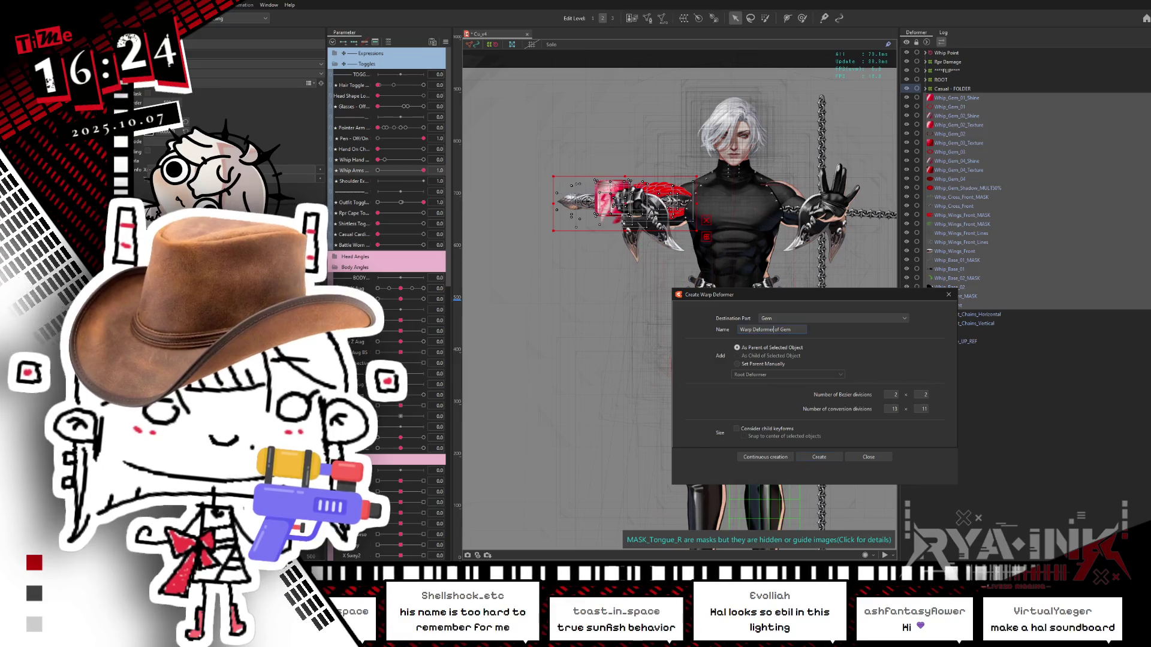
pyautogui.write('Whip handle')
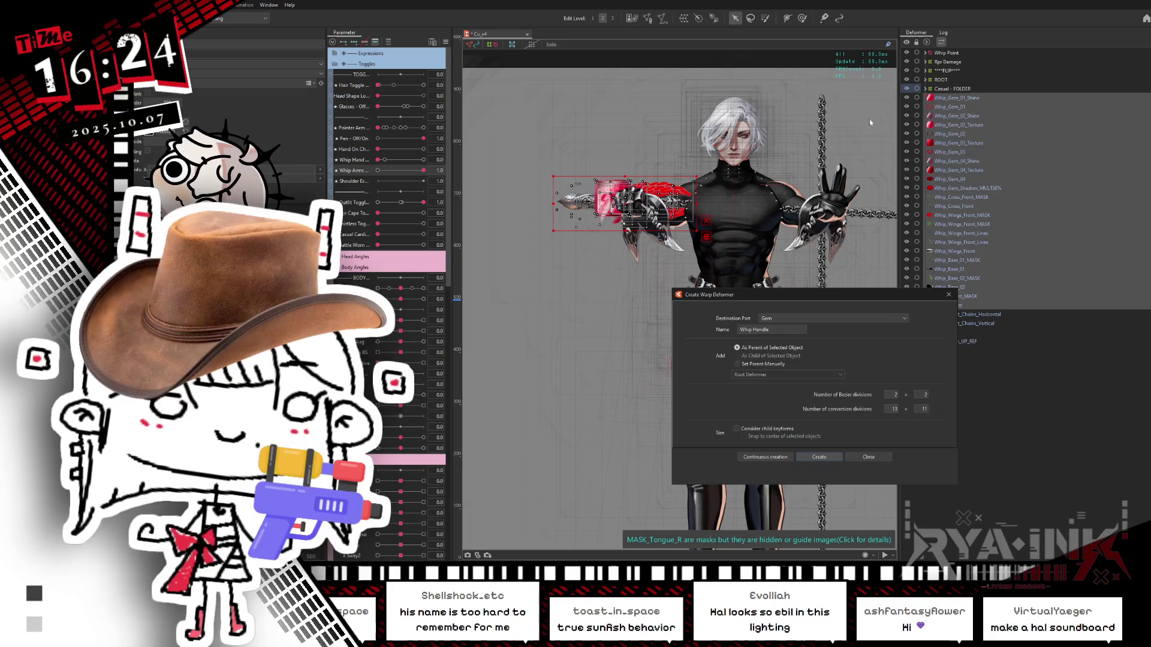
pyautogui.click(926, 52)
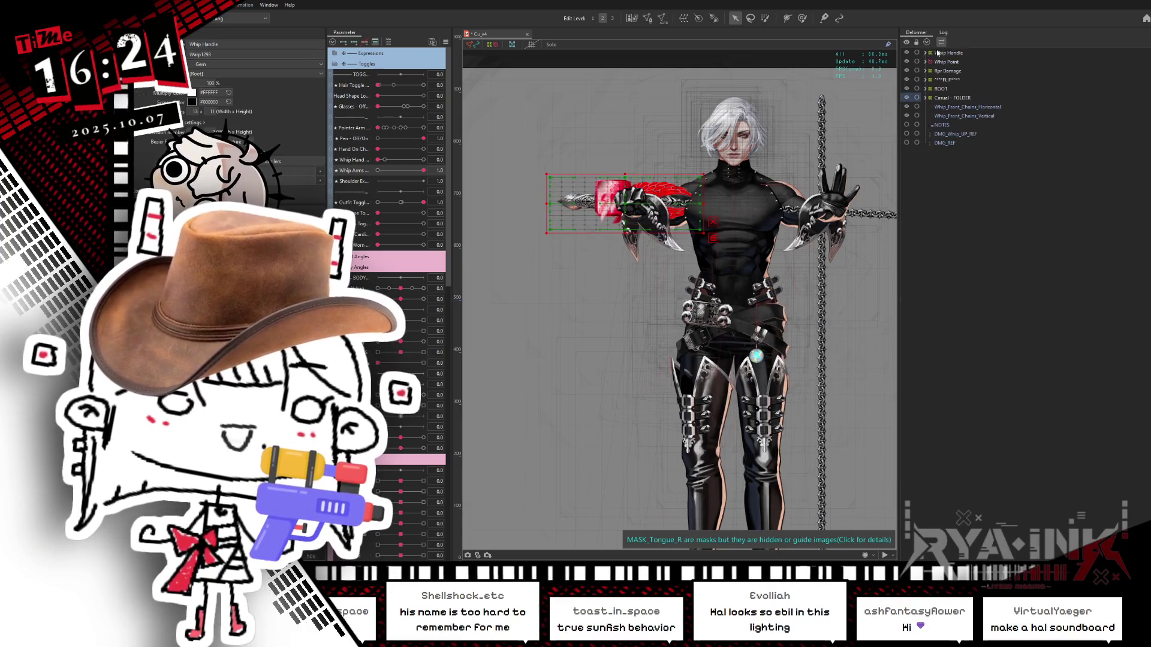
pyautogui.click(982, 108)
pyautogui.moveTo(685, 228); pyautogui.dragTo(624, 230)
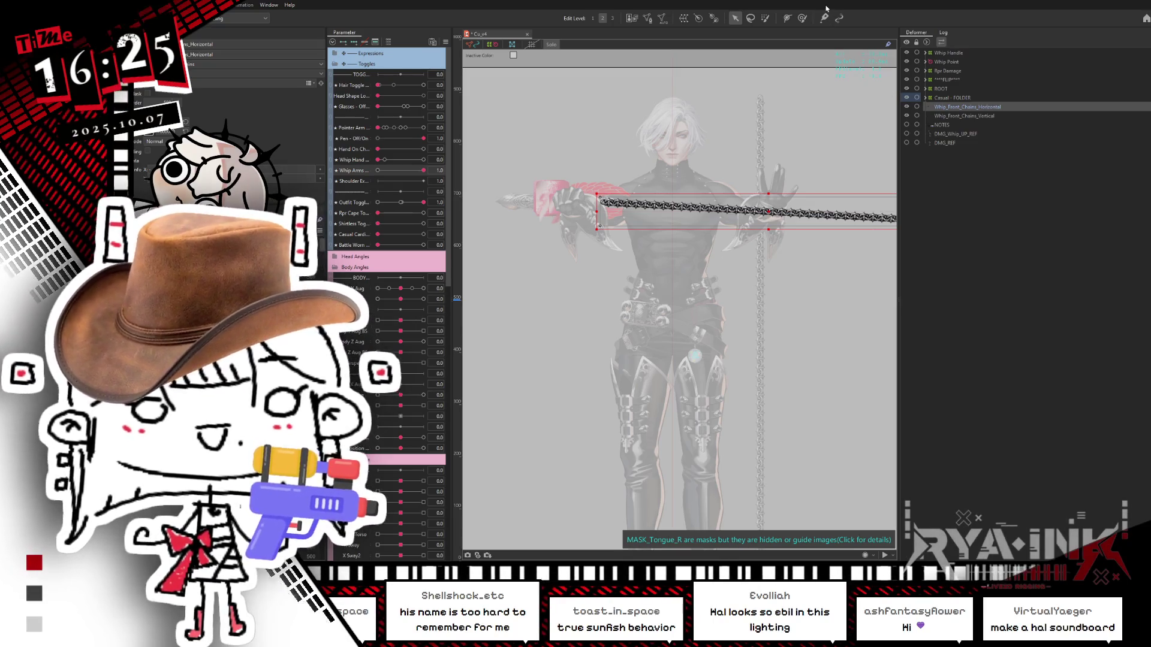
# Select Whip_Front_Chains_Vertical and enter Mesh Edit mode on that chain.
pyautogui.scroll(-3, 754, 275)
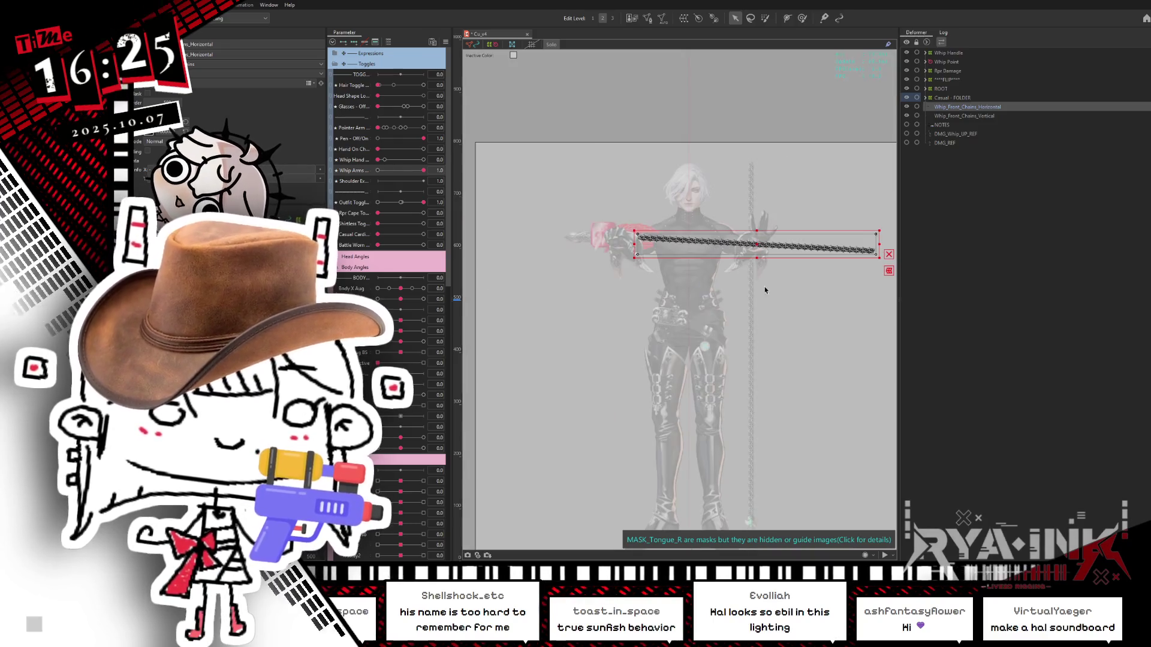
pyautogui.scroll(2, 733, 277)
pyautogui.scroll(3, 691, 170)
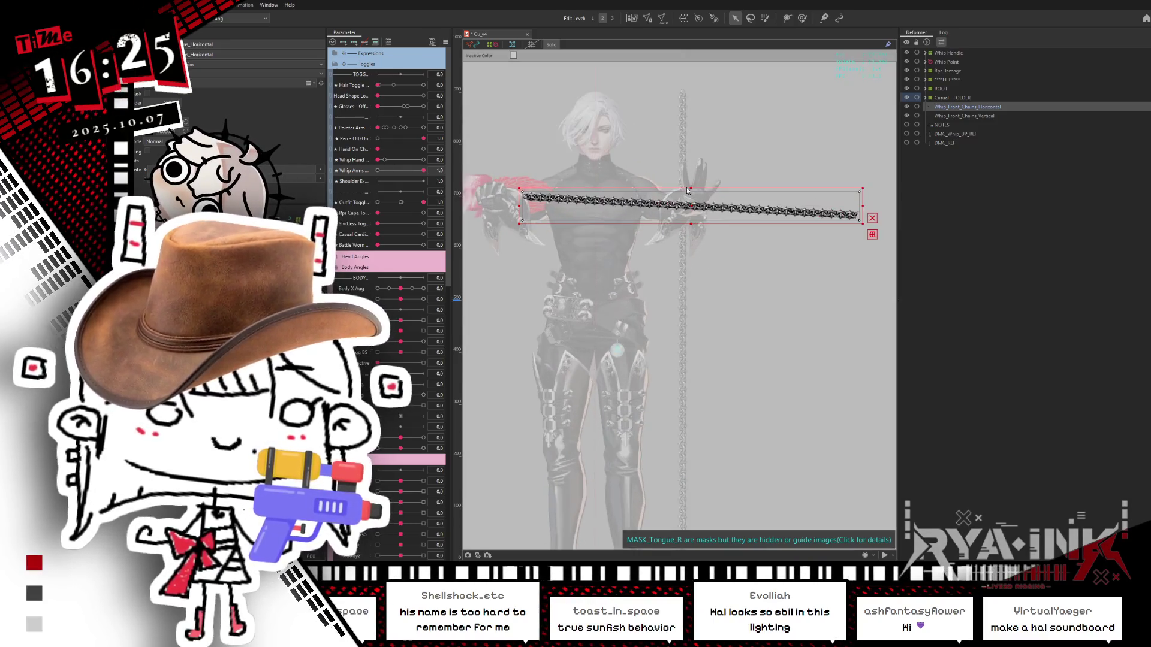
pyautogui.hotkey('ctrl', 'h')
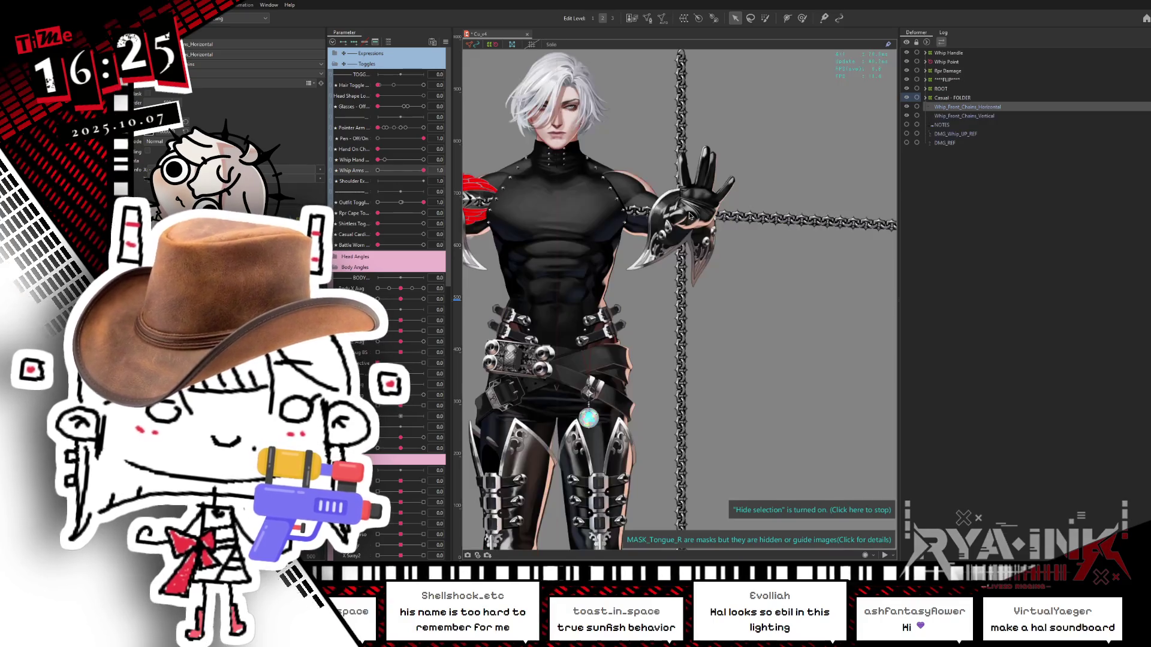
pyautogui.click(942, 117)
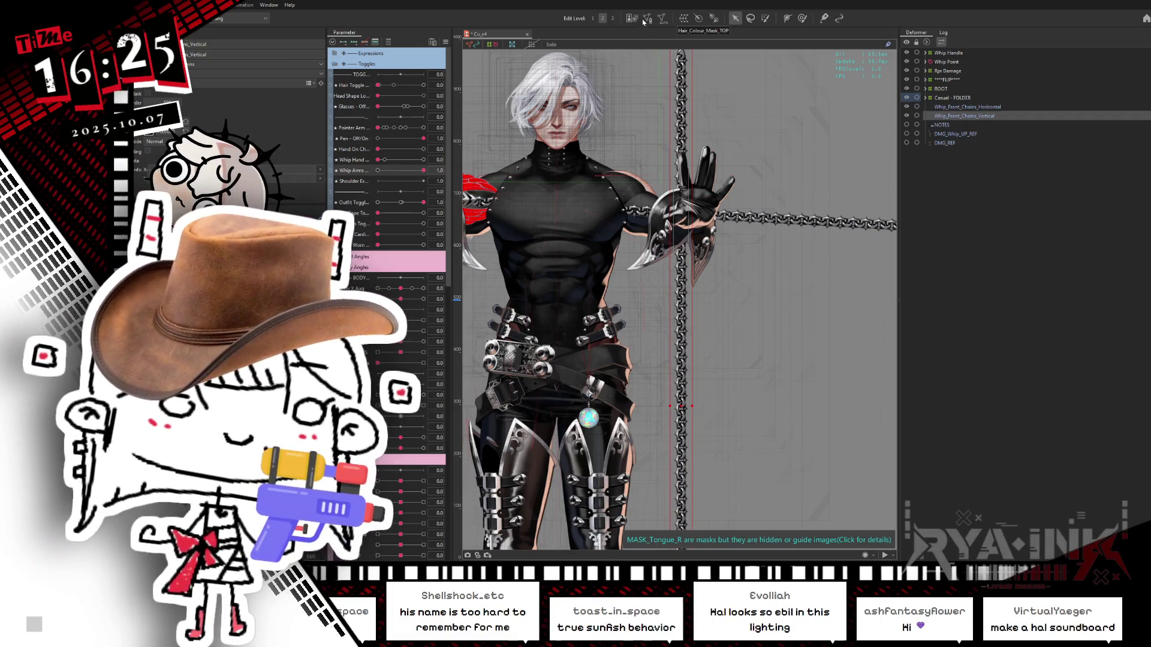
pyautogui.doubleClick(684, 153)
pyautogui.scroll(-2, 760, 199)
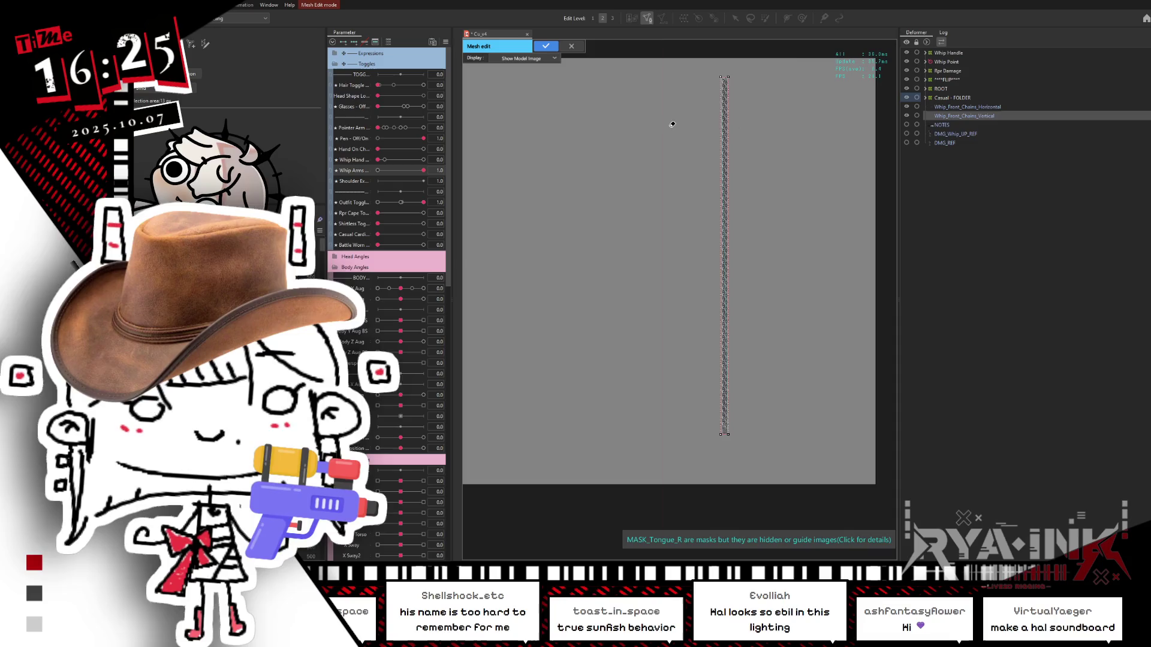
# Clear the chain's mesh and draw a stroke mapping from the chain's top down to its bottom.
pyautogui.click(752, 76)
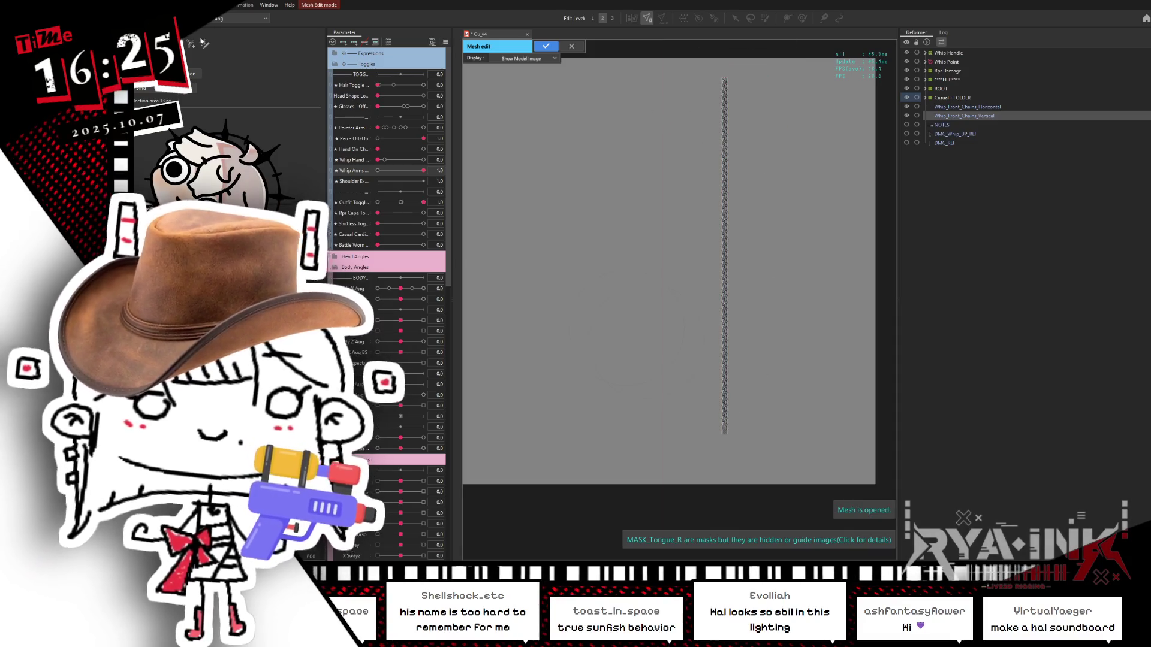
pyautogui.click(204, 43)
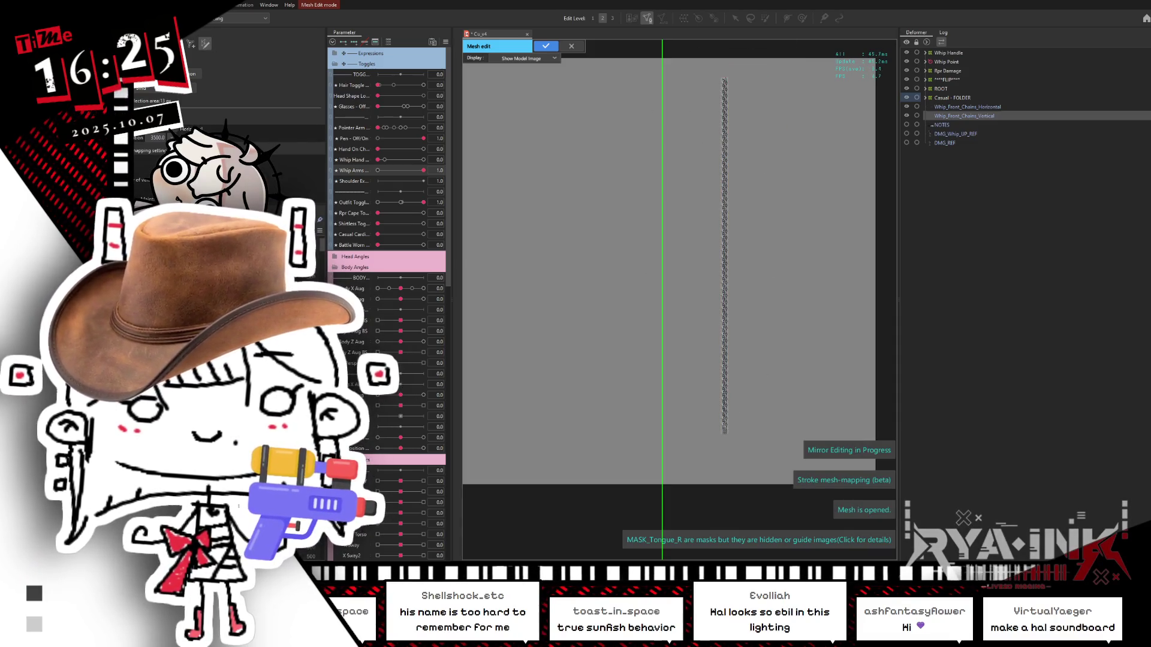
pyautogui.scroll(5, 733, 85)
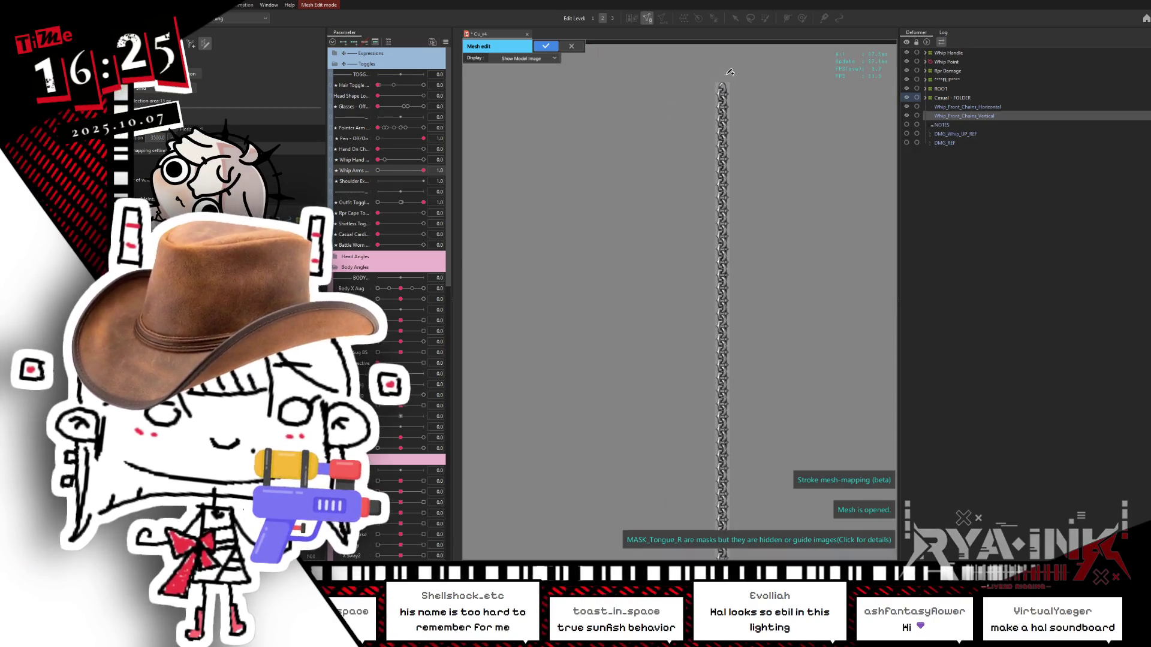
pyautogui.moveTo(728, 103); pyautogui.dragTo(729, 362)
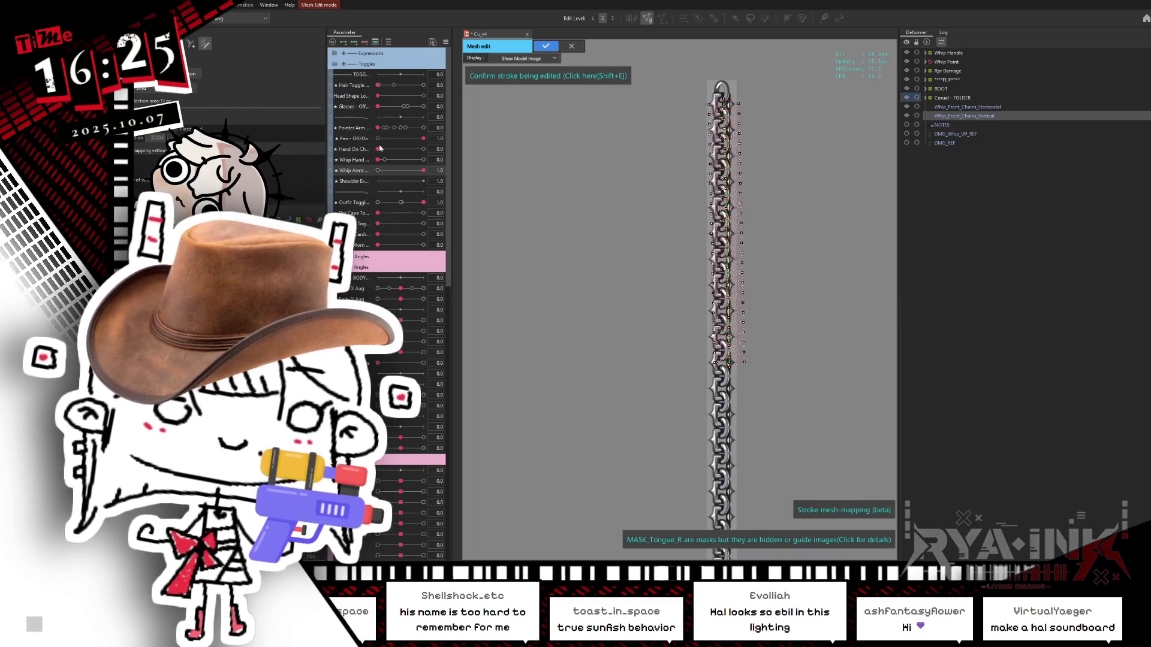
pyautogui.moveTo(724, 105); pyautogui.dragTo(728, 78)
pyautogui.moveTo(729, 362); pyautogui.dragTo(723, 475)
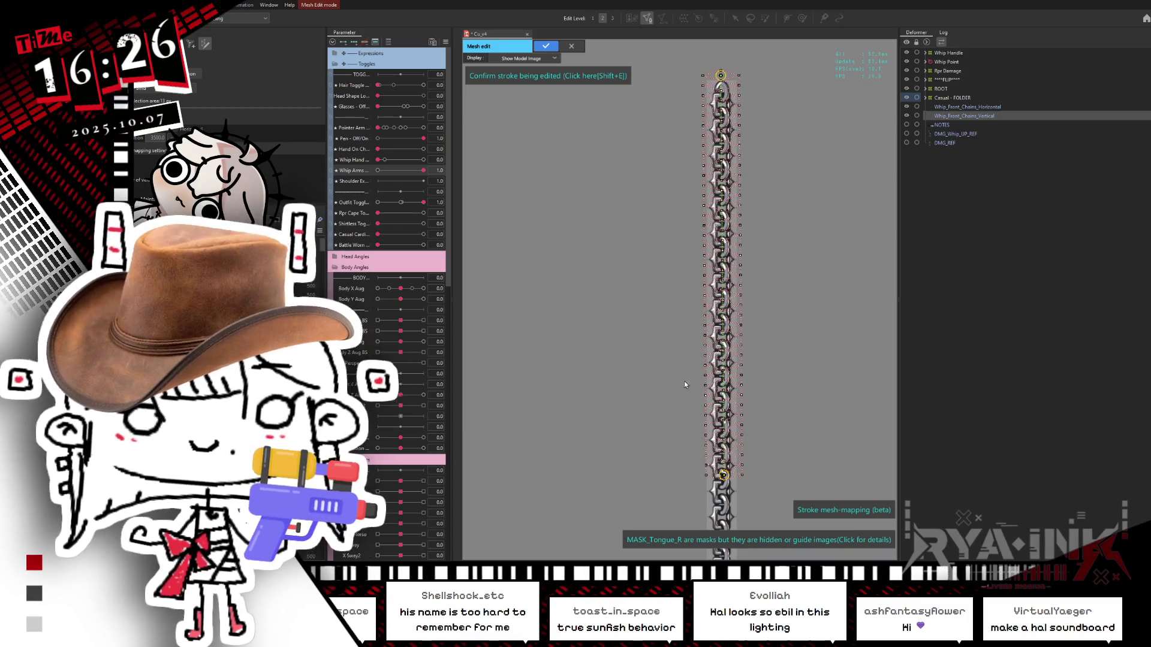
pyautogui.scroll(-3, 721, 76)
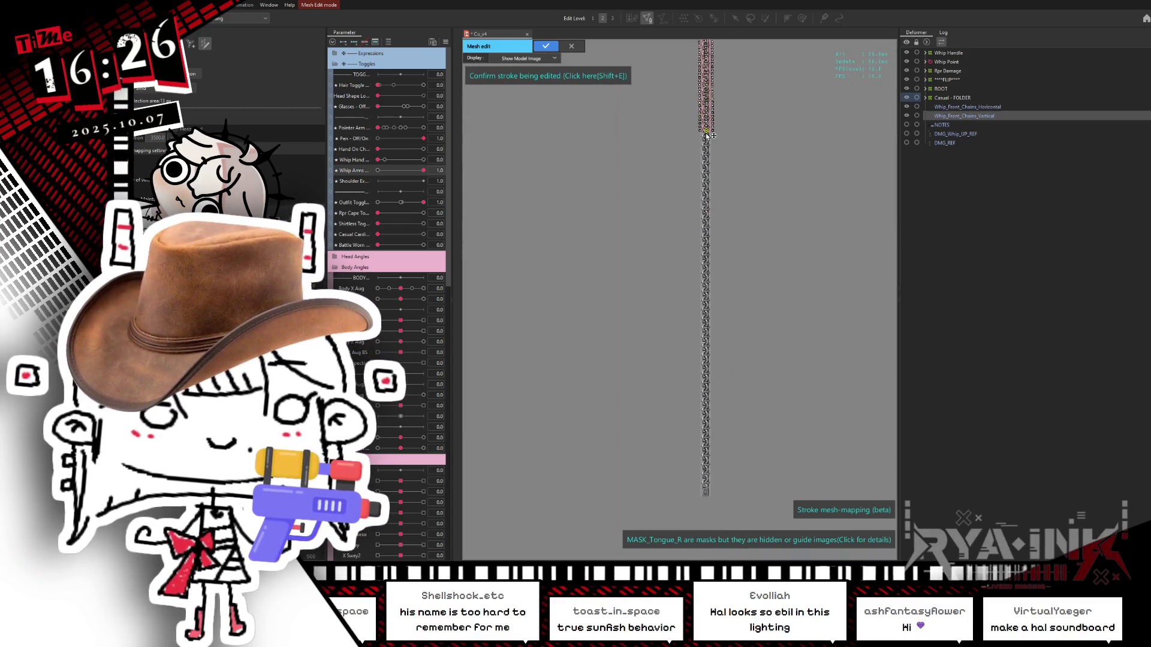
pyautogui.moveTo(720, 179)
pyautogui.mouseDown()
pyautogui.moveTo(735, 508)
pyautogui.moveTo(706, 493)
pyautogui.mouseUp()
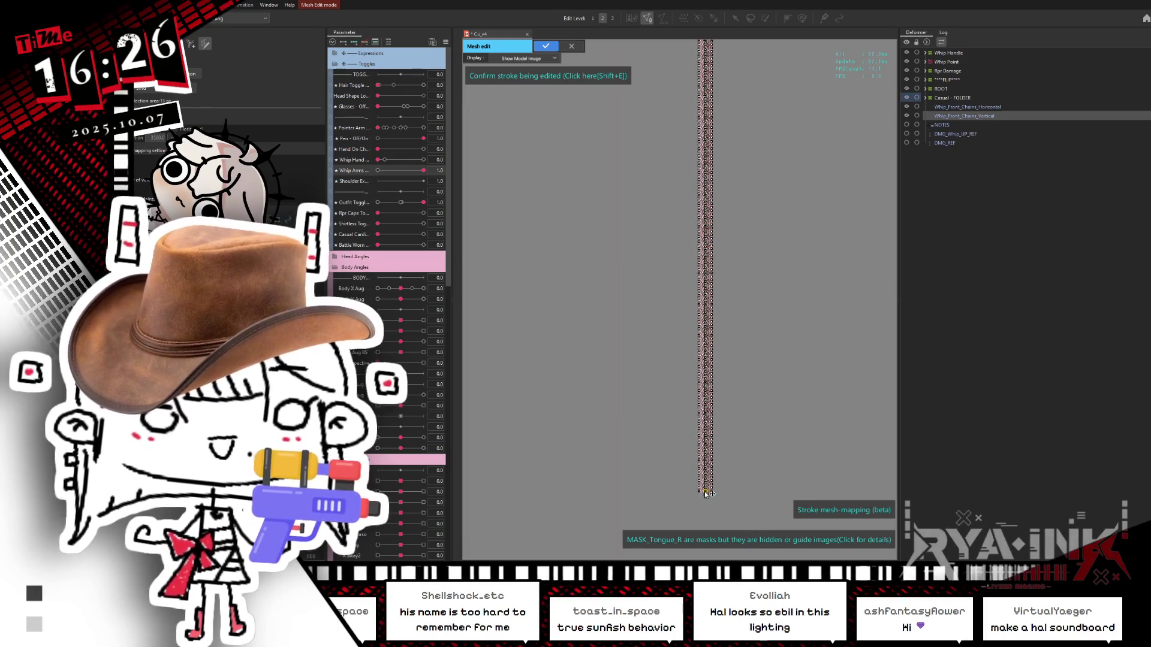
pyautogui.scroll(3, 713, 468)
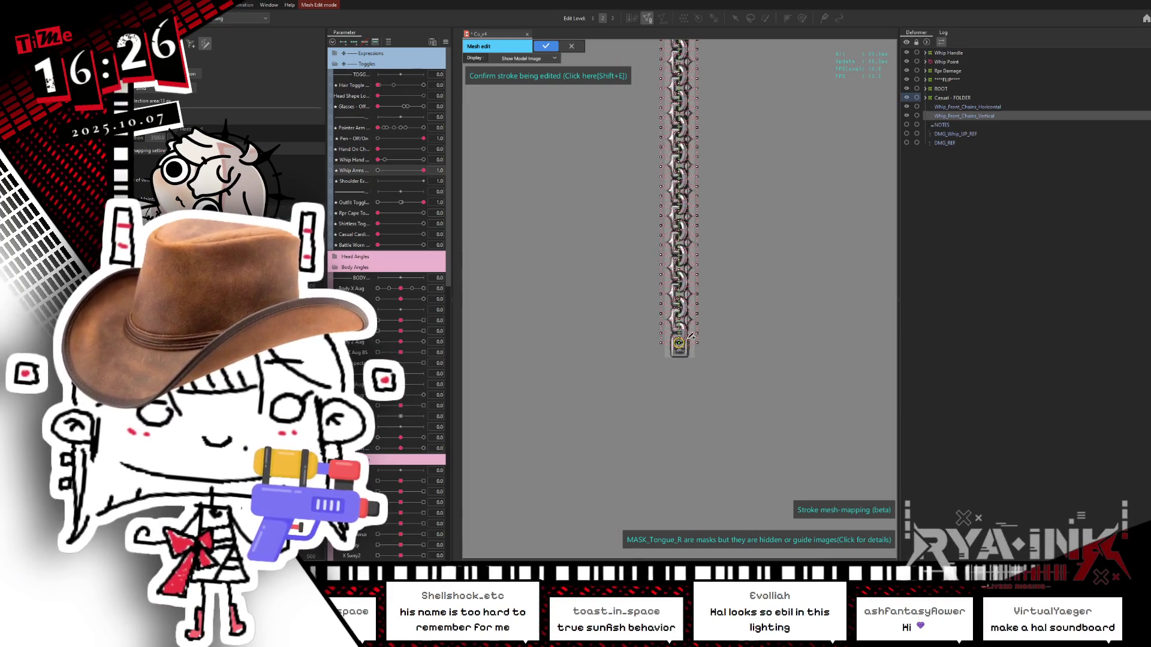
pyautogui.scroll(5, 683, 358)
pyautogui.moveTo(676, 318); pyautogui.dragTo(680, 362)
# Inspect the chain's stroke mesh up close and confirm the finished Mesh Edit.
pyautogui.scroll(-5, 702, 179)
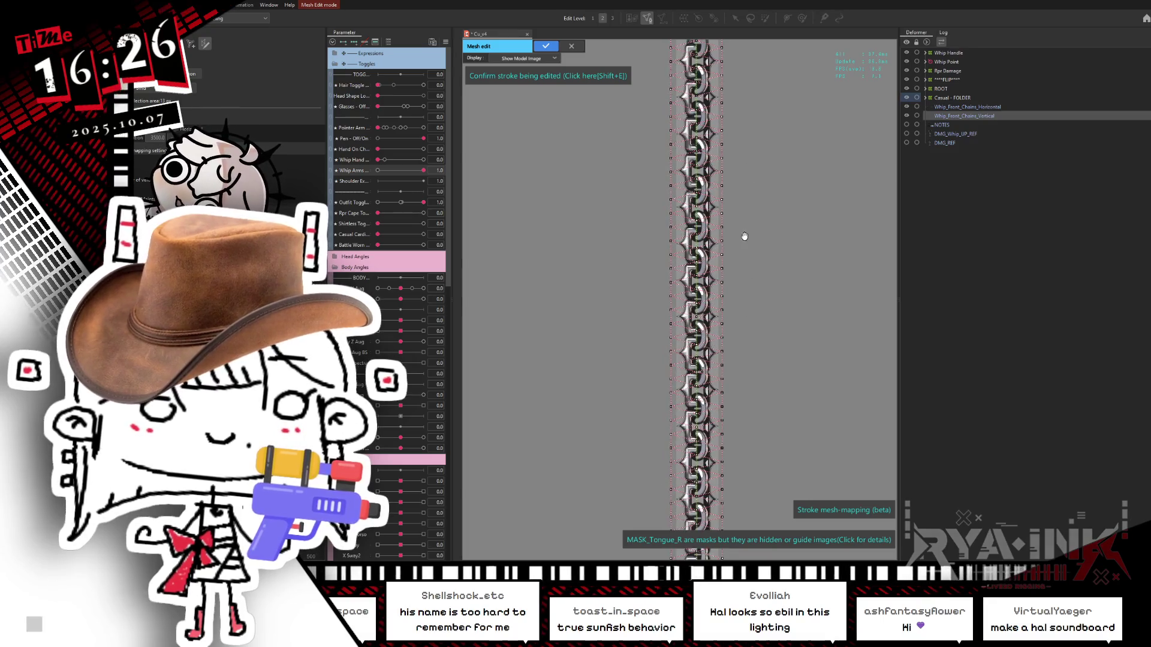
pyautogui.scroll(5, 722, 267)
pyautogui.scroll(4, 668, 308)
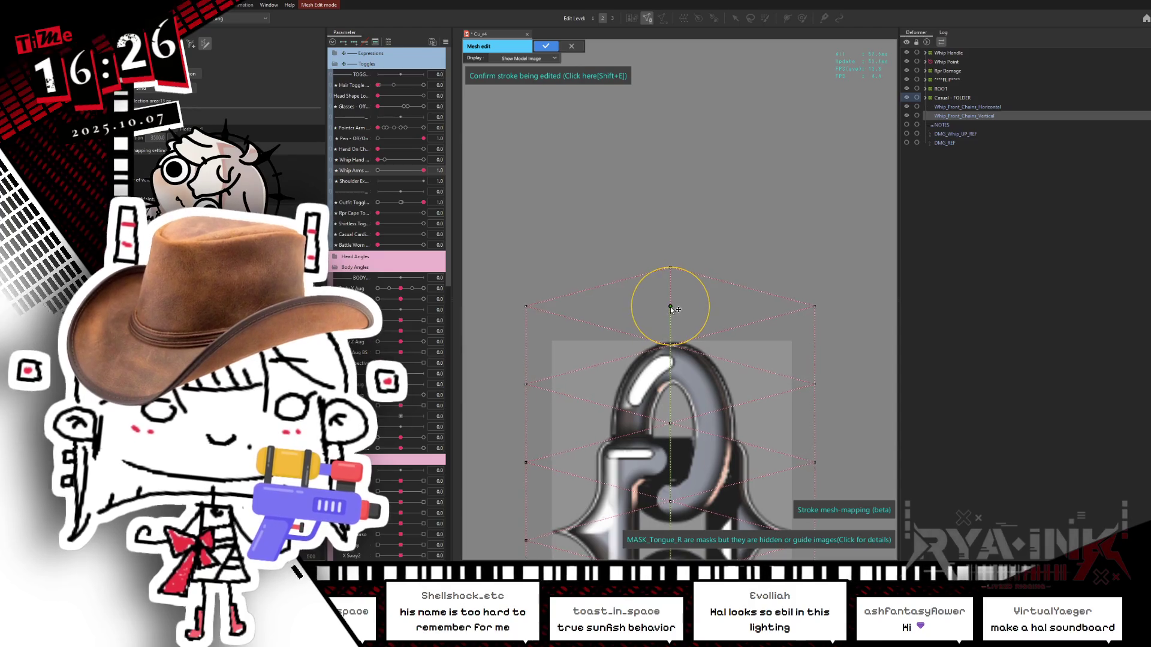
pyautogui.scroll(-8, 670, 308)
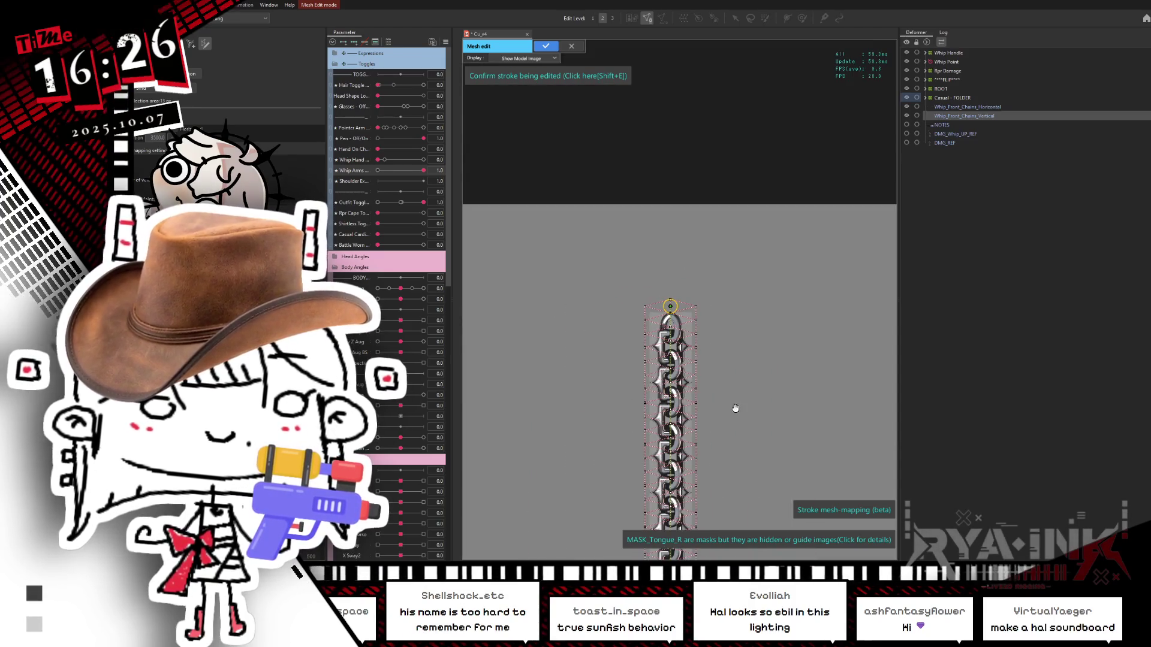
pyautogui.moveTo(737, 406); pyautogui.dragTo(744, 213)
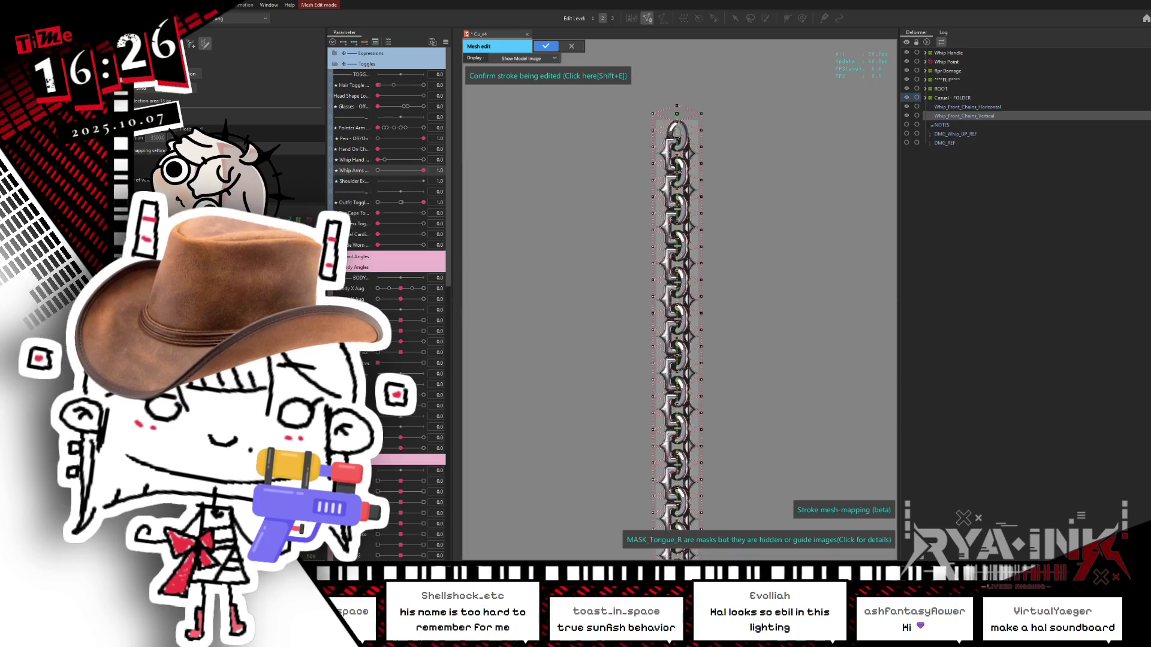
pyautogui.scroll(-5, 539, 320)
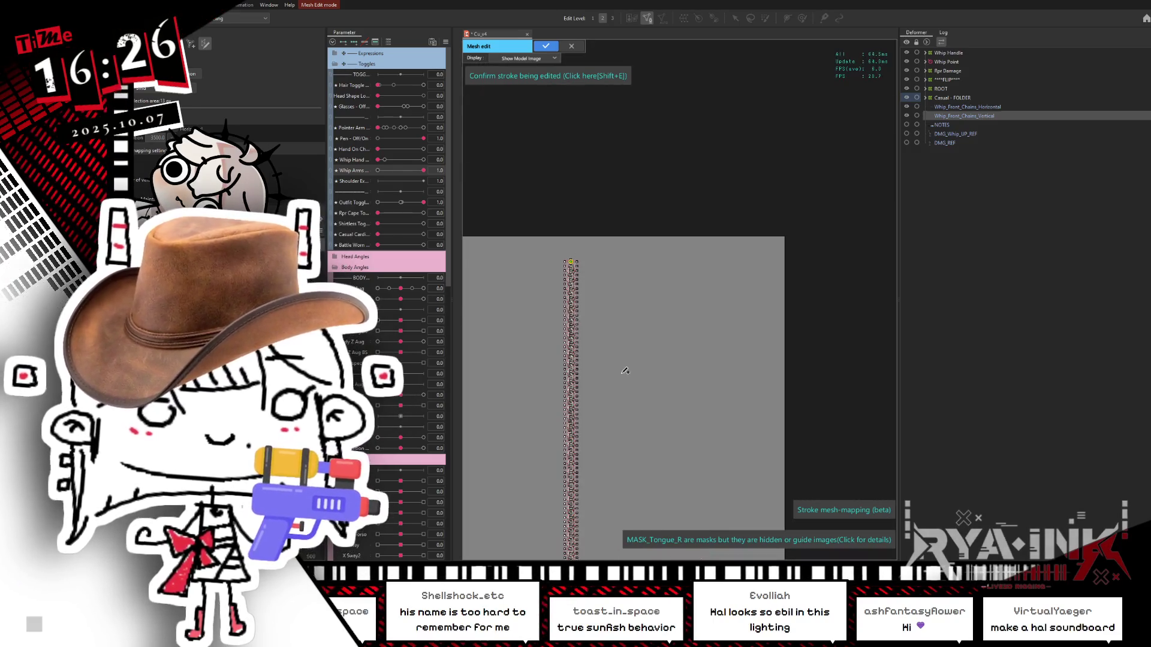
pyautogui.moveTo(669, 340); pyautogui.dragTo(668, 352)
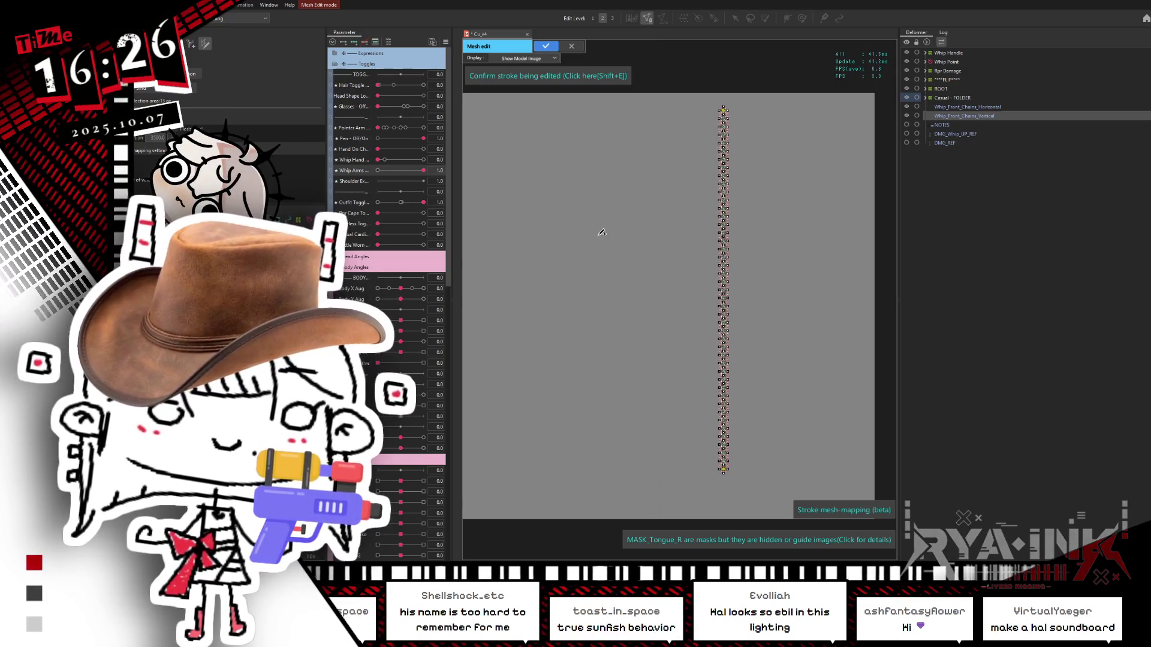
pyautogui.scroll(3, 684, 211)
pyautogui.moveTo(719, 349); pyautogui.dragTo(731, 293)
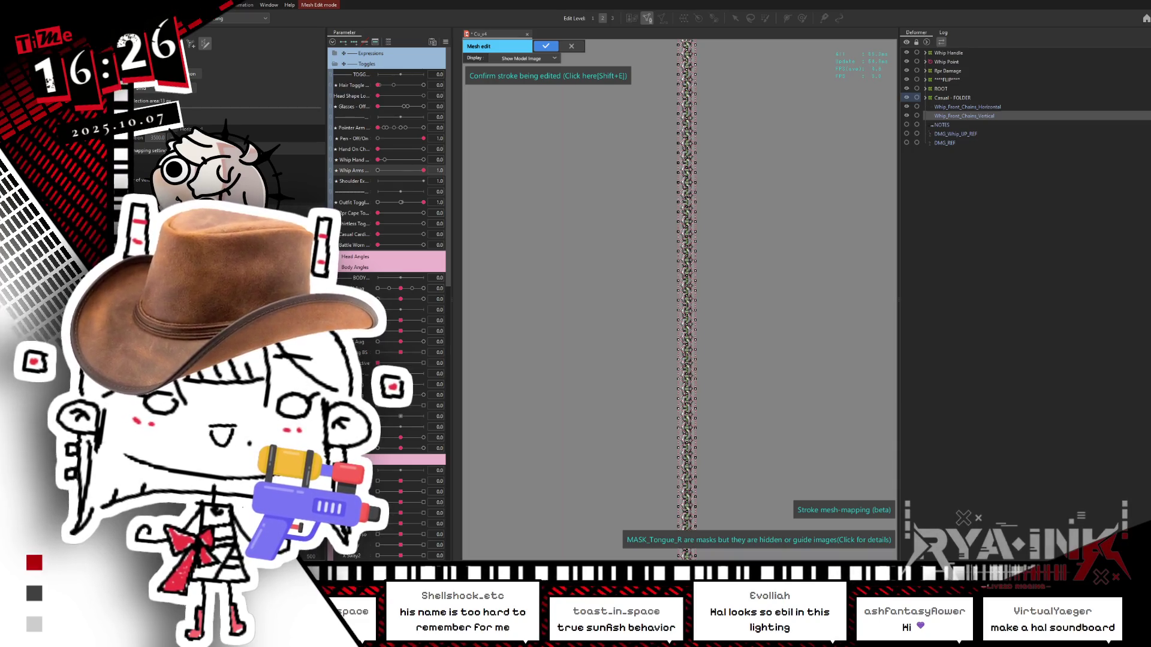
pyautogui.click(545, 46)
pyautogui.scroll(-5, 765, 224)
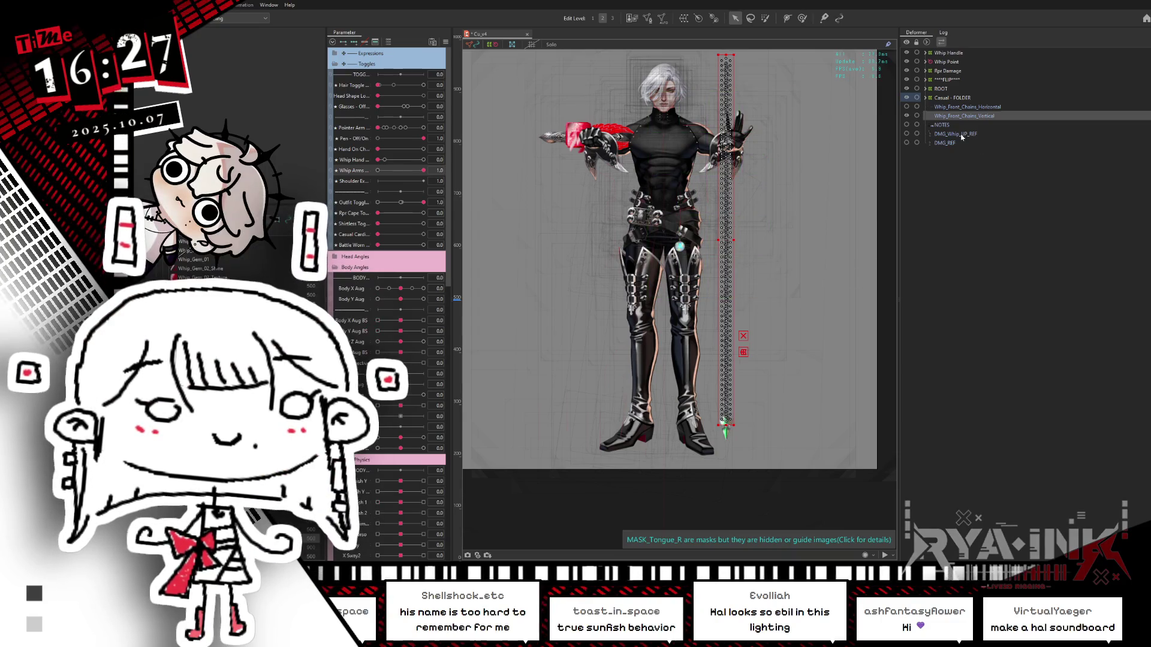
# Delete Whip_Back_Arrowhead_MASK from inside the Whip Point deformer.
pyautogui.click(947, 63)
pyautogui.rightClick(953, 64)
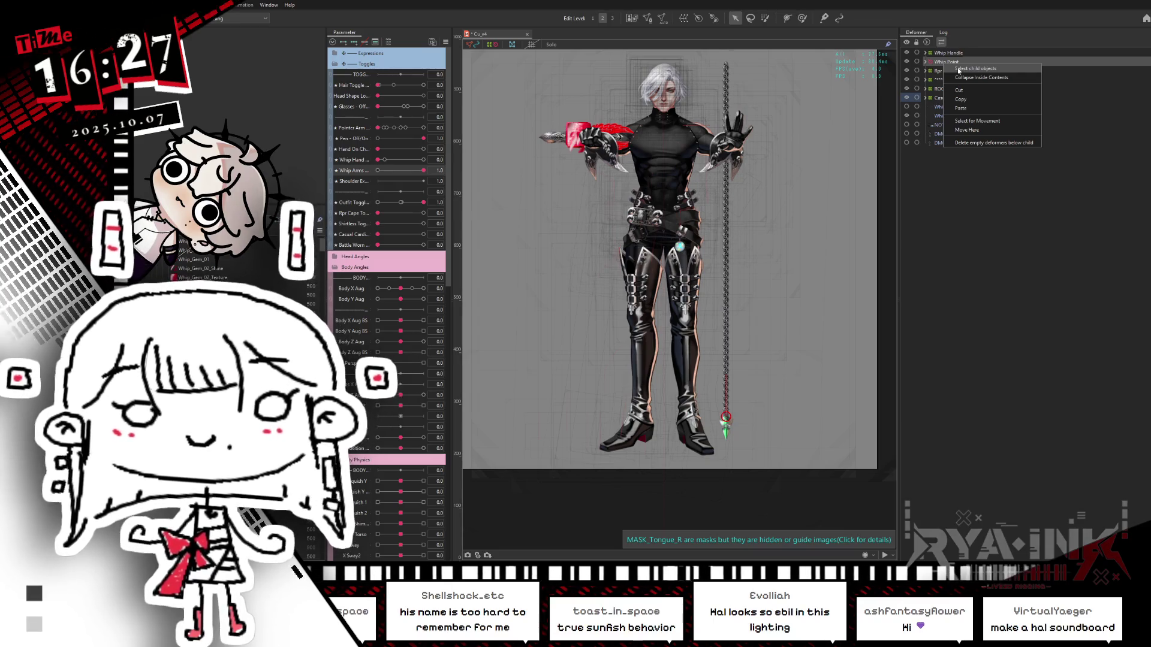
pyautogui.click(958, 69)
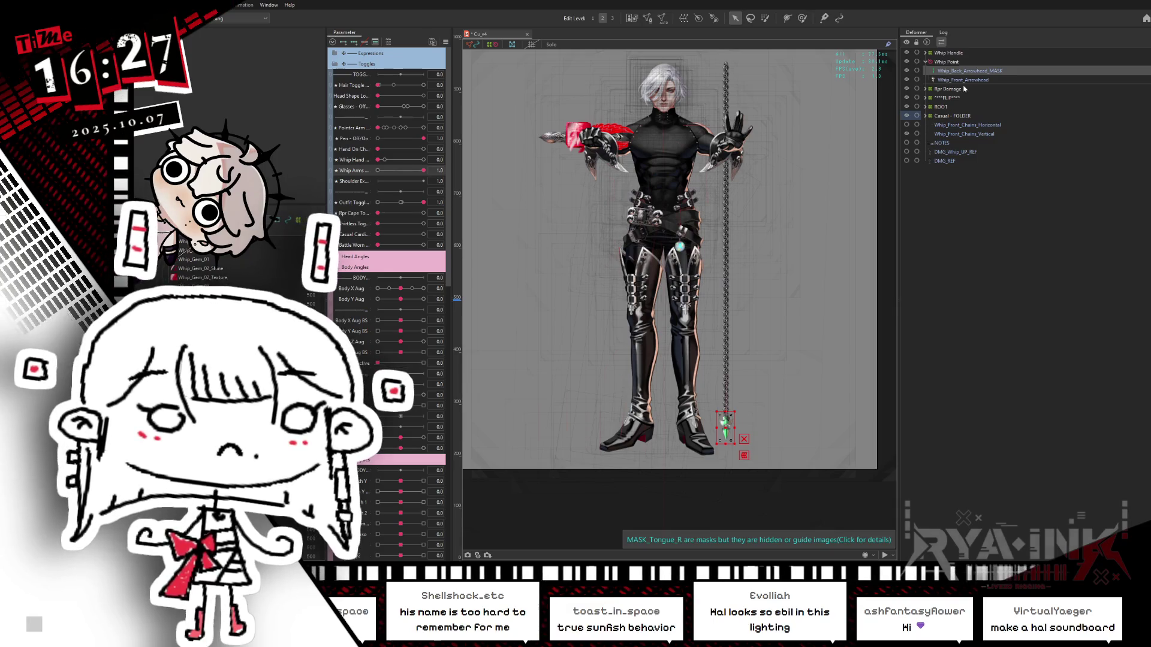
pyautogui.press('Delete')
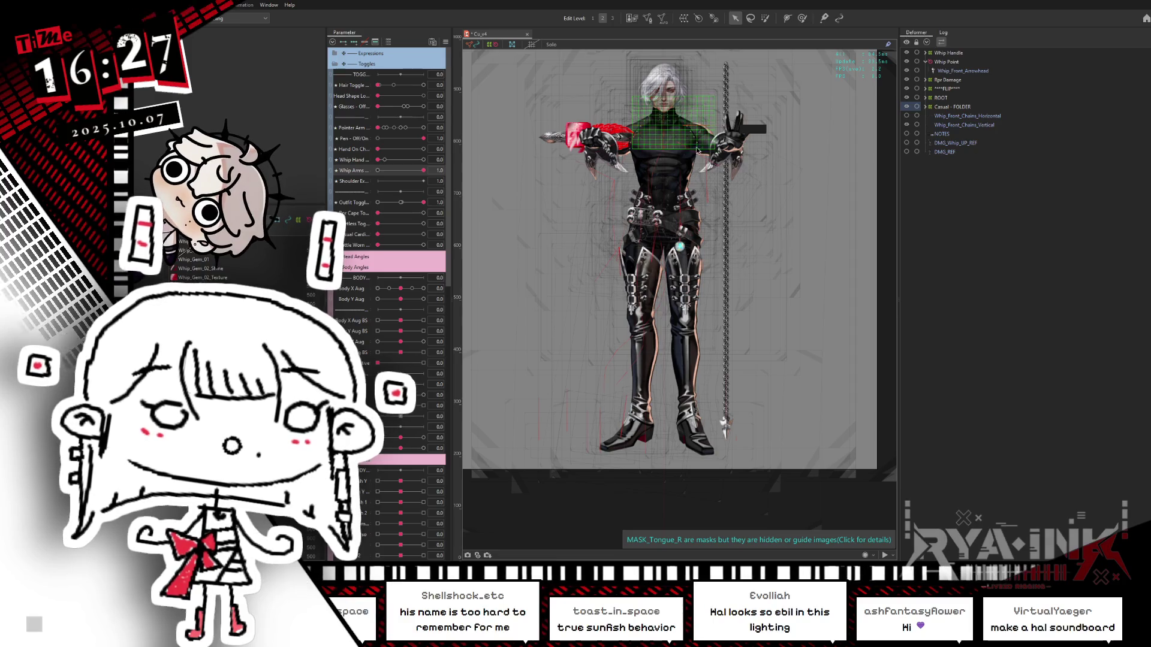
# Select Whip_Front_Chains_Vertical, switch tools, and save the model with Ctrl+S.
pyautogui.click(960, 125)
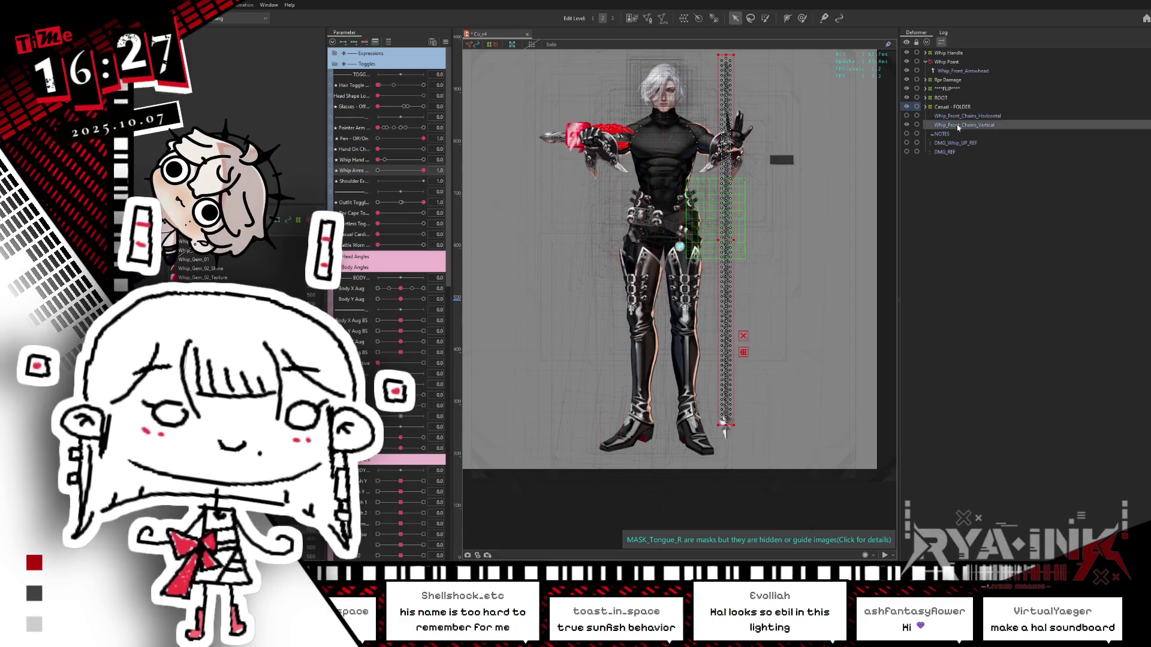
pyautogui.scroll(2, 744, 127)
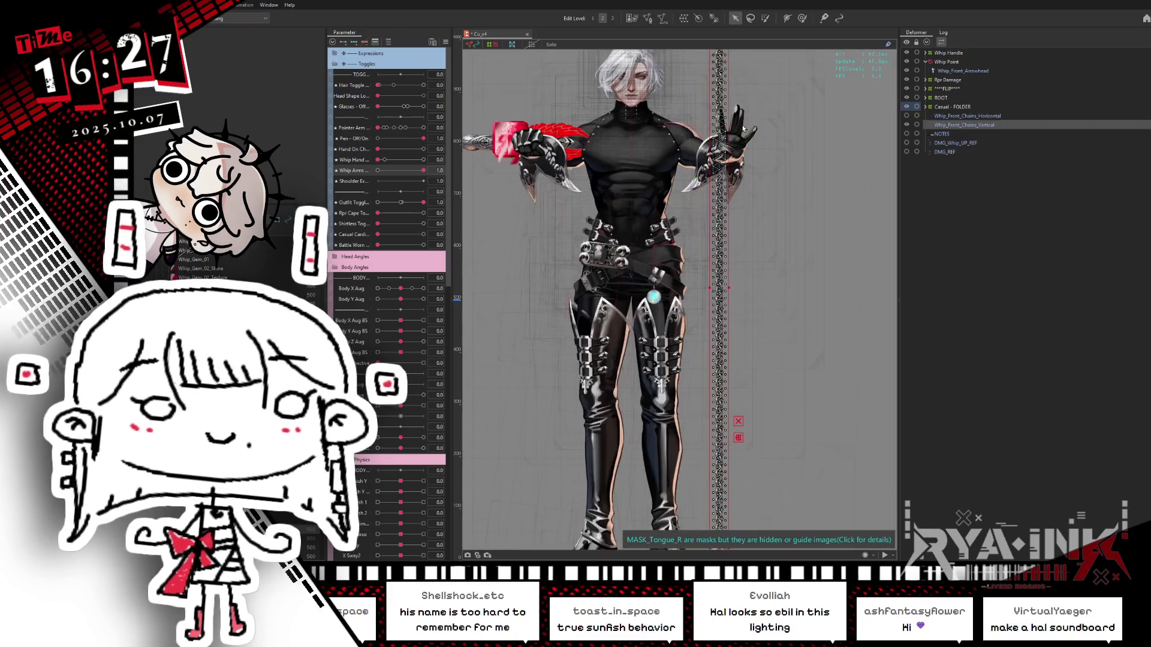
pyautogui.click(785, 18)
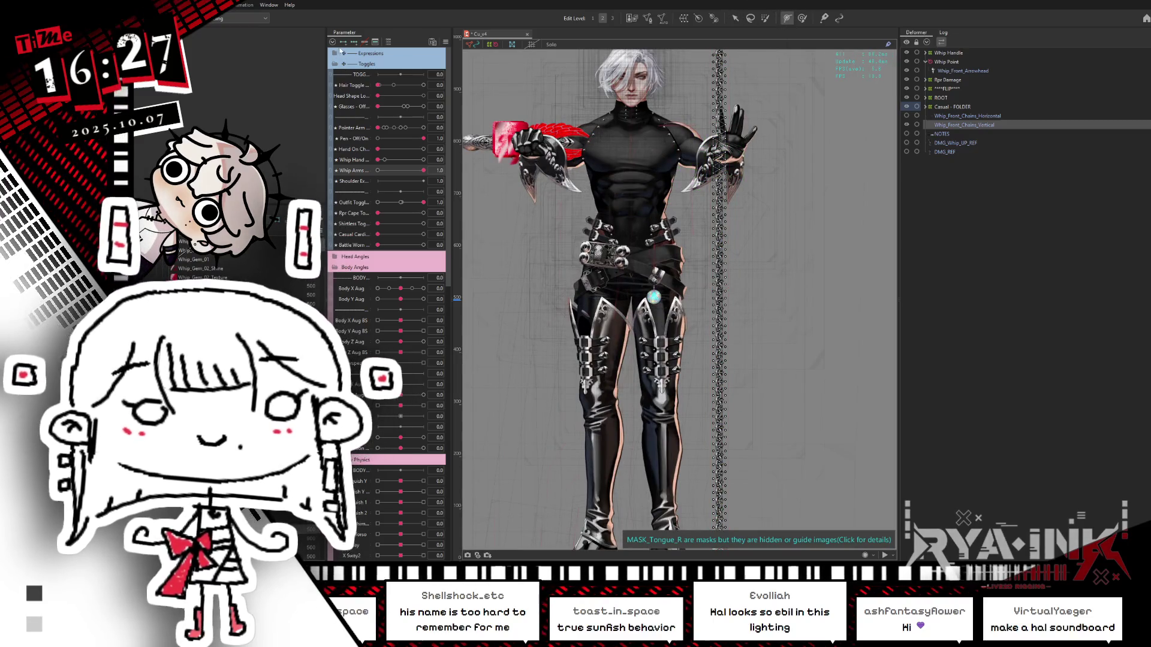
pyautogui.click(332, 42)
pyautogui.hotkey('ctrl', 's')
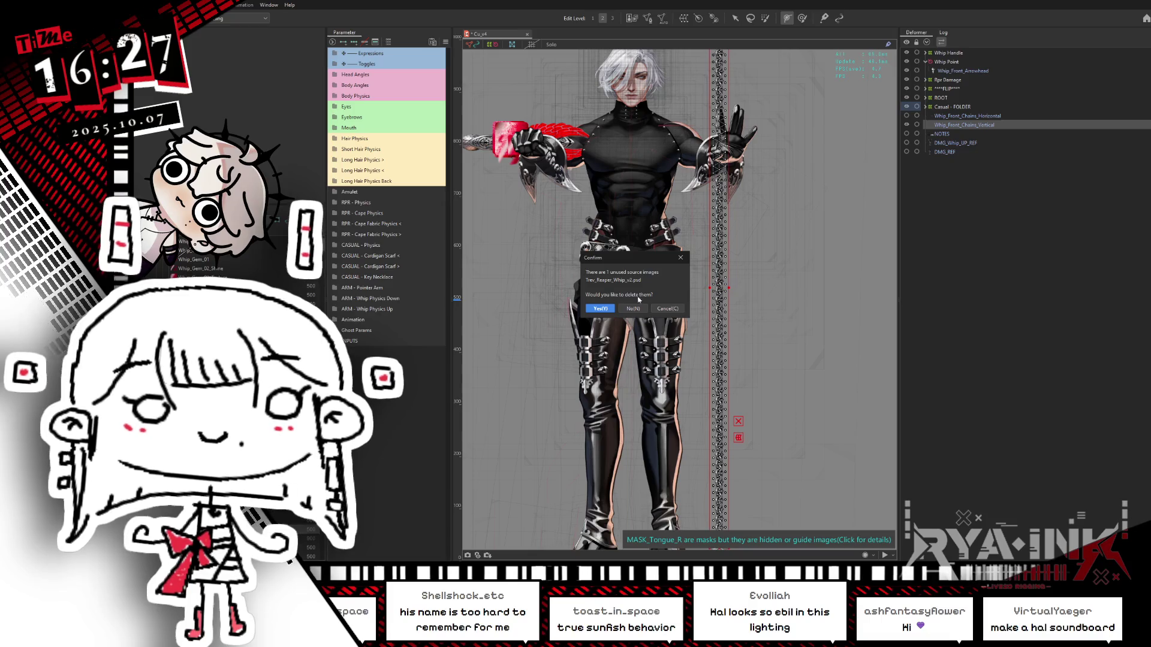
# Dismiss the unused-images prompt and test the Whip Hand and Whip Arms toggles, restoring the original pose.
pyautogui.click(667, 309)
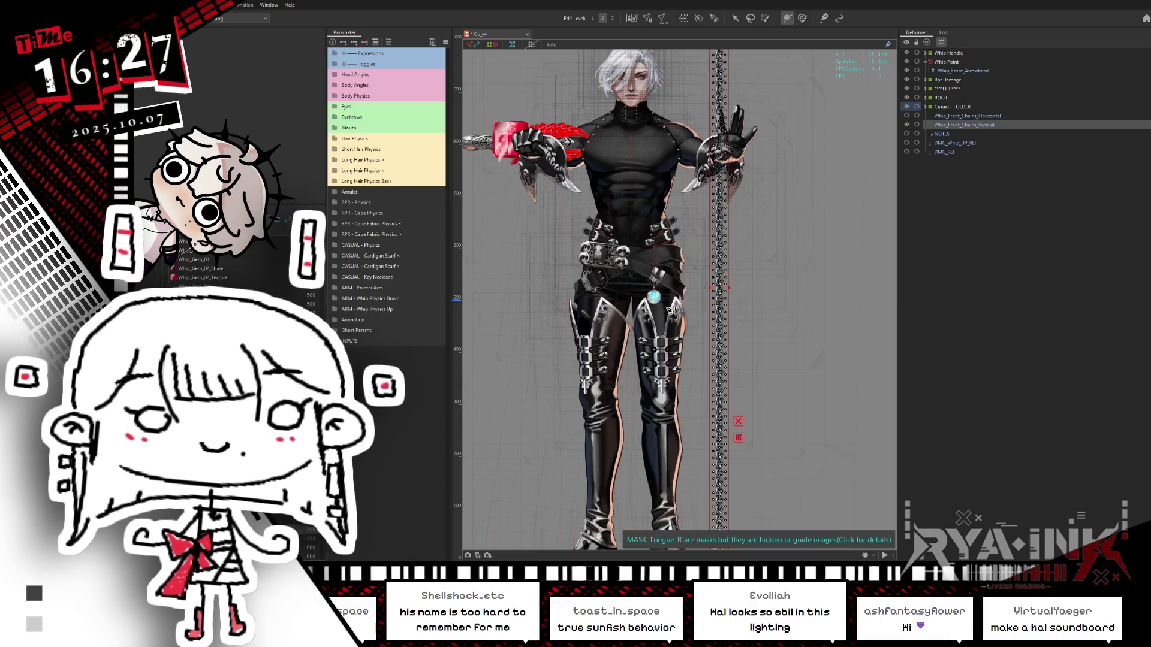
pyautogui.click(360, 64)
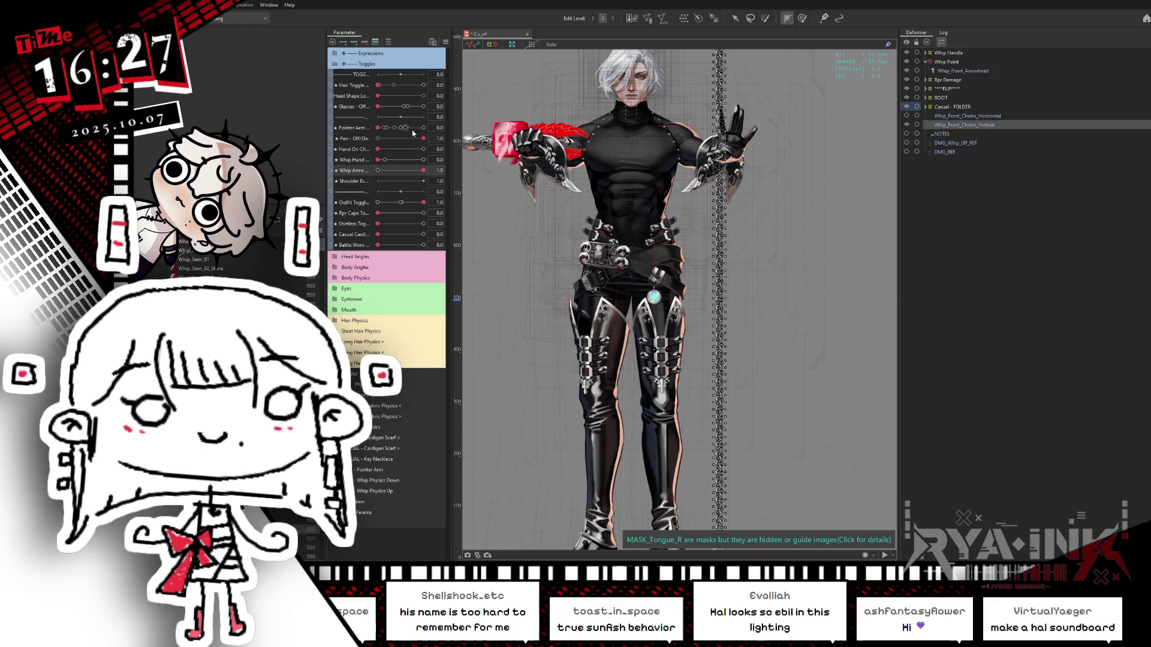
pyautogui.click(423, 159)
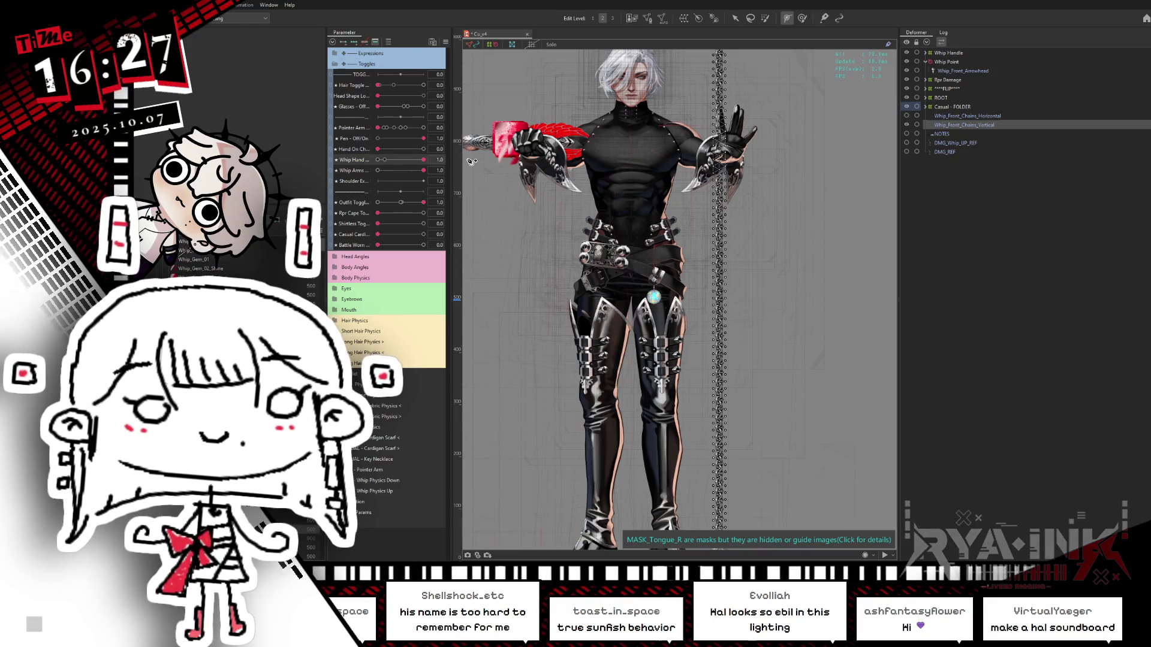
pyautogui.click(378, 171)
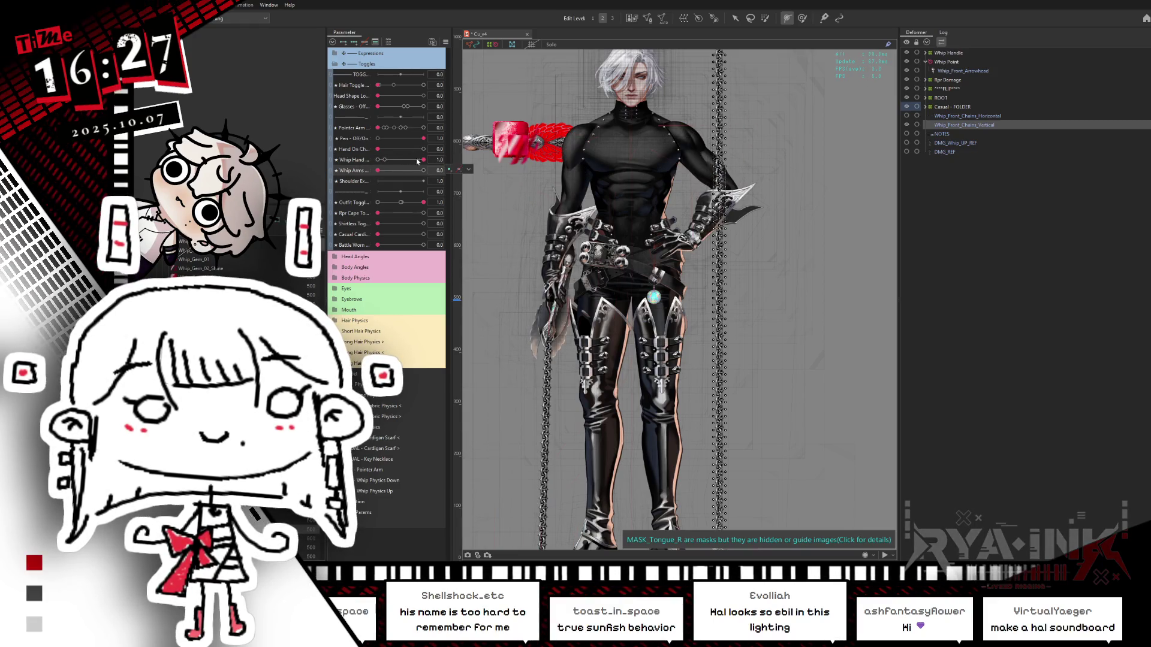
pyautogui.click(377, 159)
pyautogui.click(423, 159)
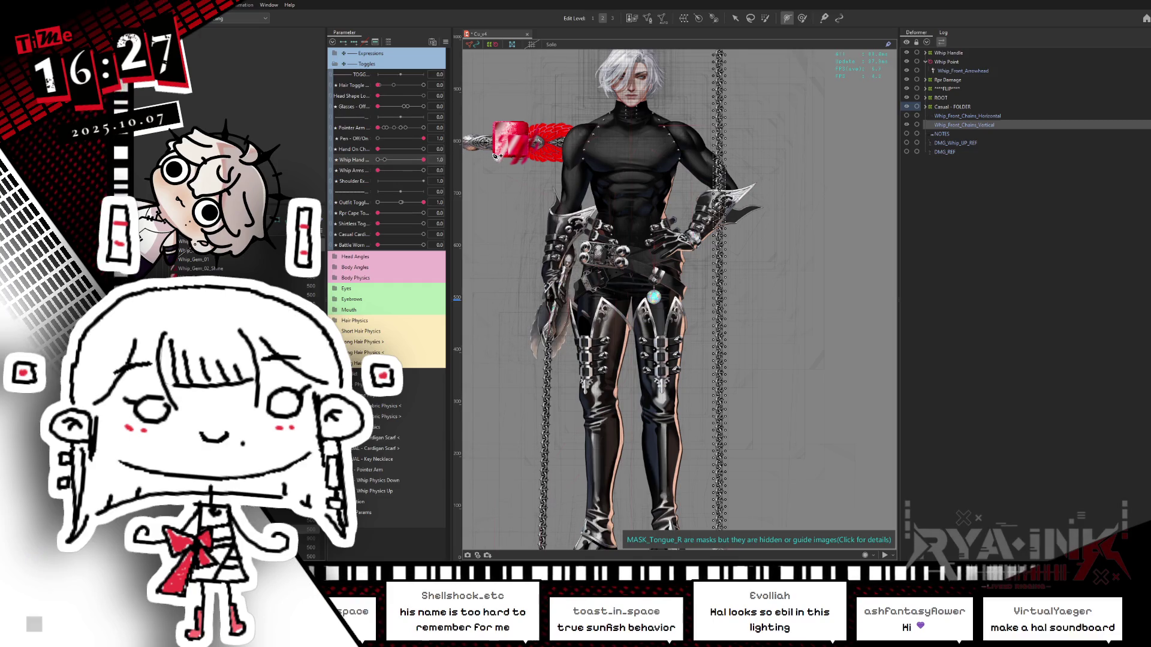
pyautogui.click(378, 160)
pyautogui.click(423, 170)
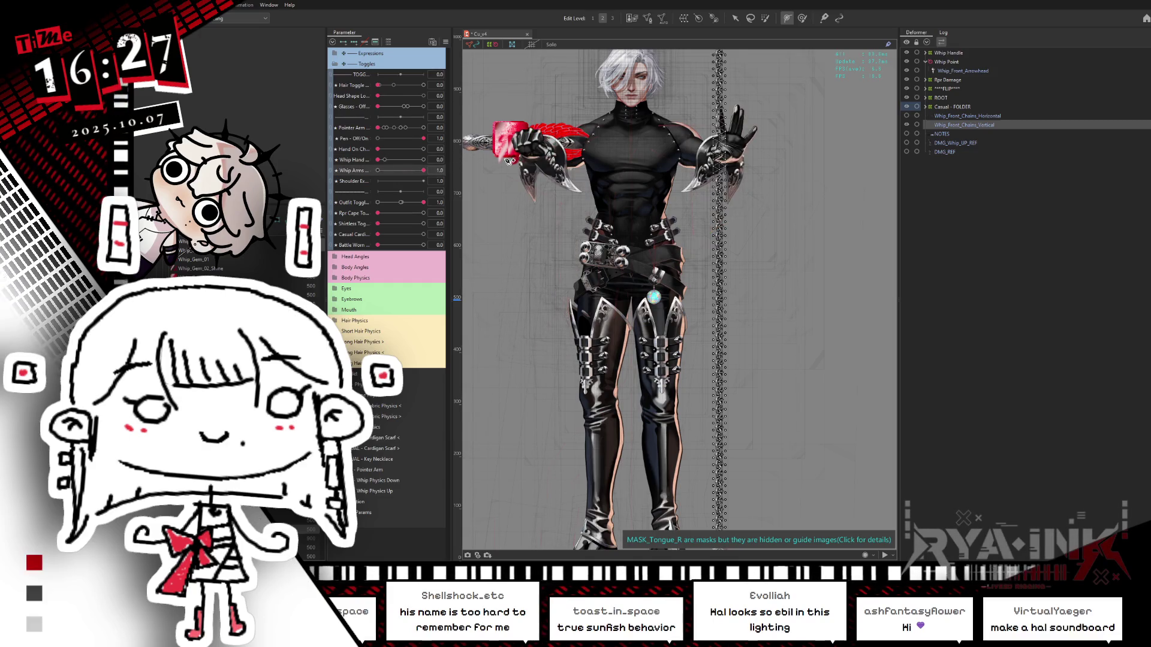
pyautogui.hotkey('alt', 'f')
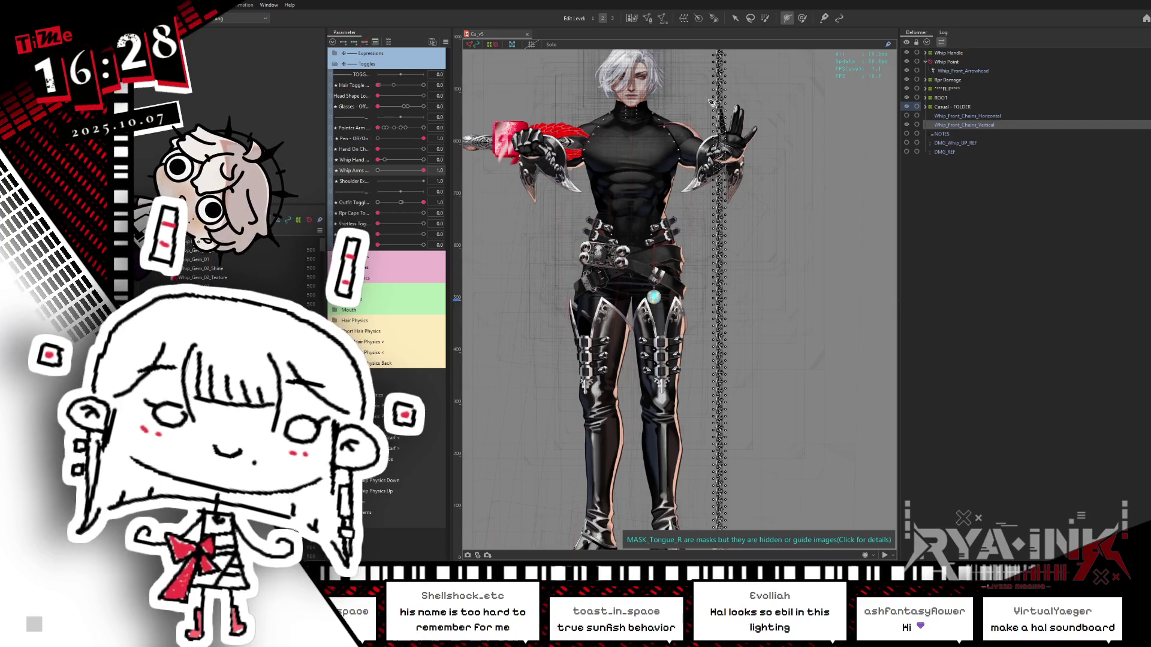
pyautogui.scroll(2, 711, 102)
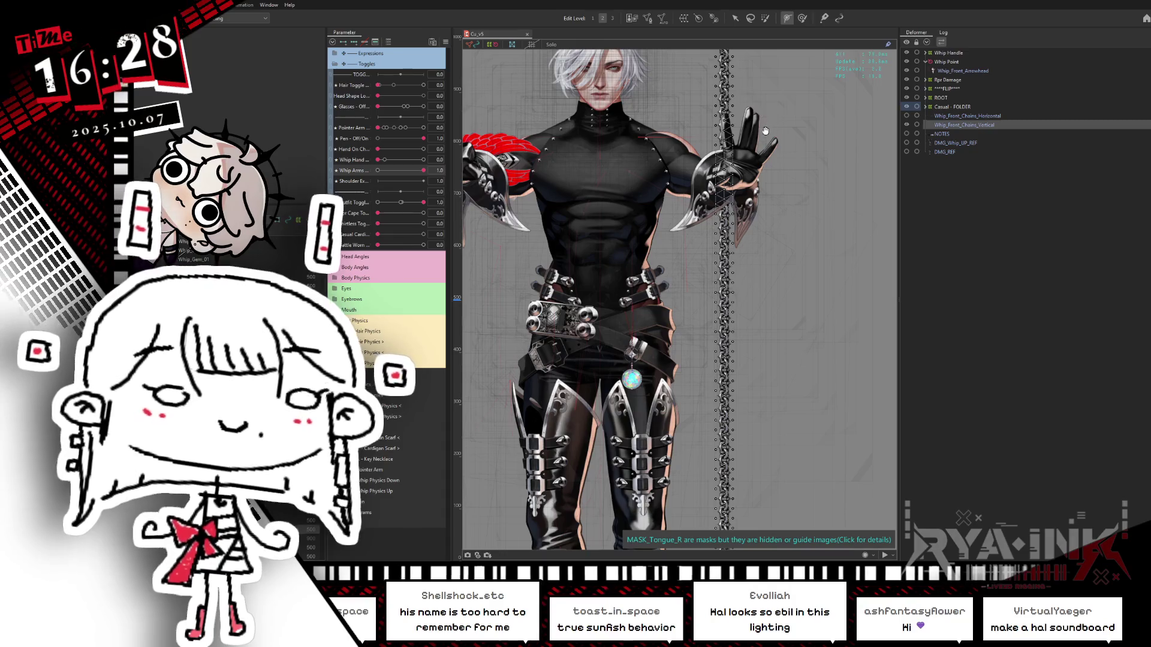
pyautogui.click(687, 74)
pyautogui.click(687, 347)
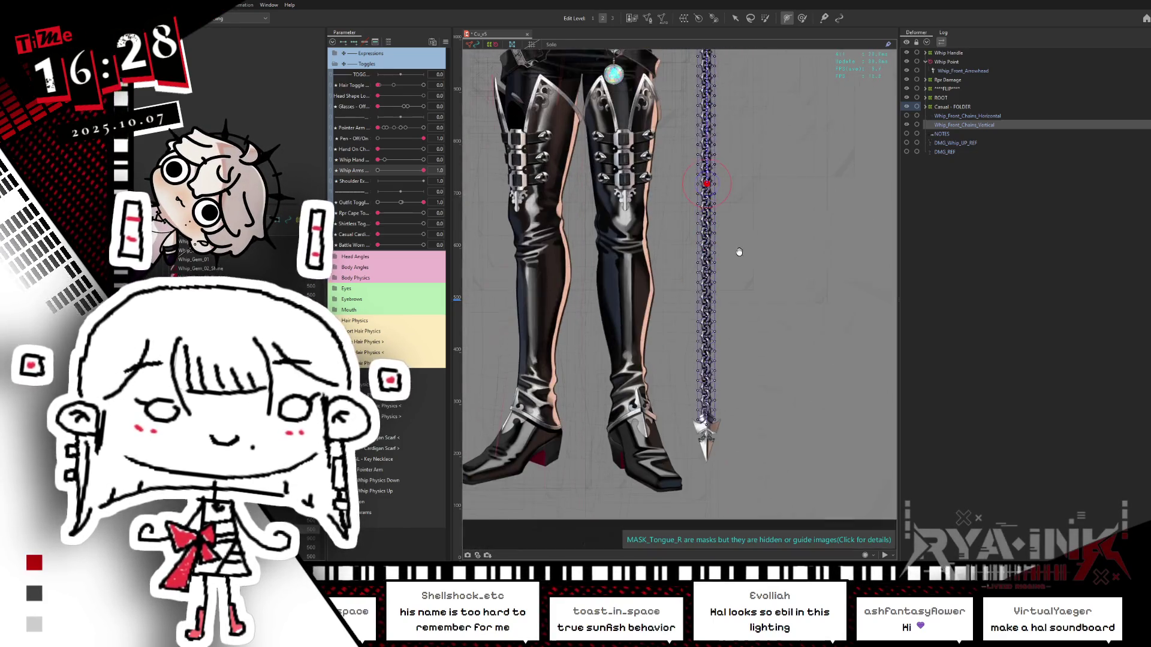
pyautogui.click(708, 411)
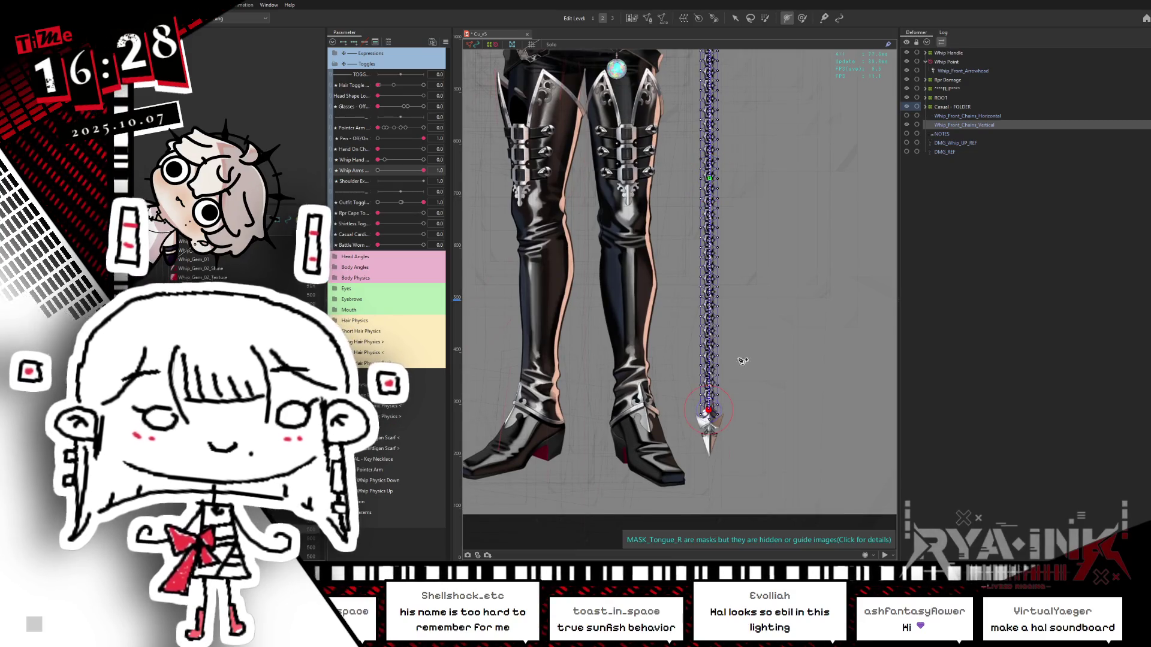
pyautogui.scroll(5, 739, 369)
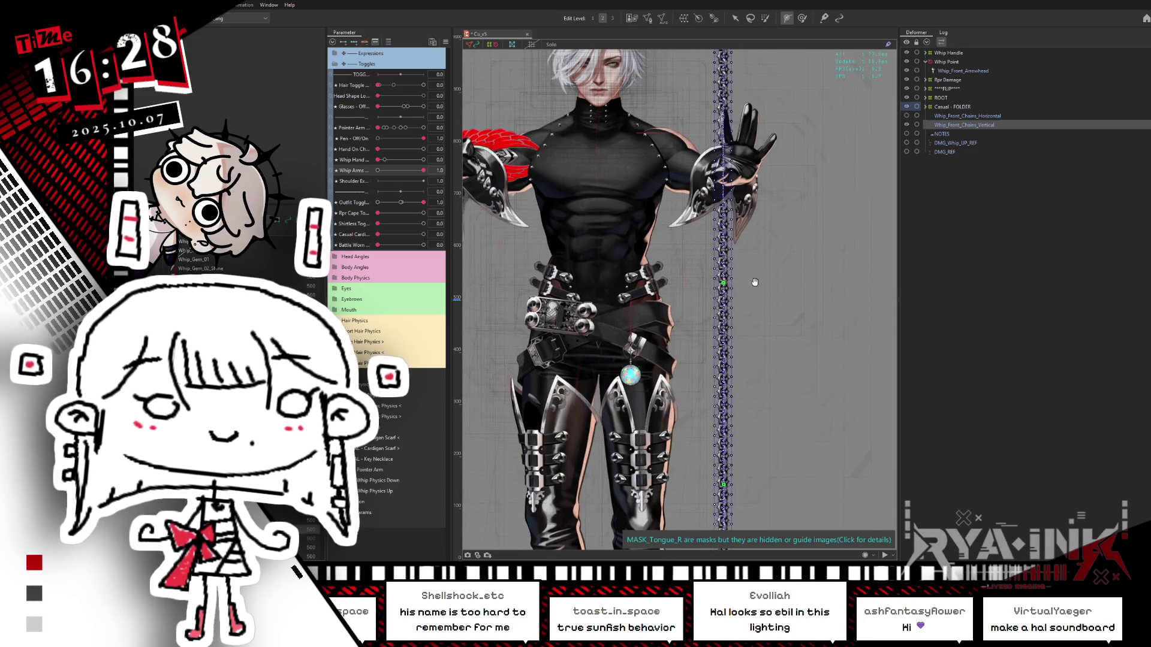
pyautogui.scroll(2, 765, 352)
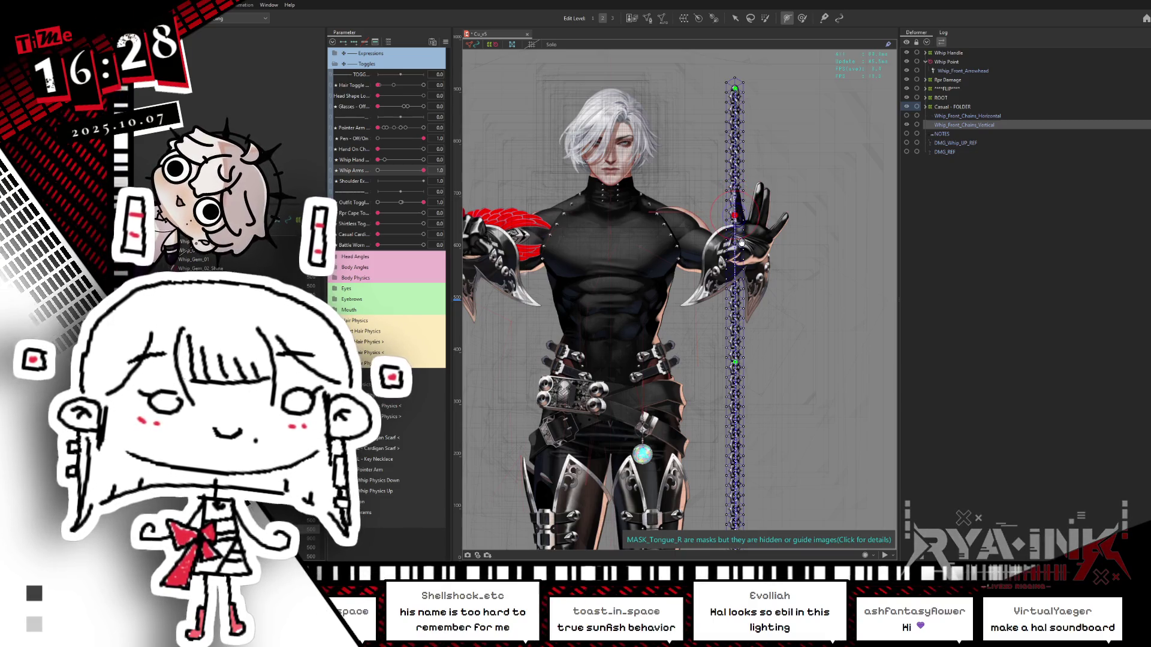
pyautogui.scroll(-5, 742, 245)
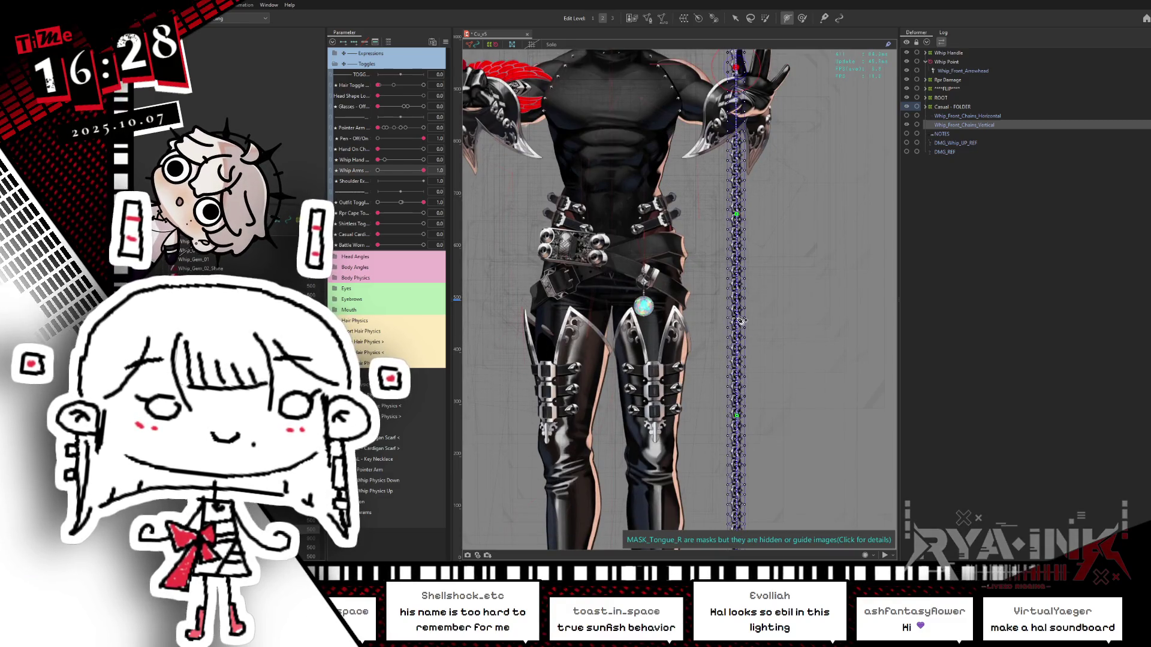
pyautogui.scroll(-5, 705, 360)
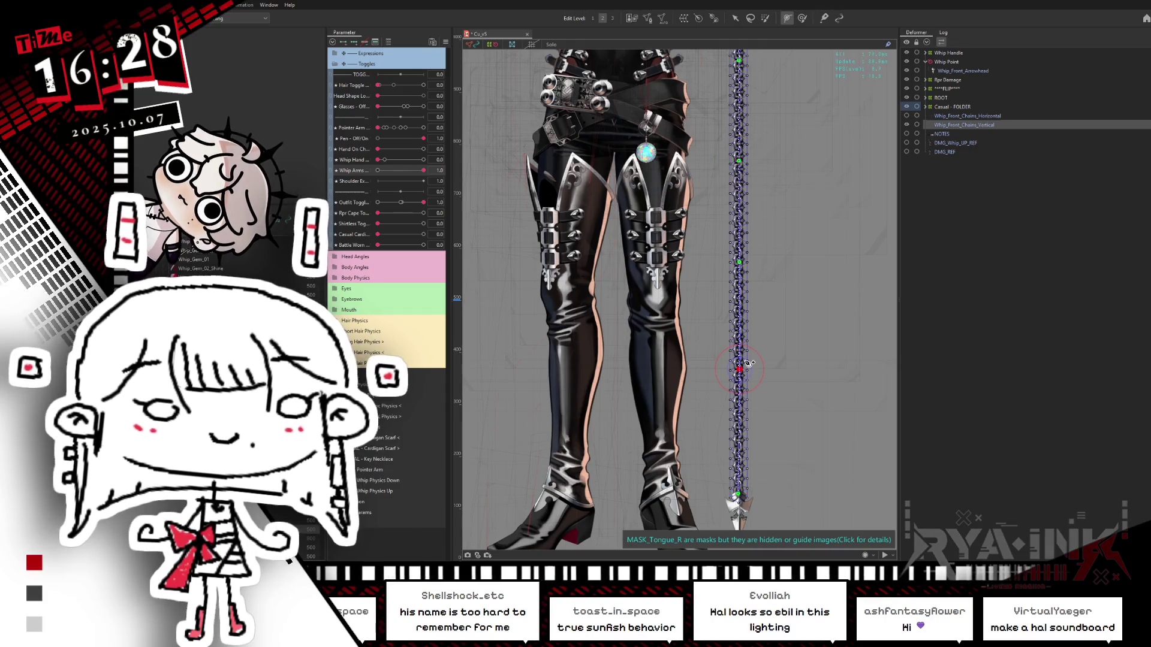
pyautogui.scroll(5, 747, 362)
pyautogui.scroll(-2, 823, 302)
pyautogui.scroll(-2, 823, 301)
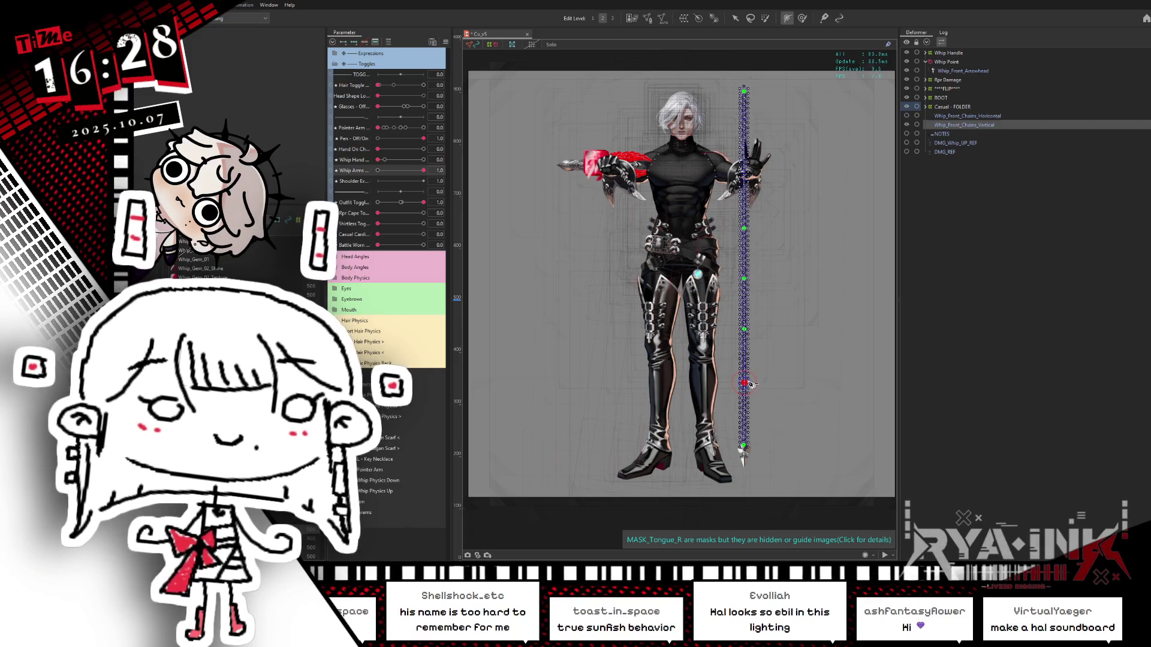
# Nudge one vertical-chain mesh point slightly down, check other points, then select the whole chain.
pyautogui.click(745, 273)
pyautogui.moveTo(746, 277); pyautogui.dragTo(745, 281)
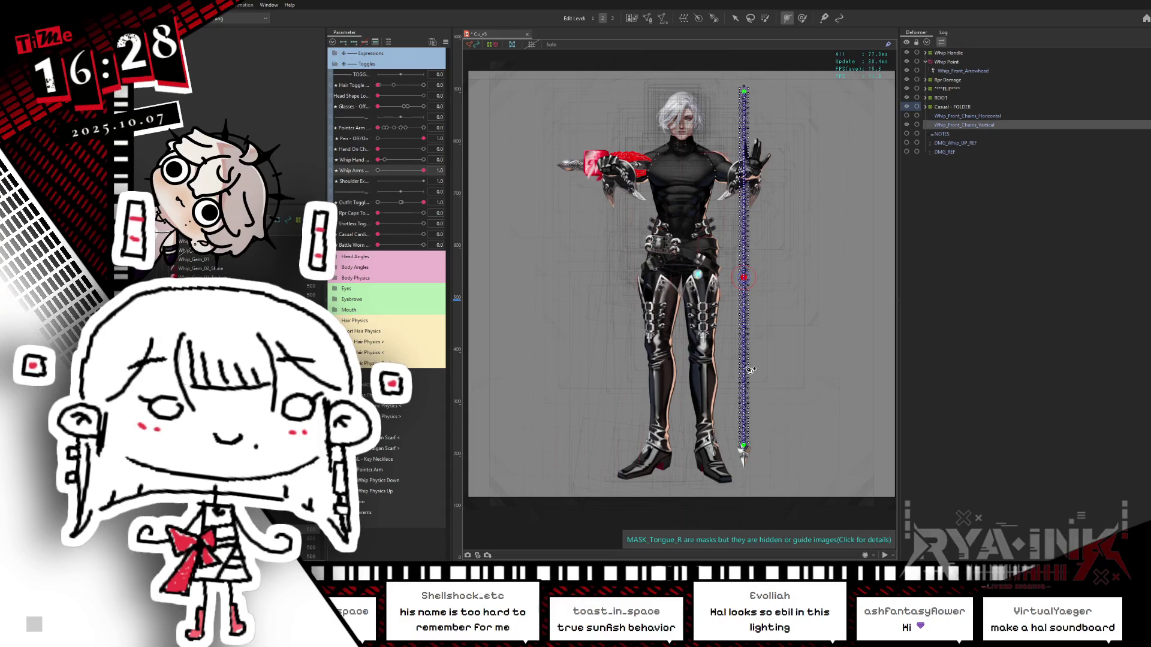
pyautogui.click(744, 360)
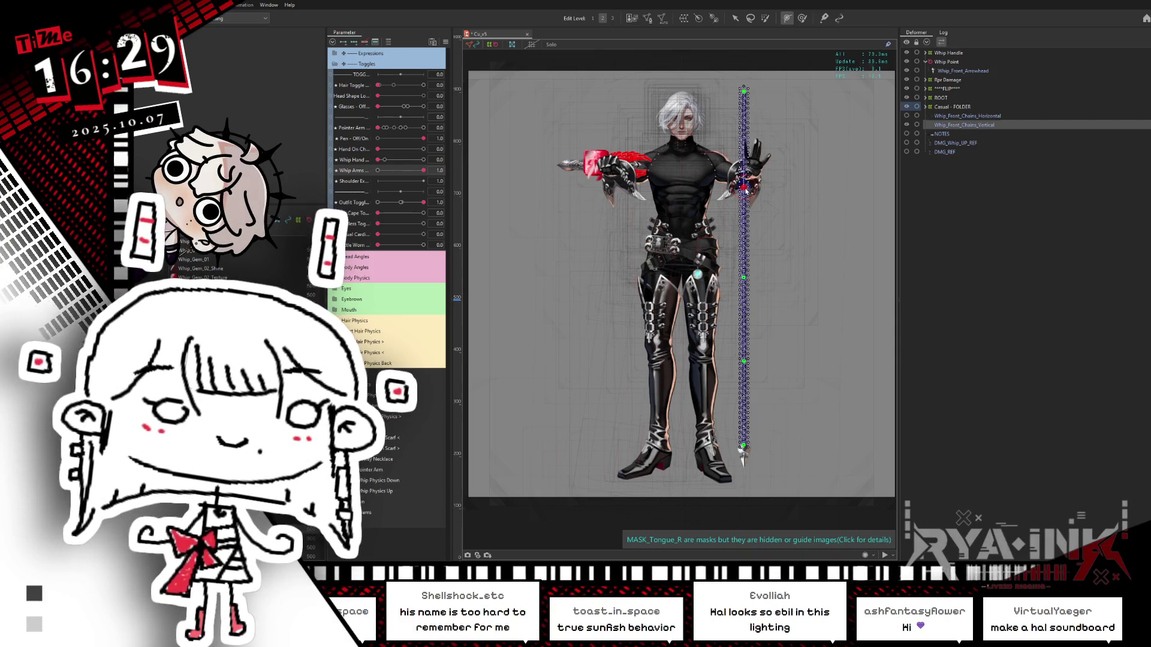
pyautogui.click(744, 137)
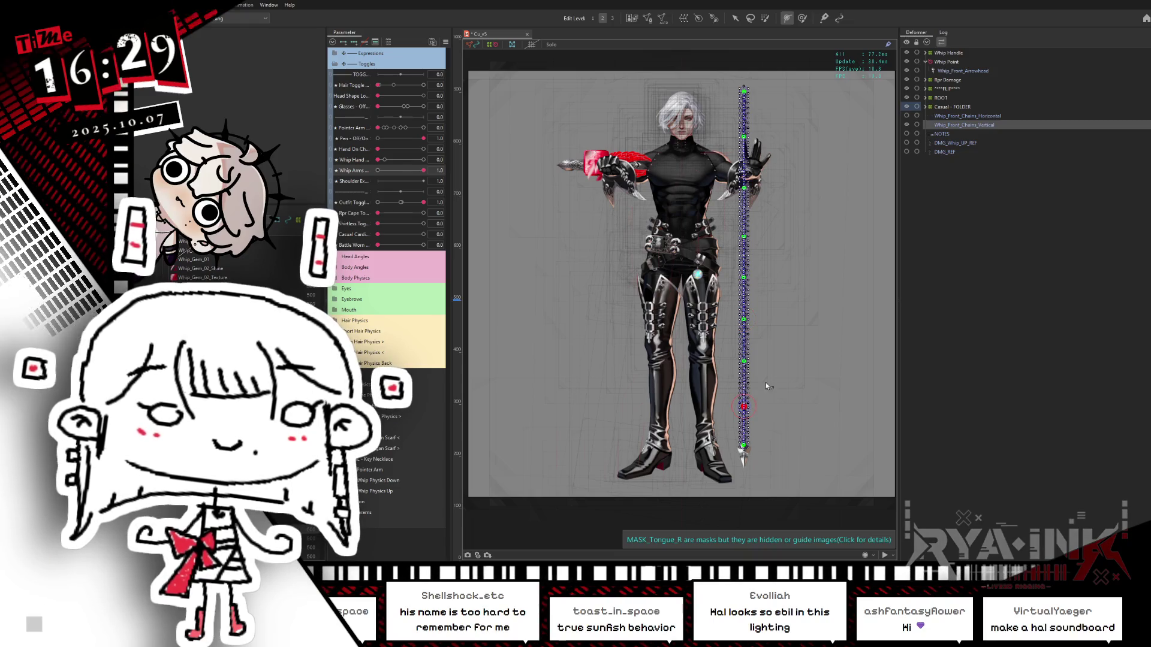
pyautogui.press('v')
pyautogui.click(745, 95)
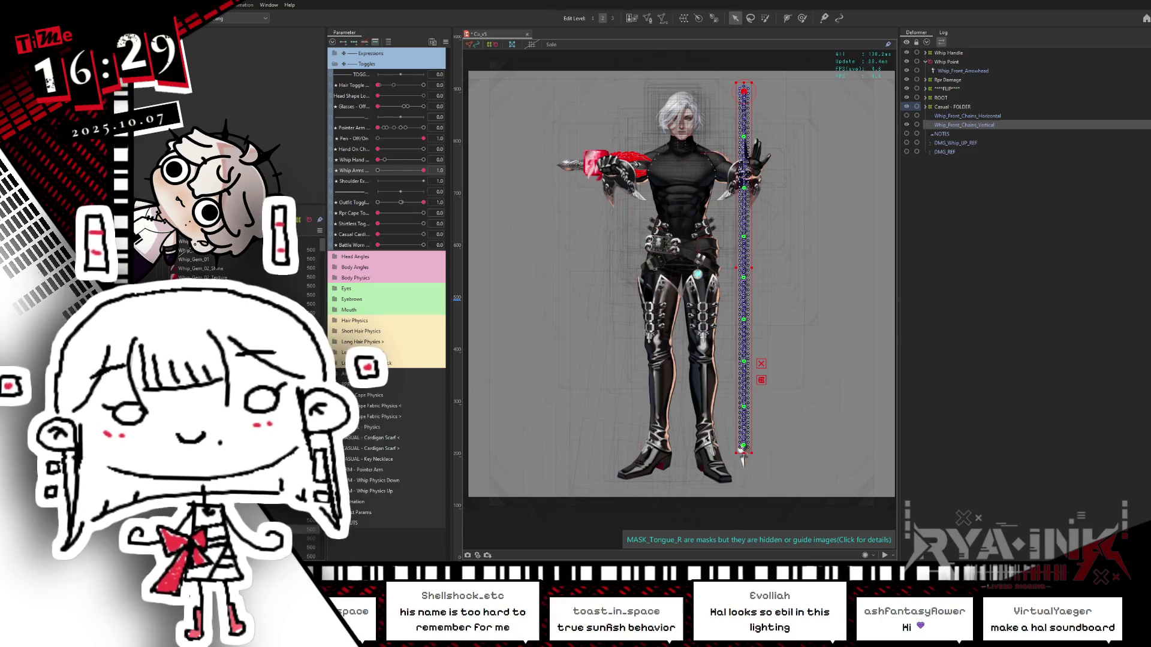
# Run Modeling > Skinning on the selected vertical front chain mesh.
pyautogui.hotkey('alt', 'm')
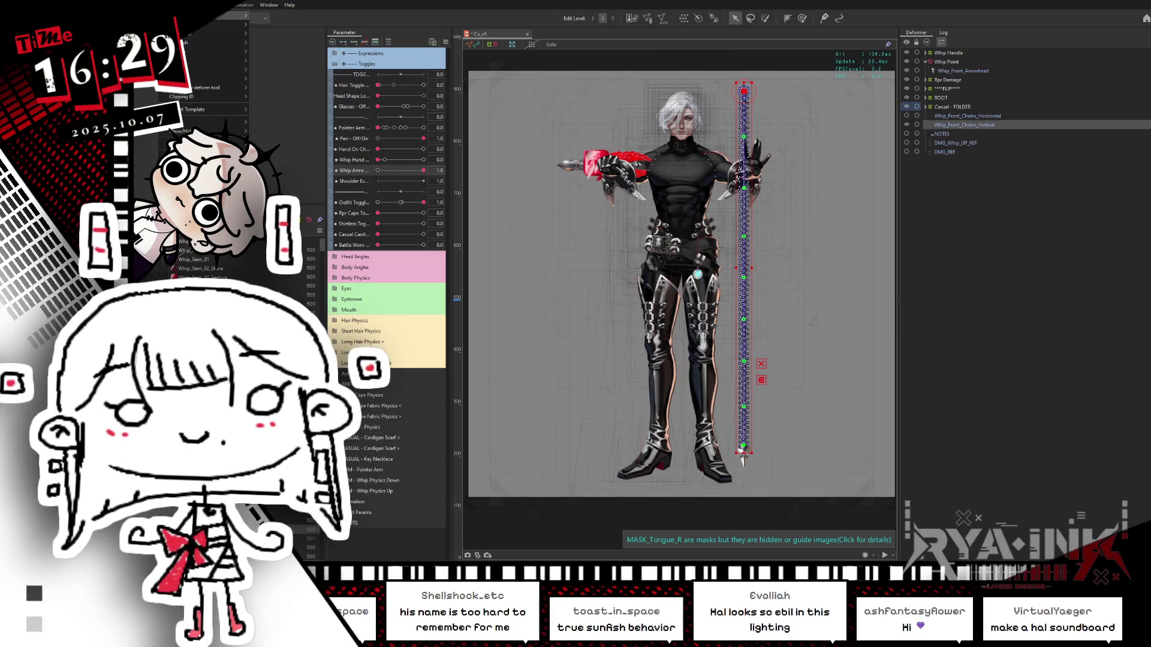
pyautogui.press('Return')
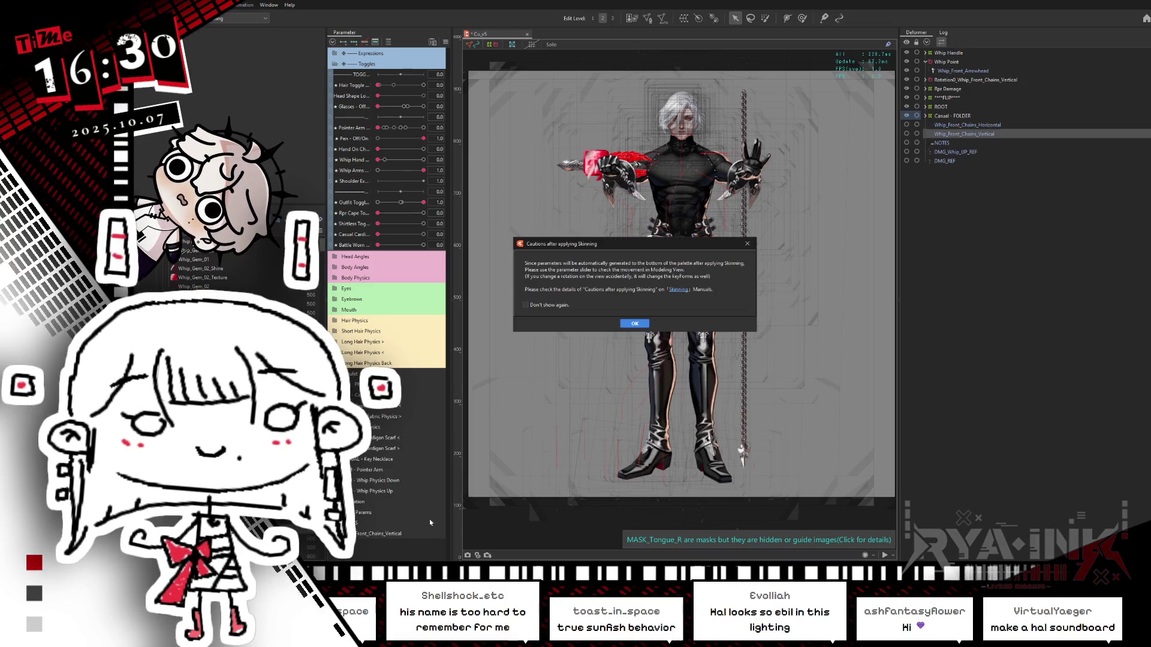
# Dismiss the skinning caution and bend the chain with one of its generated parameters.
pyautogui.click(702, 318)
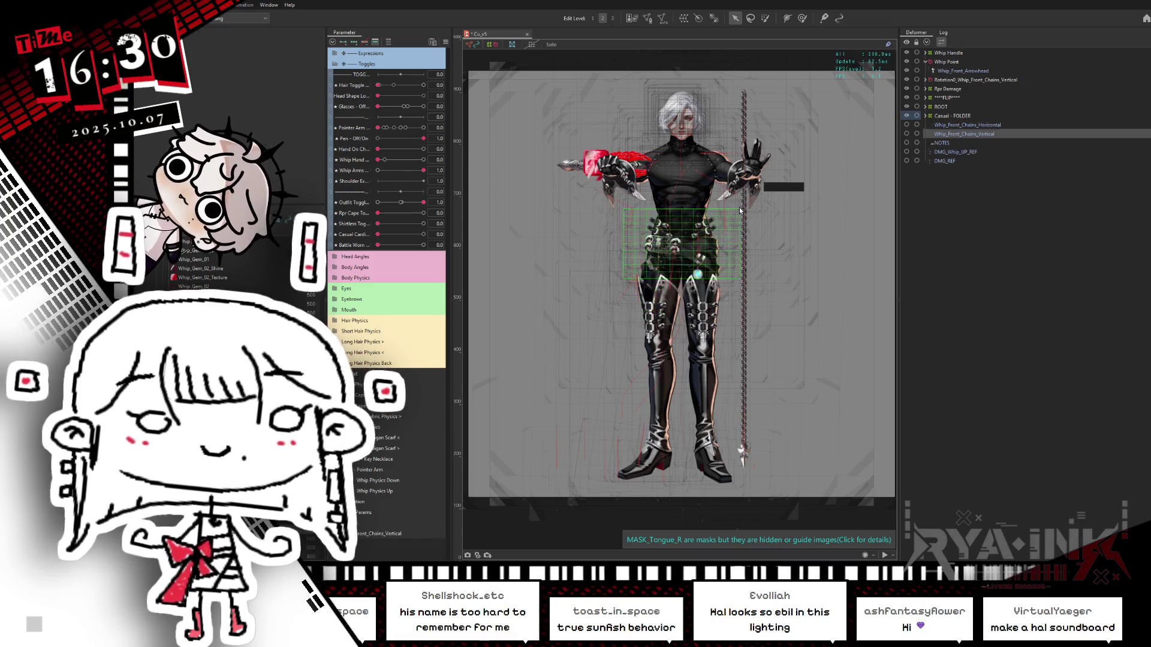
pyautogui.scroll(2, 718, 232)
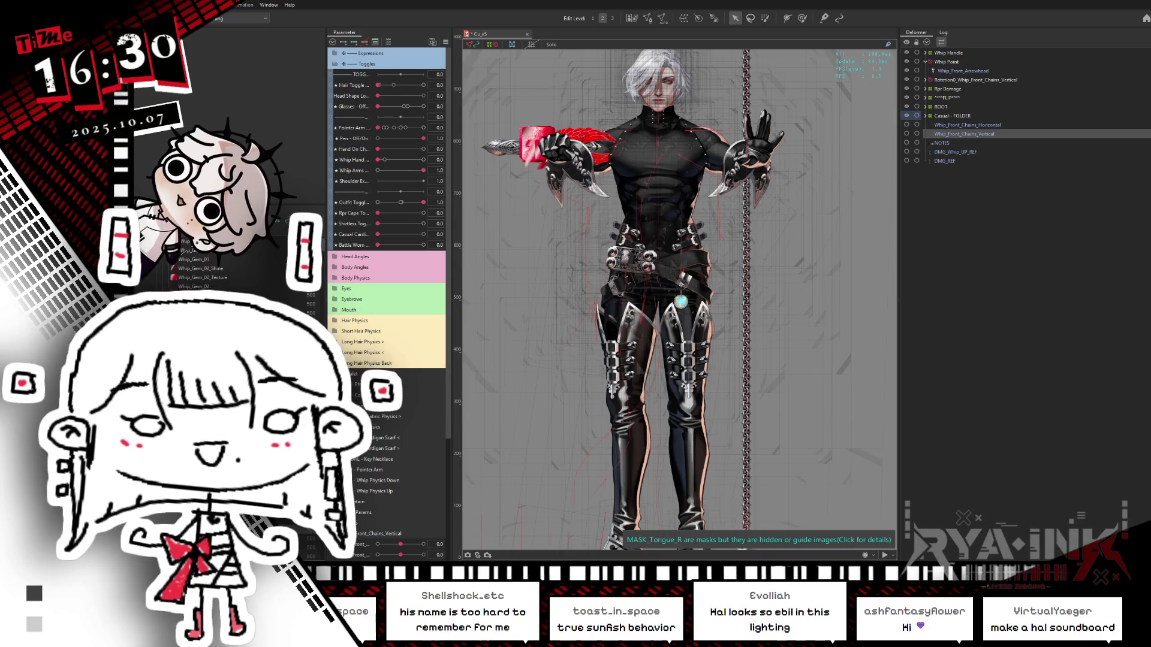
pyautogui.moveTo(446, 422); pyautogui.dragTo(441, 551)
pyautogui.moveTo(401, 384)
pyautogui.mouseDown()
pyautogui.moveTo(378, 416)
pyautogui.moveTo(378, 470)
pyautogui.mouseUp()
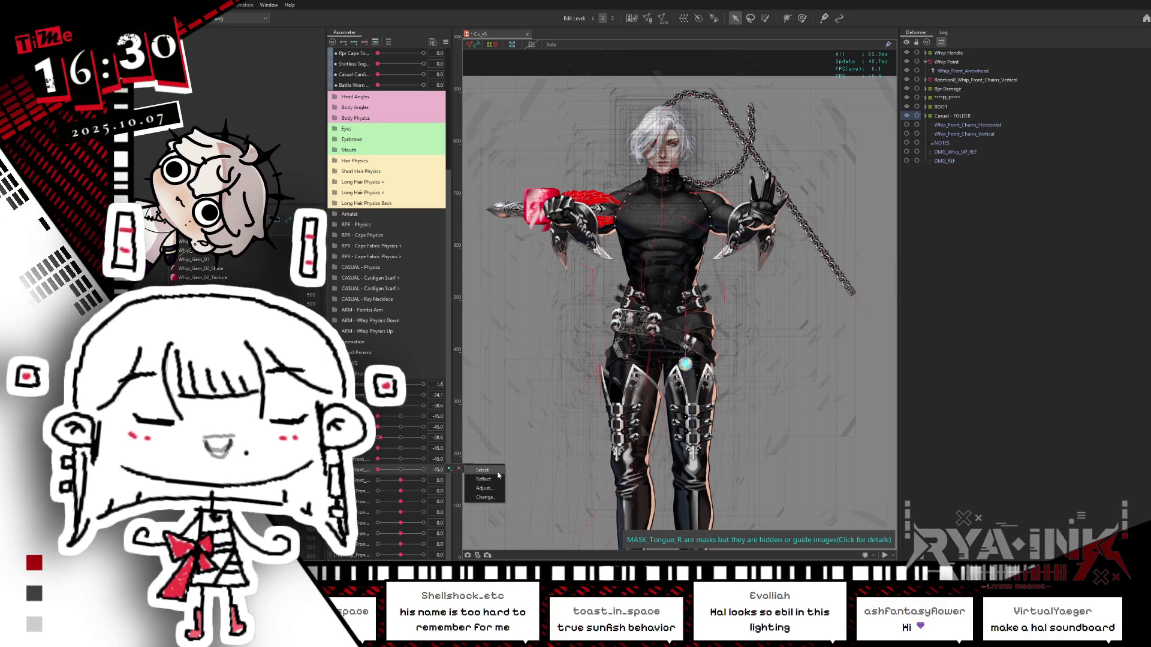
# Swing the chain with two parameters at -45, then undo them back to 0.
pyautogui.scroll(-1, 764, 224)
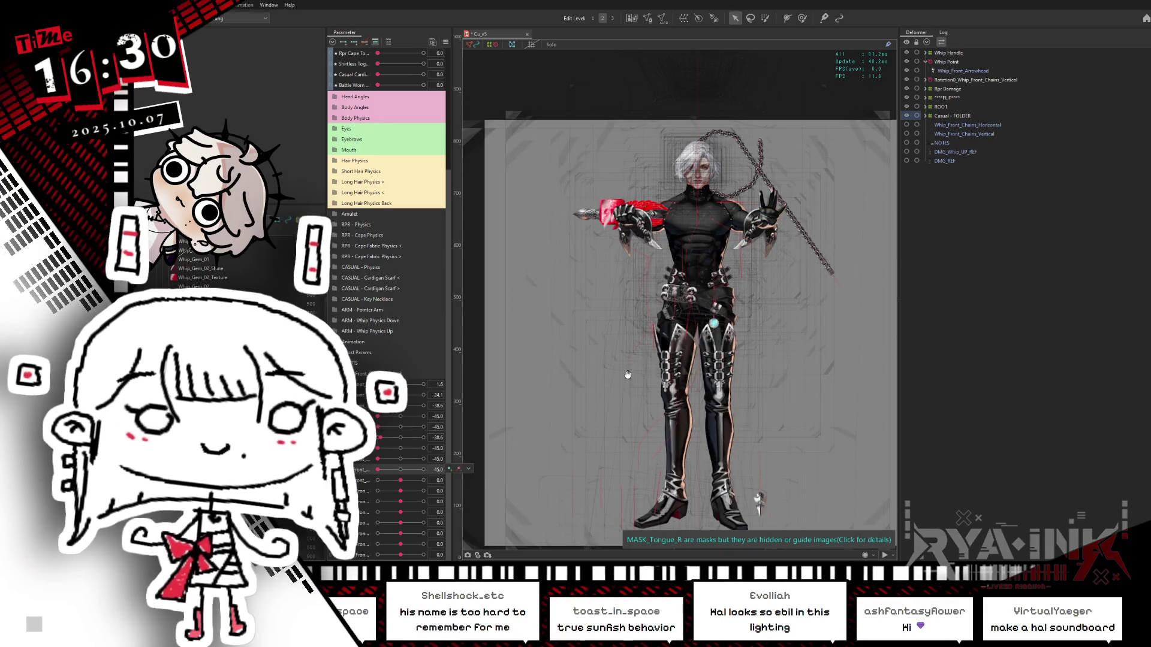
pyautogui.scroll(-1, 624, 380)
pyautogui.moveTo(401, 480)
pyautogui.mouseDown()
pyautogui.moveTo(377, 480)
pyautogui.moveTo(377, 491)
pyautogui.mouseUp()
pyautogui.hotkey('ctrl', 'z')
pyautogui.hotkey('ctrl', 'z')
pyautogui.hotkey('ctrl', 'z')
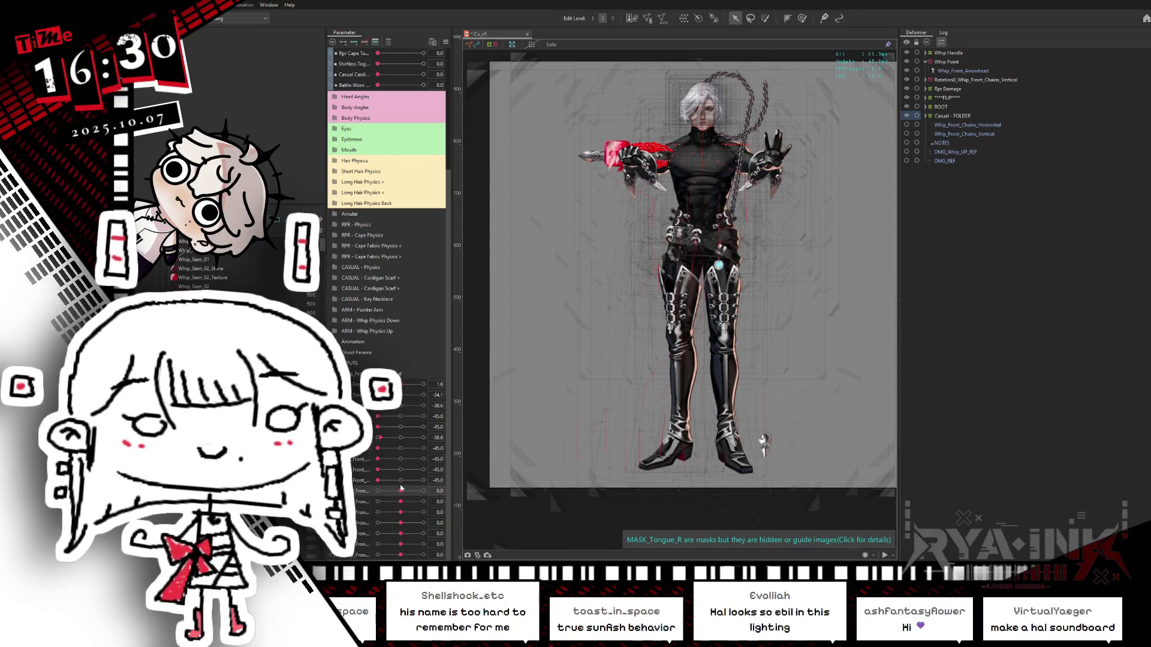
pyautogui.hotkey('ctrl', 'z')
pyautogui.hotkey('ctrl', 'z')
pyautogui.hotkey('ctrl', 'z')
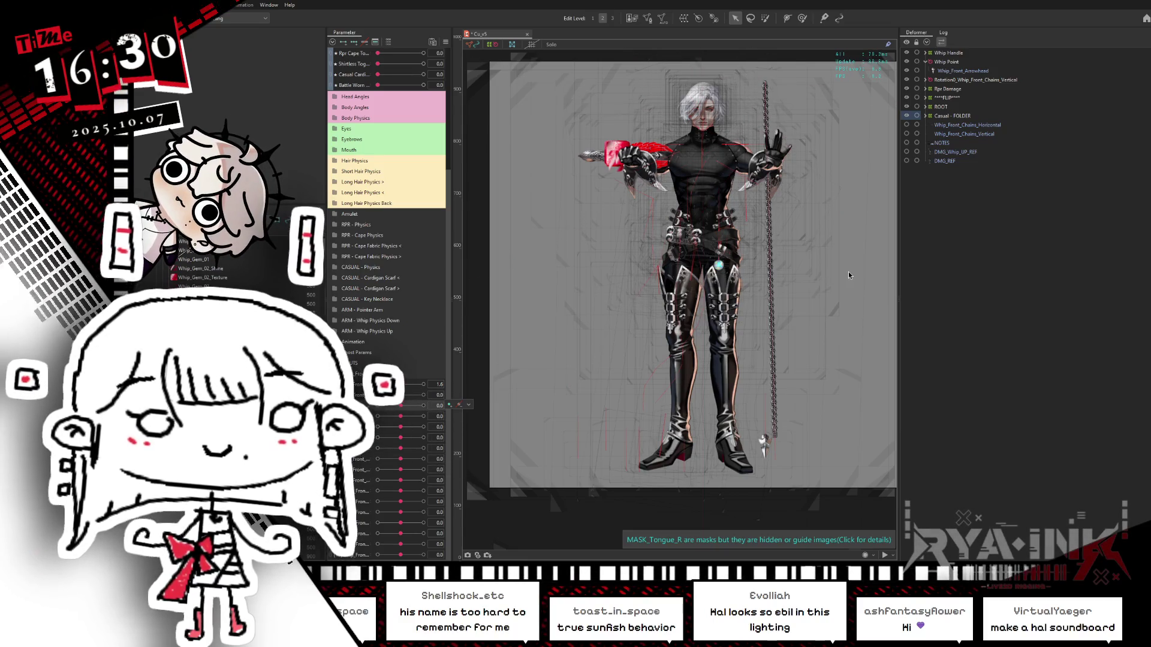
pyautogui.scroll(4, 795, 223)
pyautogui.scroll(2, 795, 222)
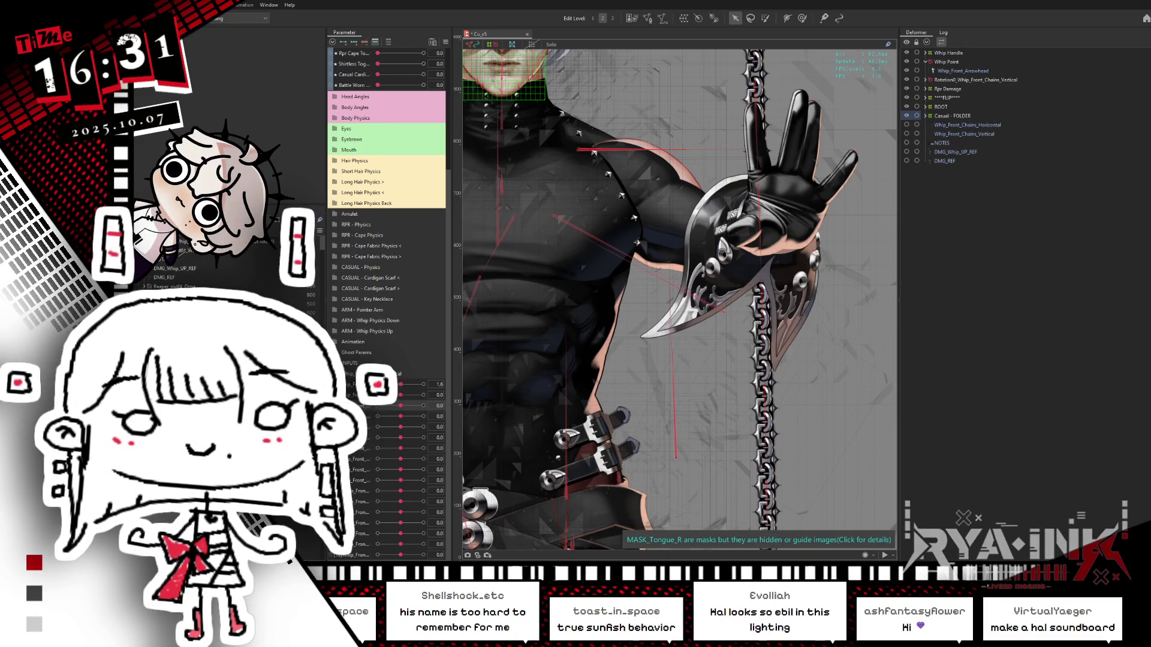
# Raise the chain's draw order with the Inspector +1 adjuster so it renders over the hand.
pyautogui.scroll(3, 179, 273)
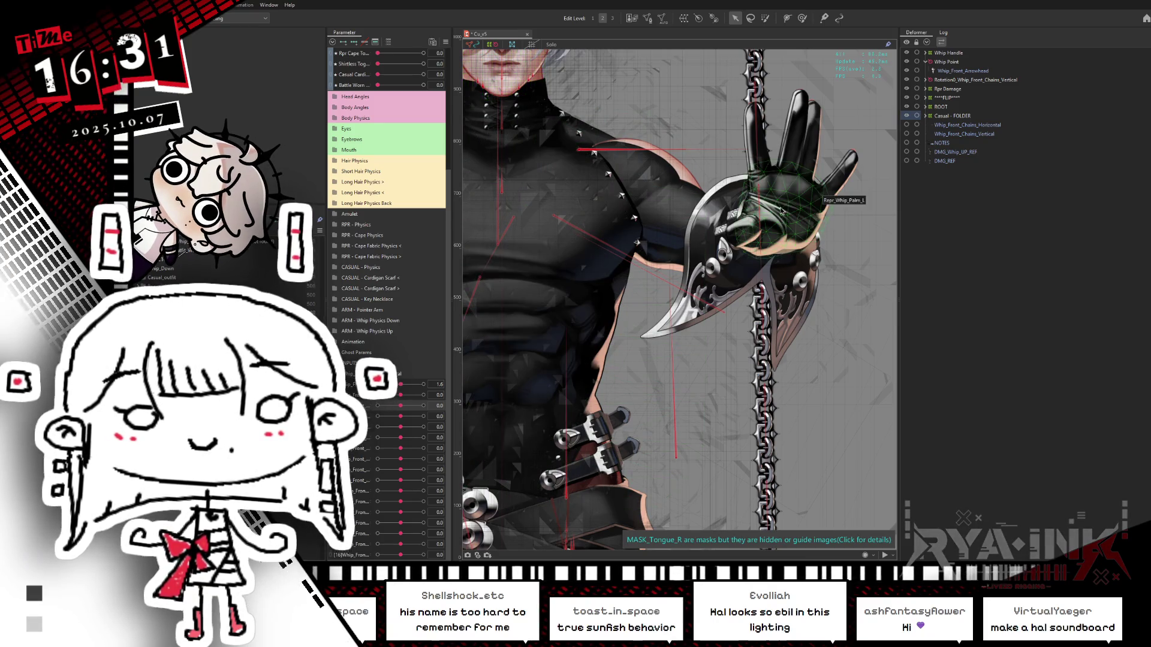
pyautogui.click(750, 268)
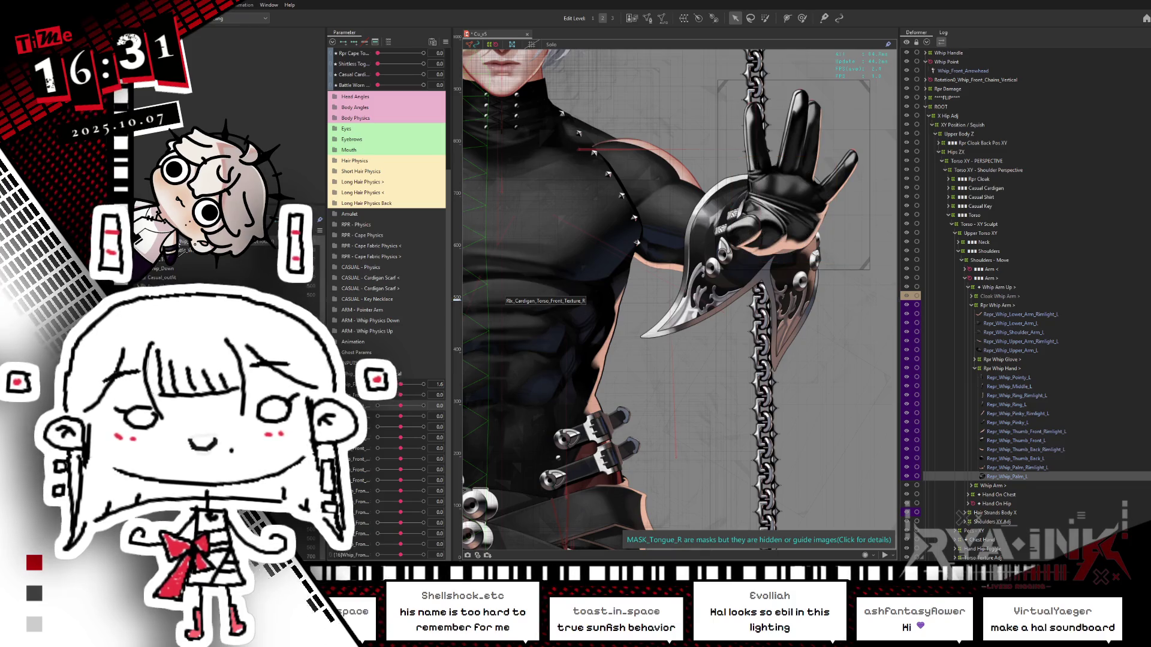
pyautogui.click(503, 84)
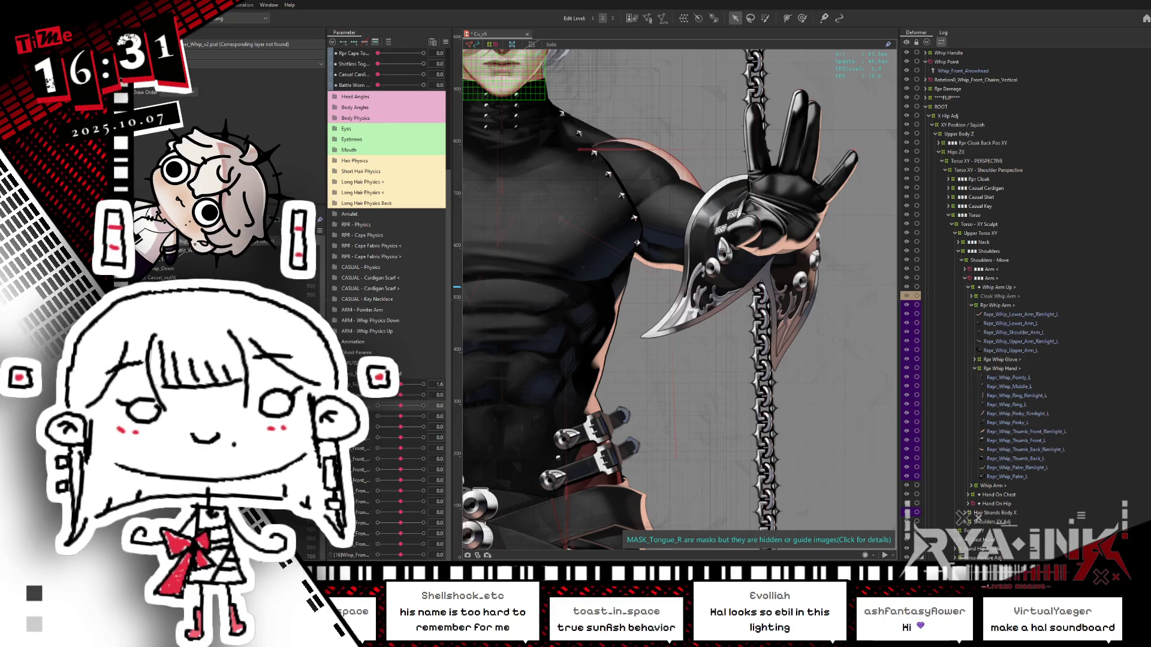
pyautogui.moveTo(201, 97)
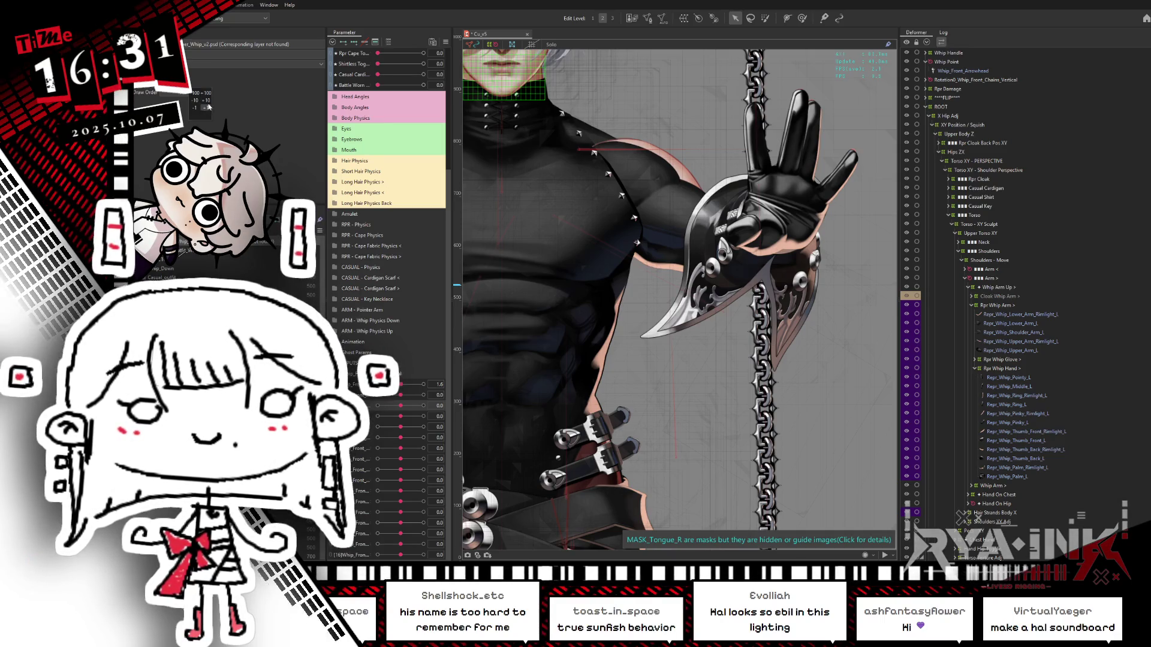
pyautogui.click(207, 109)
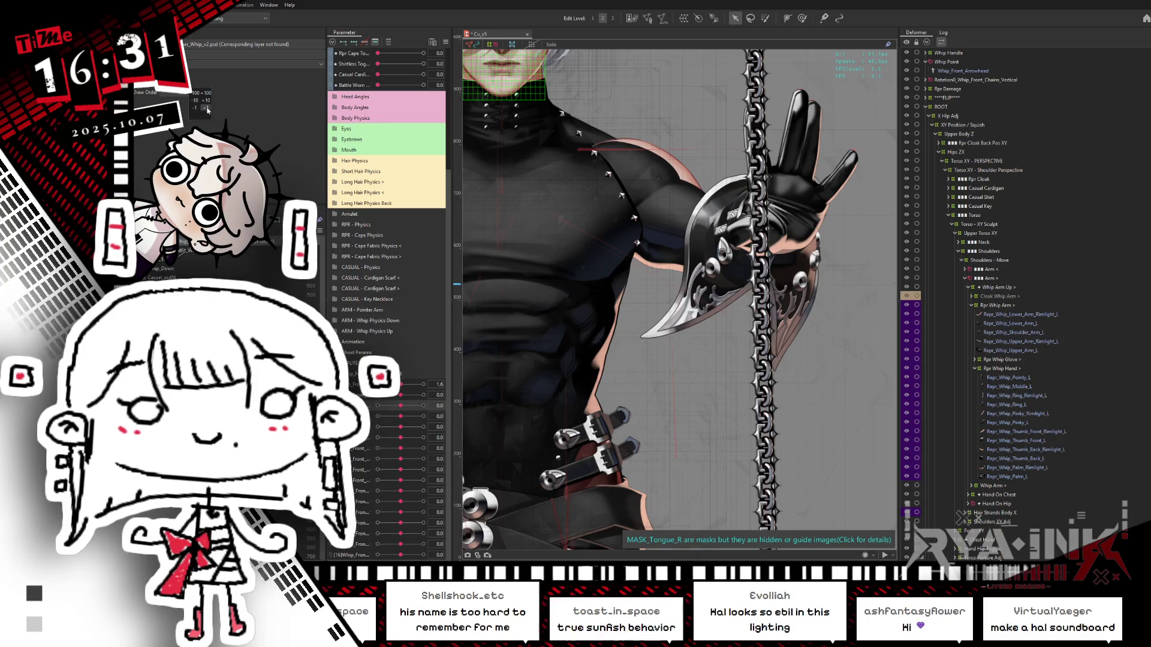
pyautogui.click(197, 108)
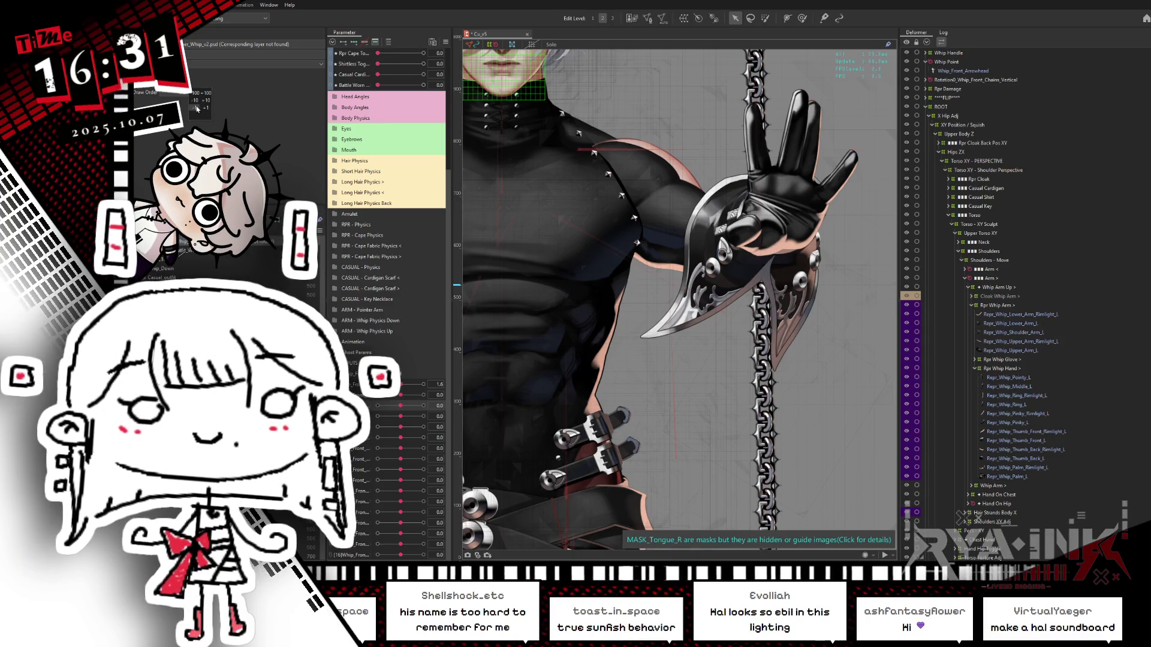
pyautogui.click(209, 108)
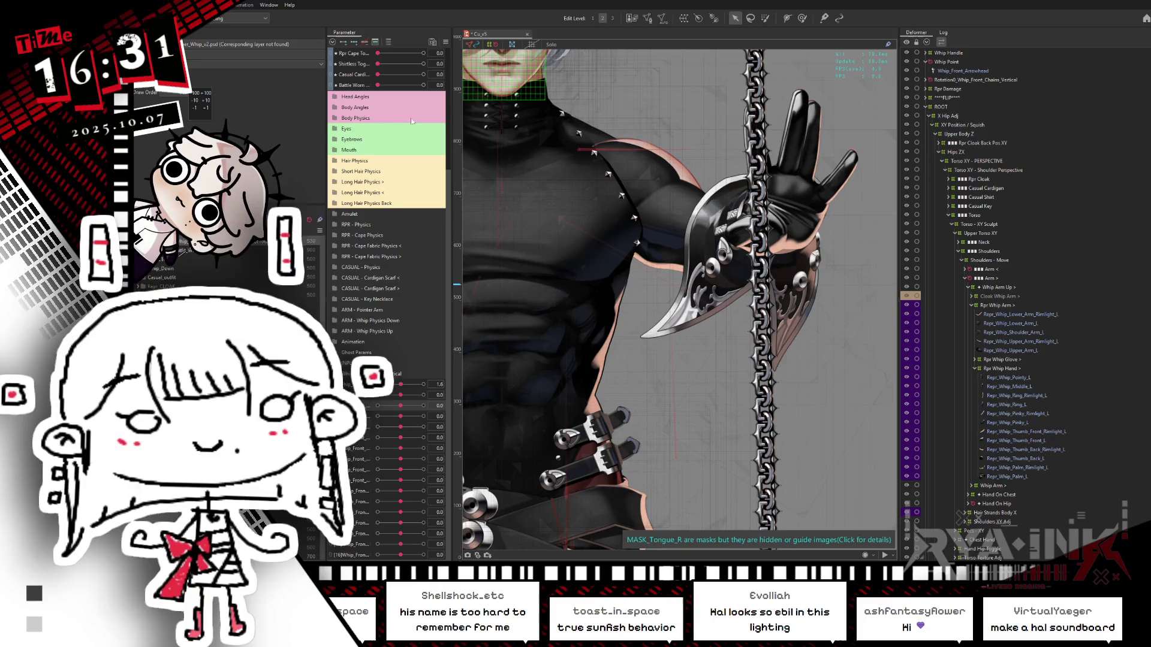
# Pan and zoom over the character, then select the chain's top rotation deformer.
pyautogui.scroll(-5, 795, 295)
pyautogui.scroll(-8, 795, 294)
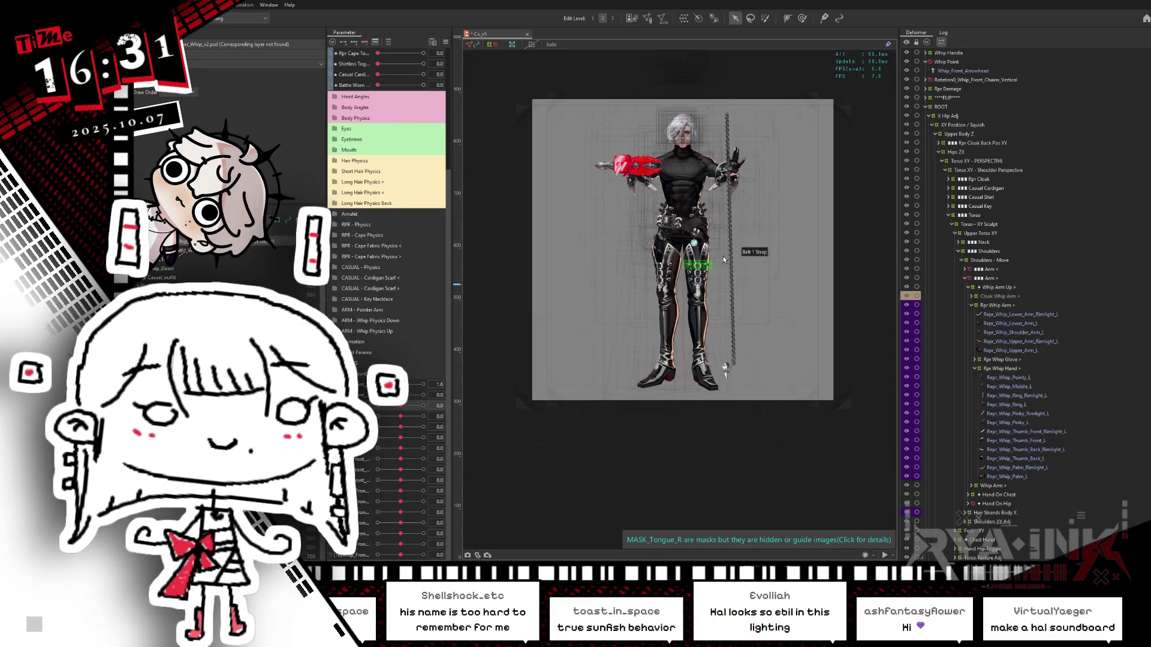
pyautogui.scroll(5, 723, 258)
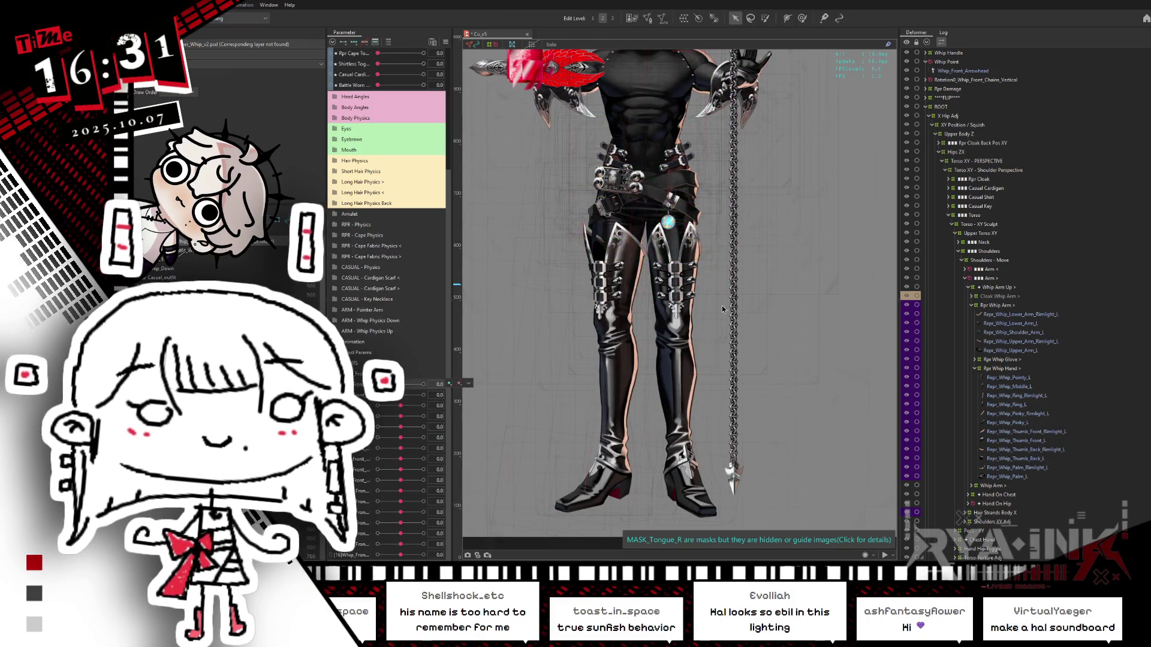
pyautogui.moveTo(767, 234); pyautogui.dragTo(764, 380)
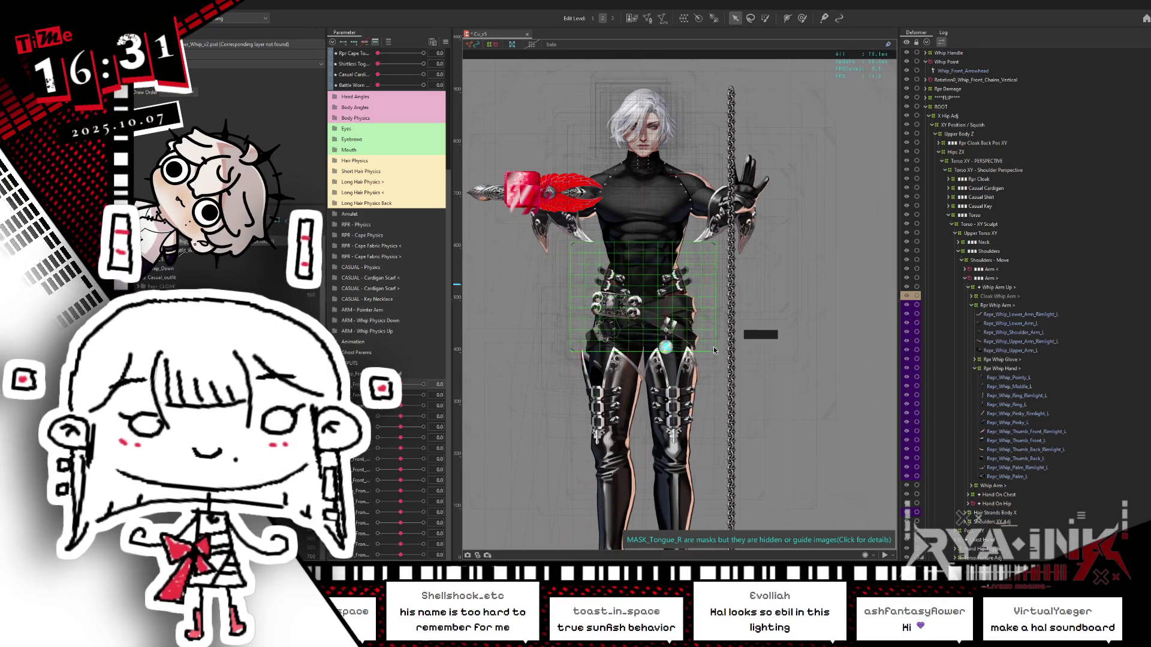
pyautogui.scroll(-2, 711, 360)
pyautogui.moveTo(704, 333); pyautogui.dragTo(699, 300)
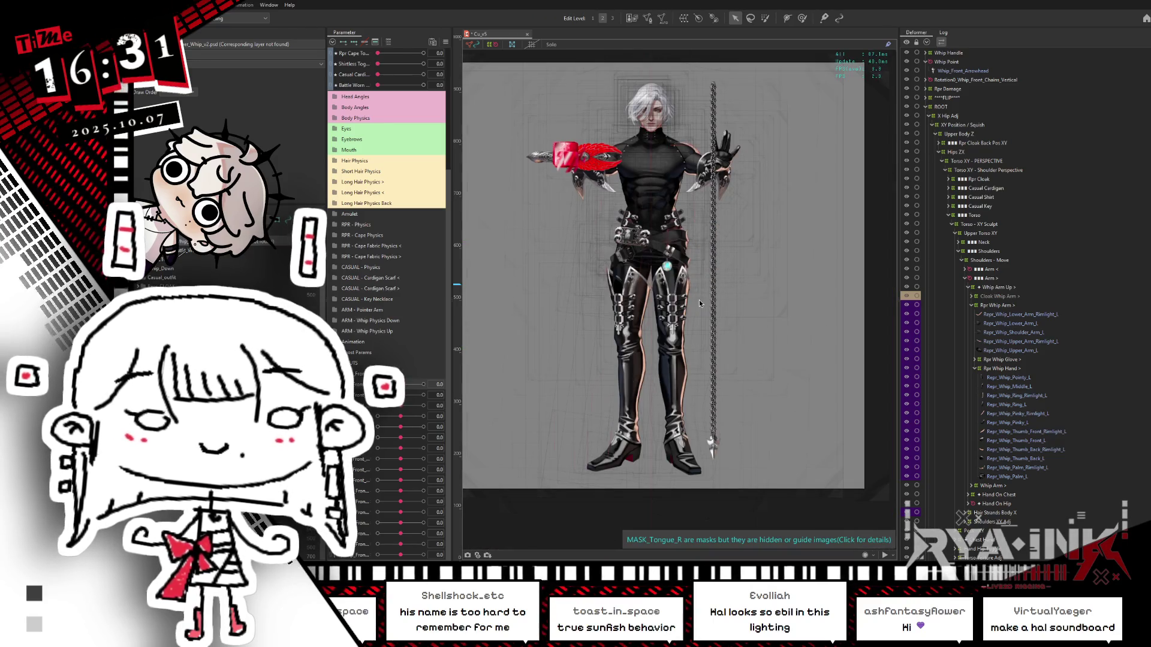
pyautogui.scroll(3, 699, 300)
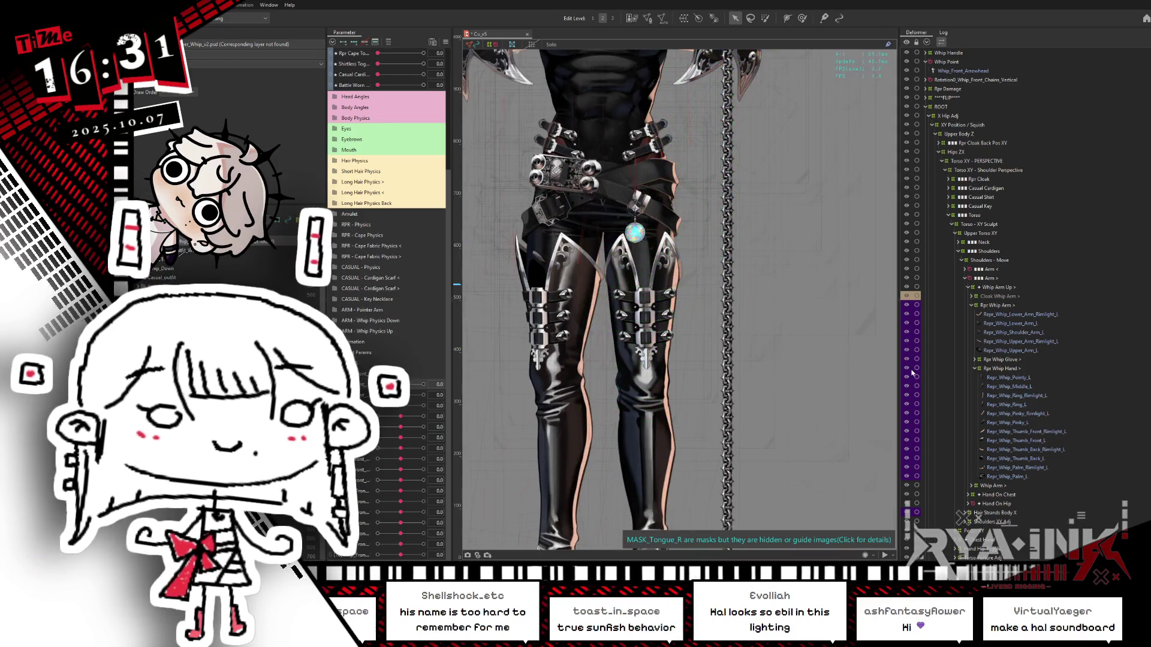
pyautogui.click(927, 42)
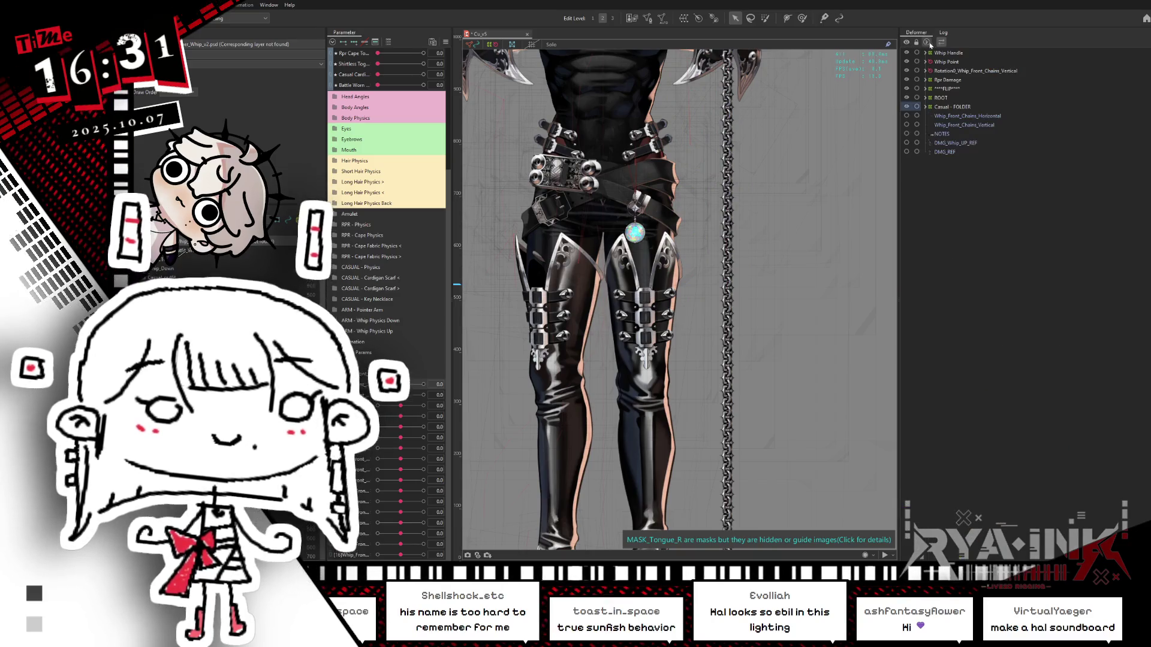
# Nest Whip Point under Rotation16, the chain's last rotation deformer.
pyautogui.rightClick(975, 72)
pyautogui.click(995, 79)
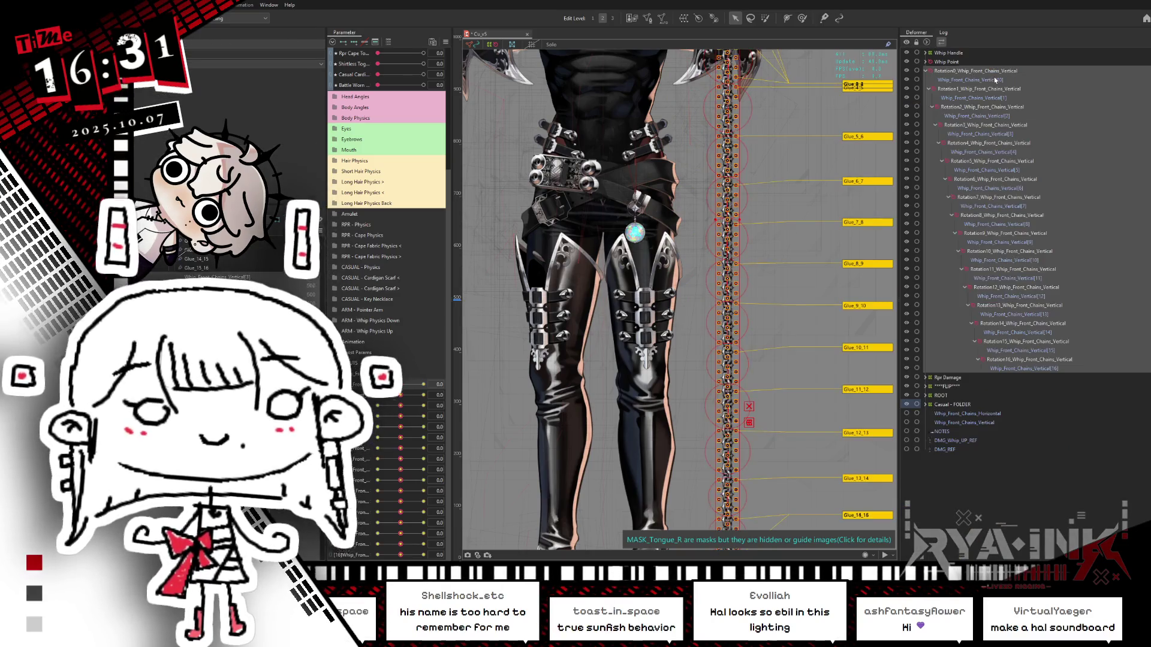
pyautogui.scroll(-3, 736, 250)
pyautogui.scroll(1, 769, 108)
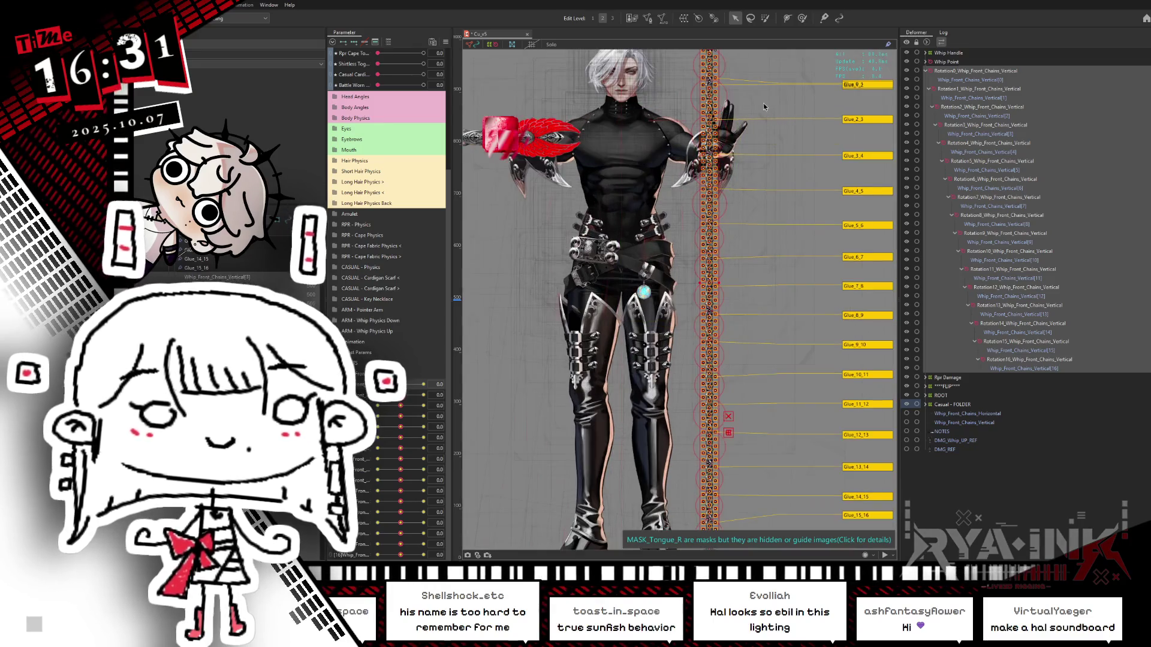
pyautogui.scroll(2, 745, 99)
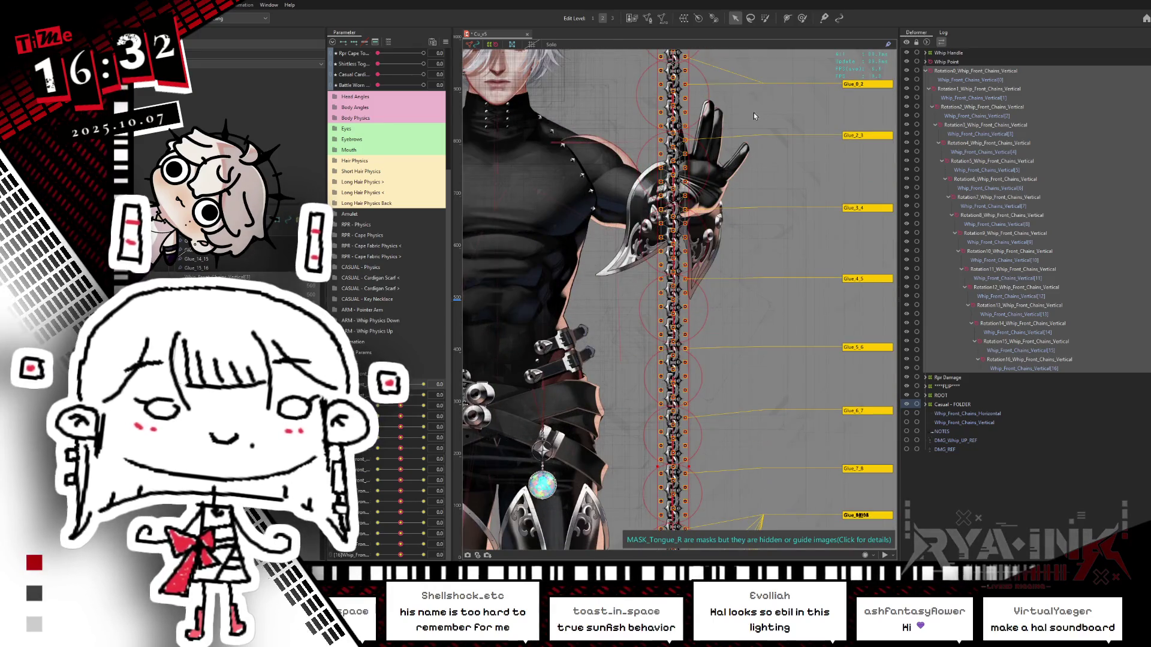
pyautogui.scroll(-2, 754, 113)
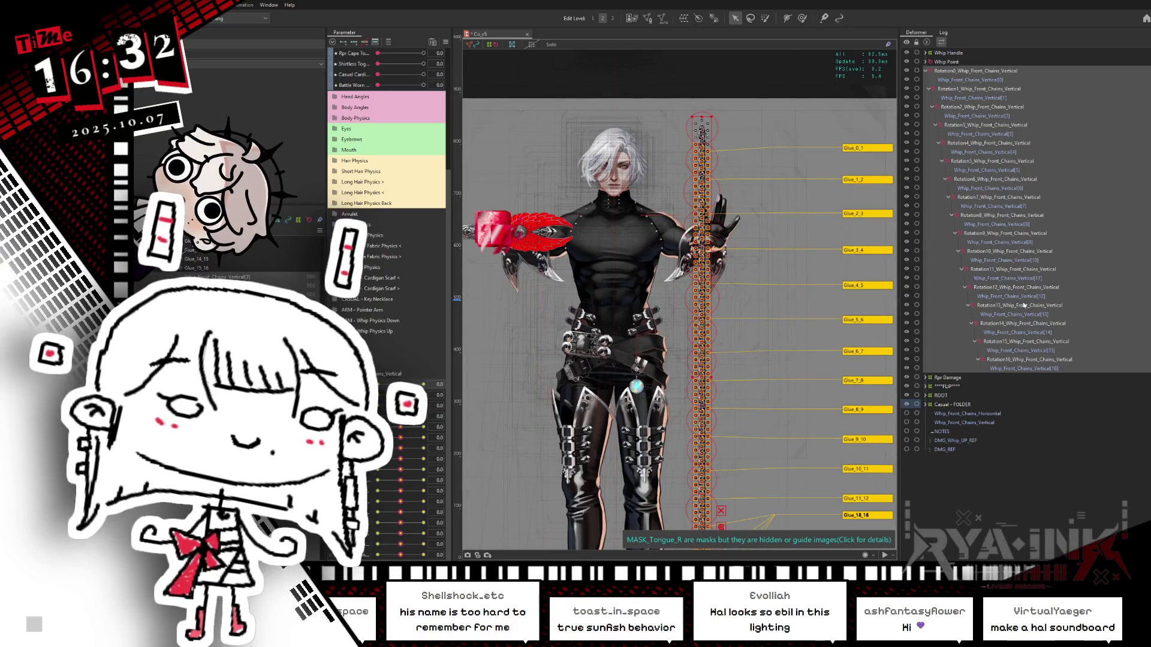
pyautogui.click(957, 81)
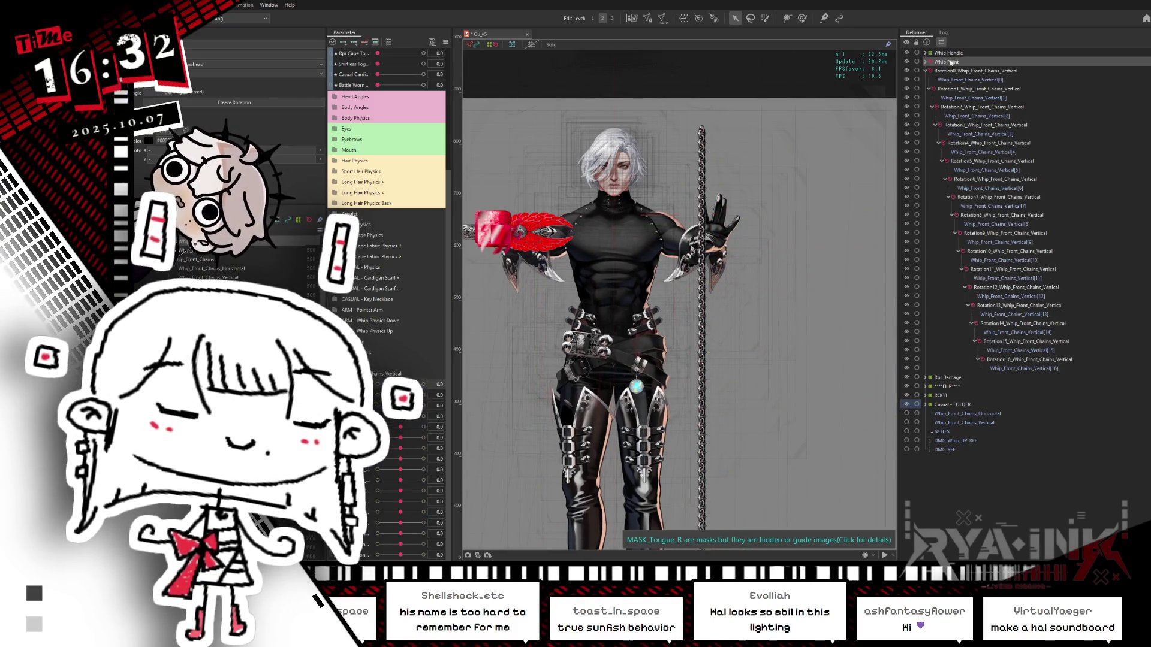
pyautogui.moveTo(957, 84)
pyautogui.mouseDown()
pyautogui.moveTo(974, 258)
pyautogui.moveTo(996, 366)
pyautogui.moveTo(1009, 362)
pyautogui.mouseUp()
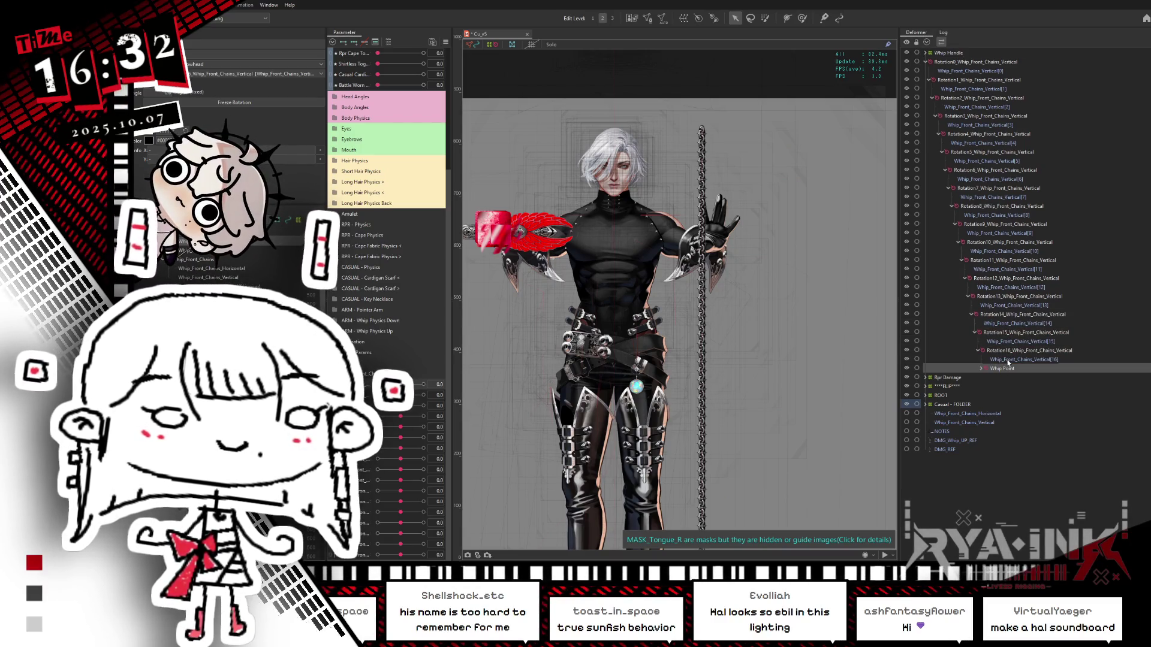
# Select Whip_Front_Chains_Vertical[0], preview the whip parameter, and brush-select the chain's top links.
pyautogui.click(944, 71)
pyautogui.hotkey('ctrl', 'h')
pyautogui.scroll(3, 706, 173)
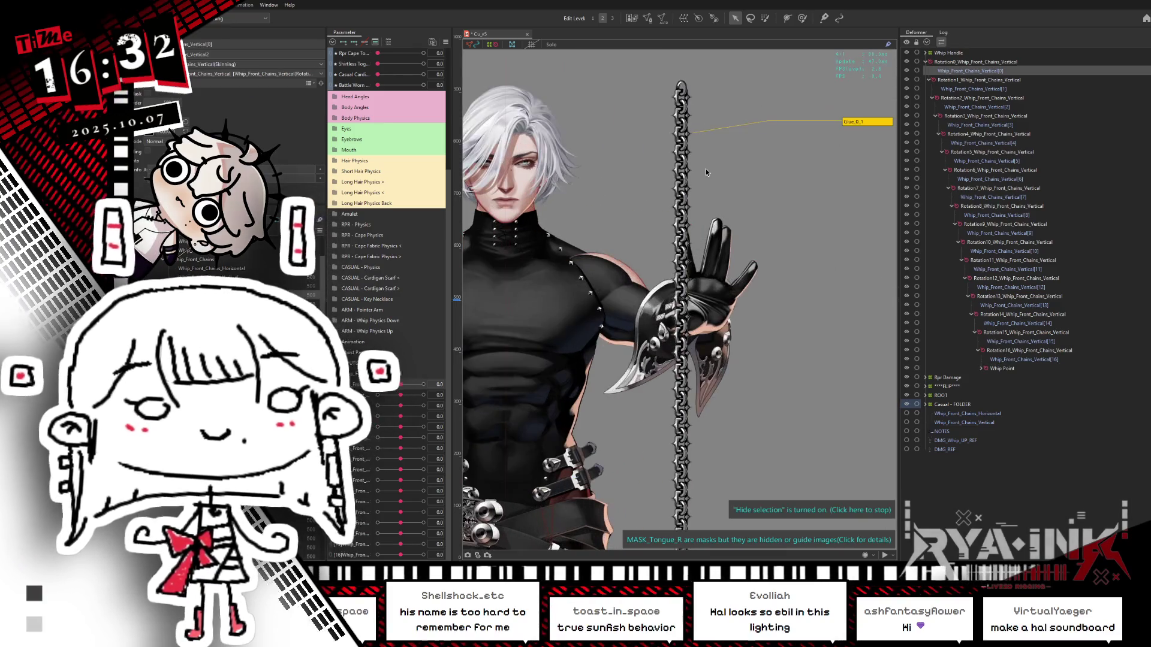
pyautogui.hotkey('ctrl', 'h')
pyautogui.moveTo(424, 384)
pyautogui.mouseDown()
pyautogui.moveTo(380, 384)
pyautogui.moveTo(423, 383)
pyautogui.moveTo(378, 394)
pyautogui.moveTo(423, 394)
pyautogui.mouseUp()
pyautogui.click(765, 18)
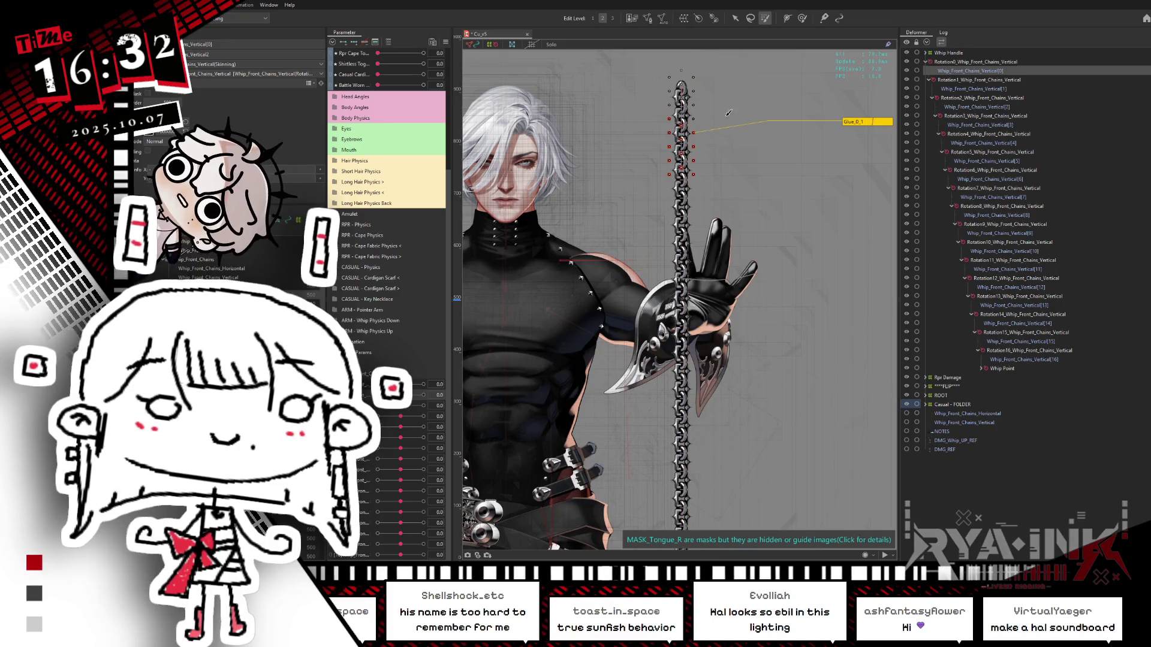
pyautogui.moveTo(681, 90); pyautogui.dragTo(683, 162)
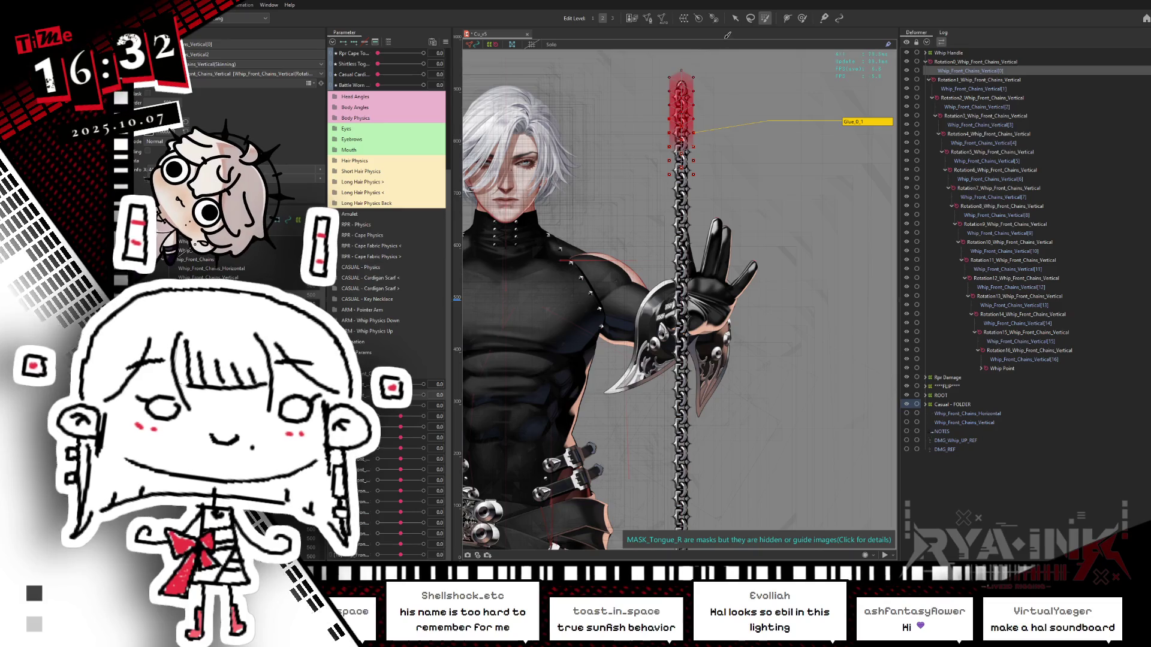
pyautogui.press('Escape')
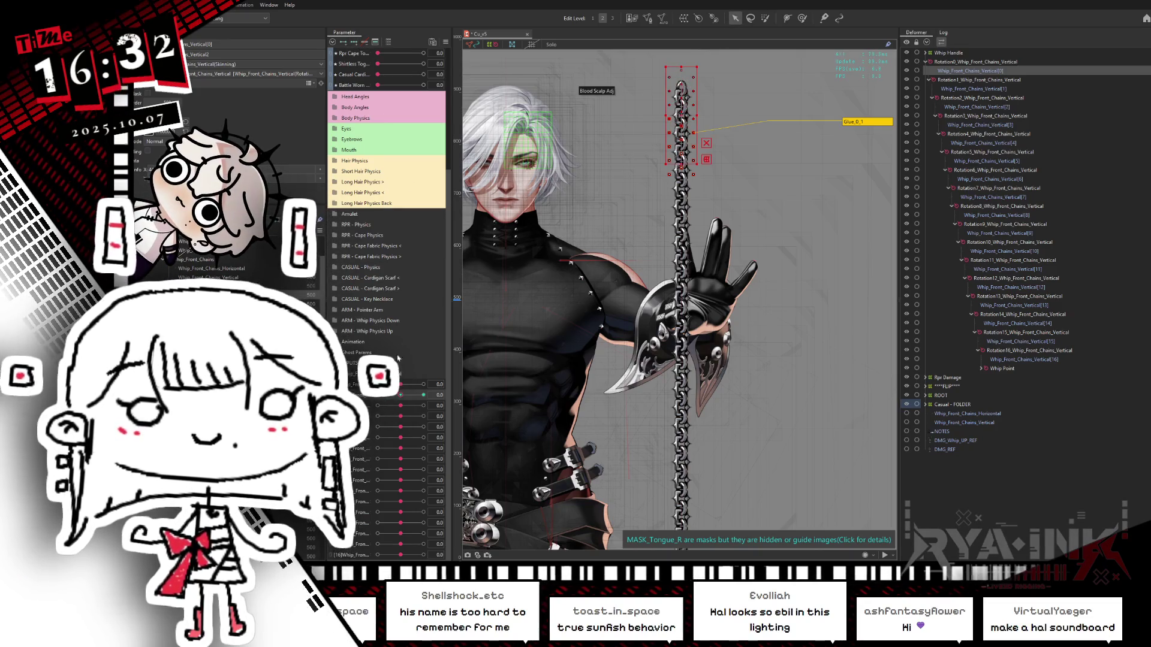
# At whip parameter -45, rotate the first chain deformer to bend the chain.
pyautogui.moveTo(402, 396); pyautogui.dragTo(377, 396)
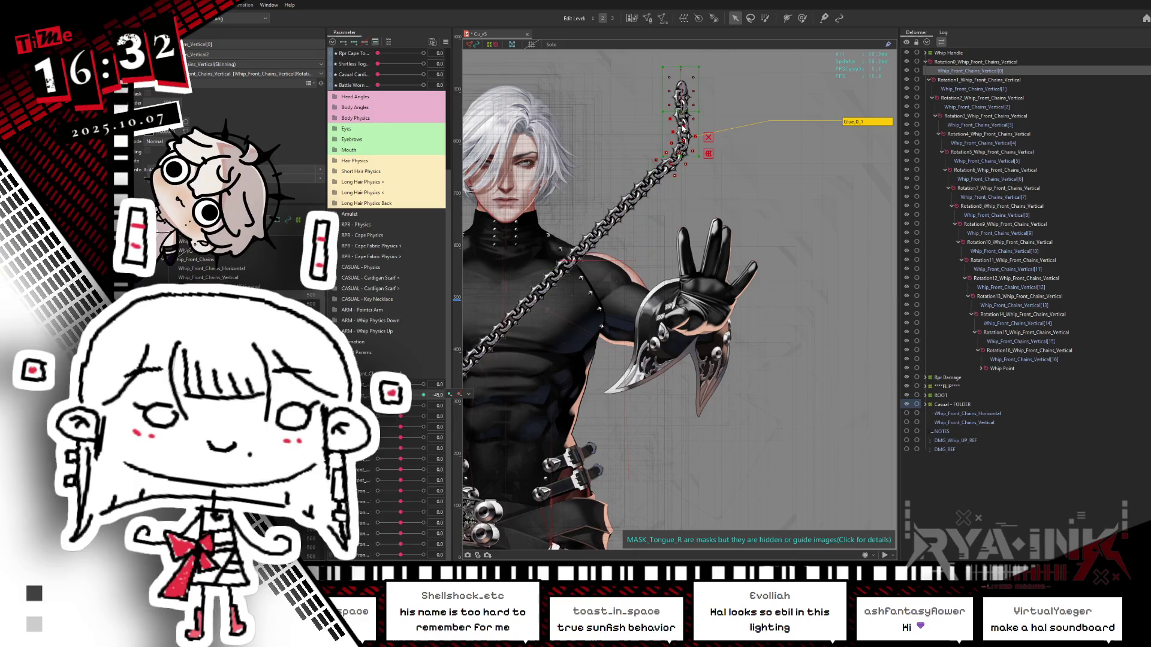
pyautogui.click(693, 157)
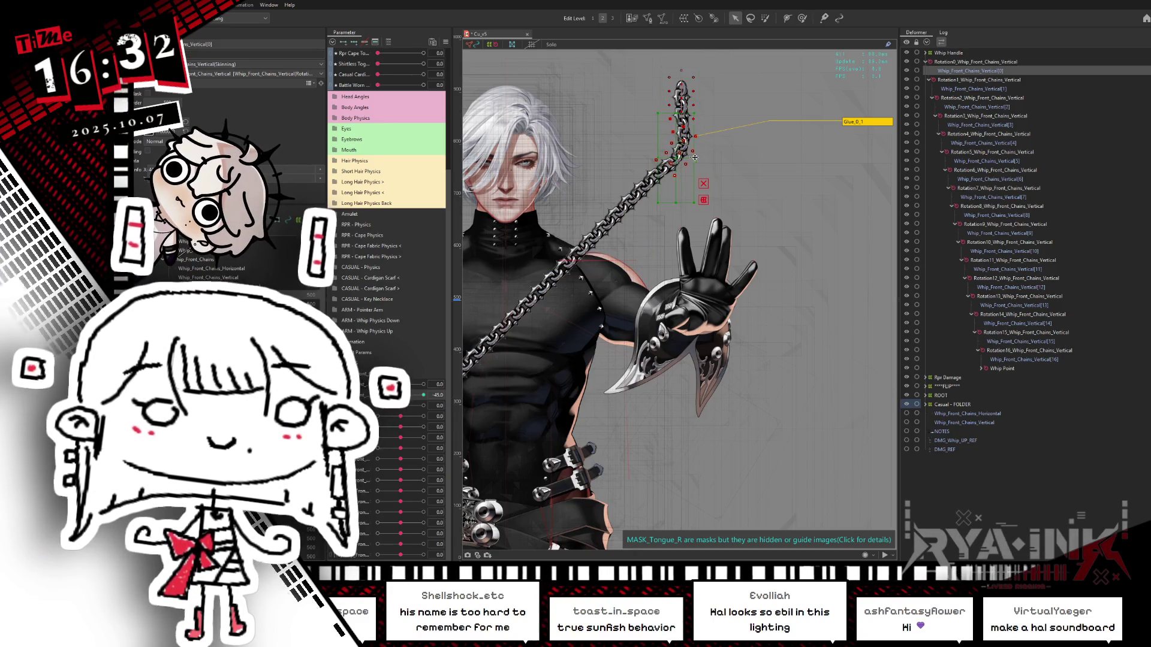
pyautogui.moveTo(698, 158); pyautogui.dragTo(693, 142)
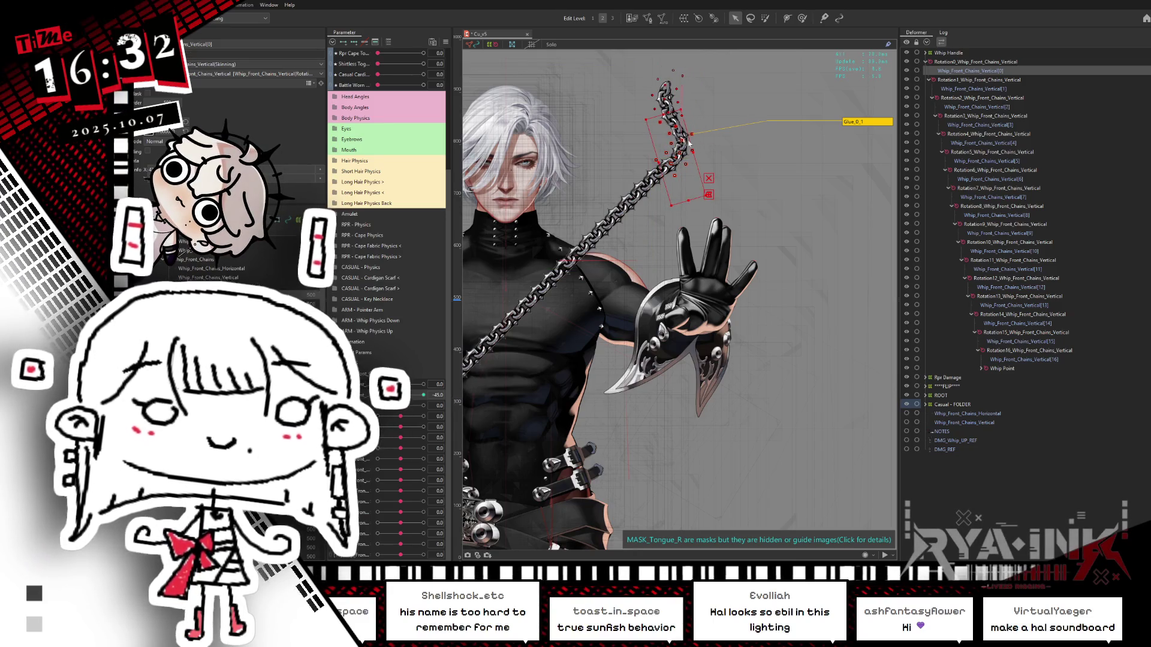
pyautogui.hotkey('ctrl', 'z')
pyautogui.moveTo(704, 114); pyautogui.dragTo(706, 126)
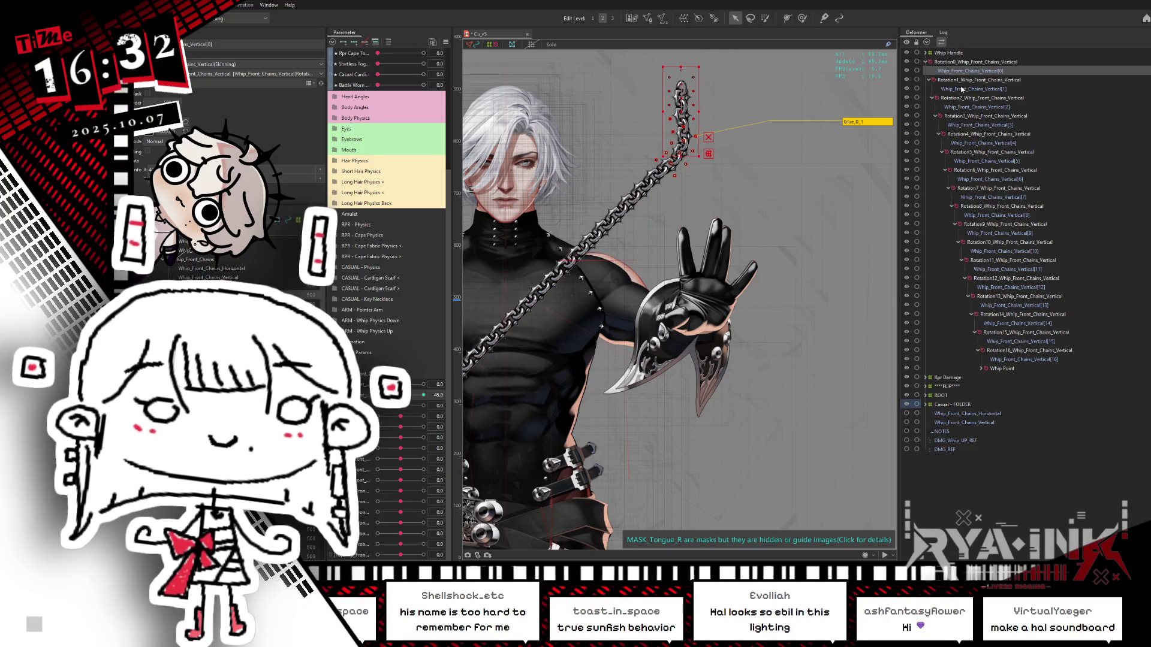
pyautogui.hotkey('ctrl', 'z')
# Rotate Whip_Front_Chains_Vertical[1] at the -45 and 45 whip parameter keys.
pyautogui.click(981, 89)
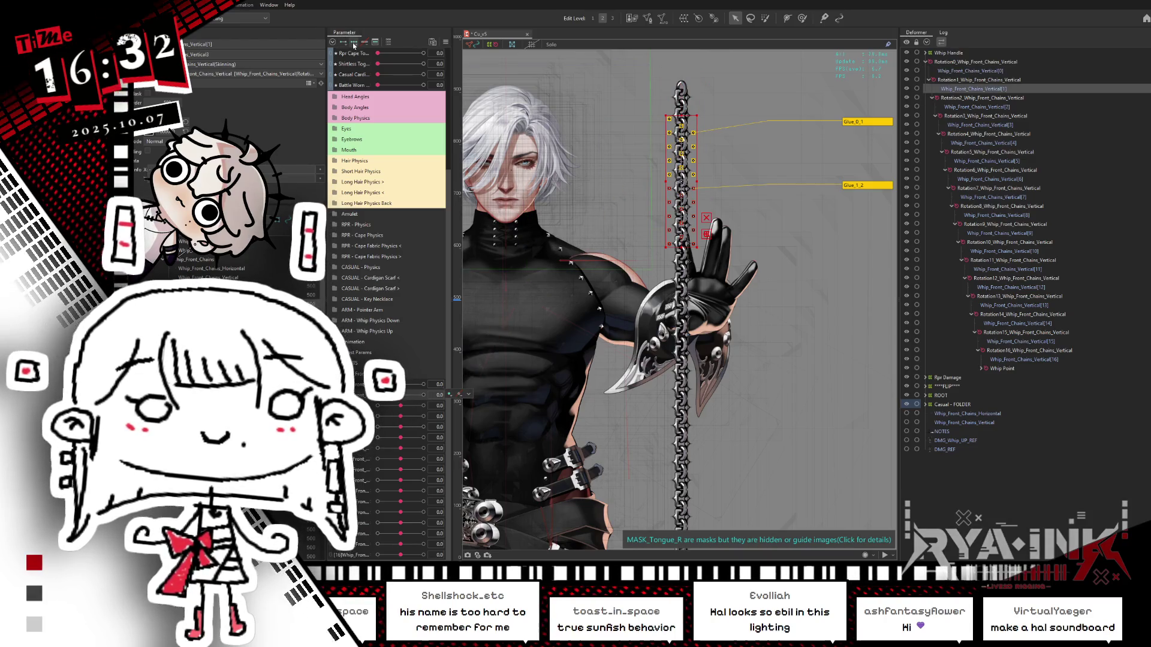
pyautogui.click(765, 18)
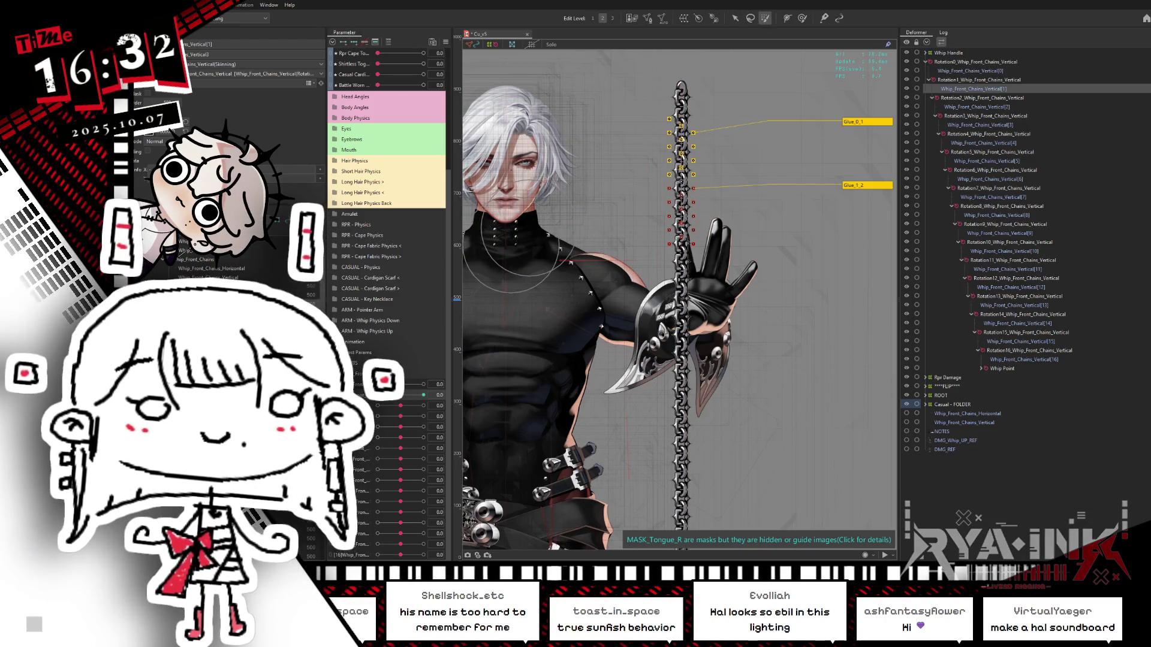
pyautogui.moveTo(682, 150); pyautogui.dragTo(614, 131)
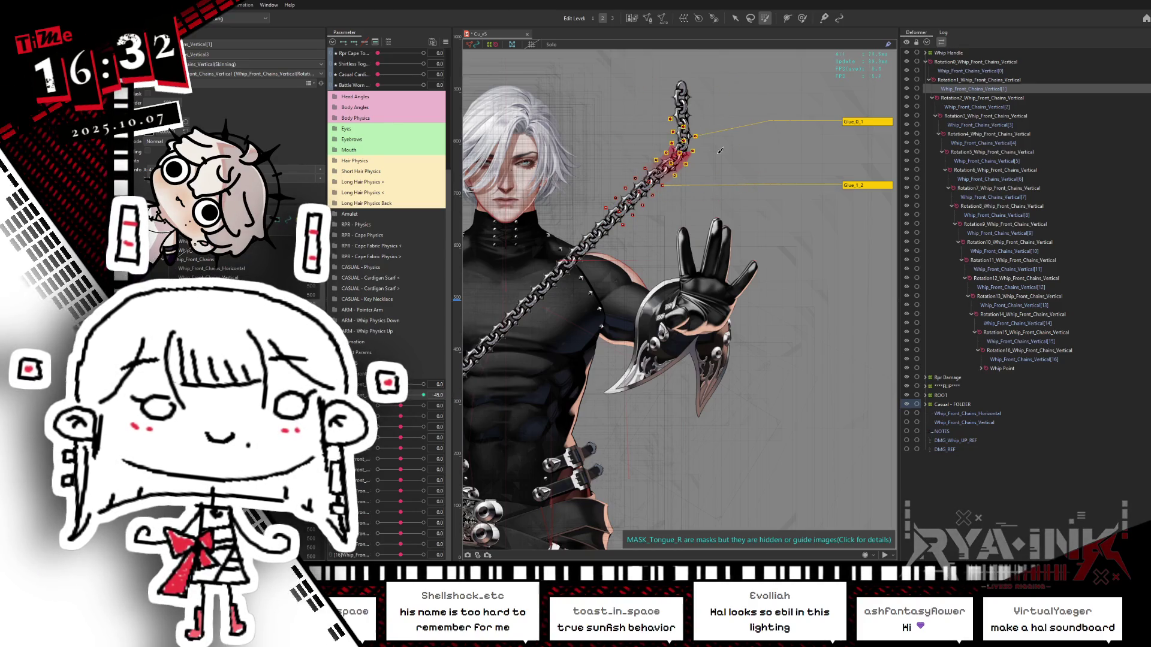
pyautogui.click(734, 18)
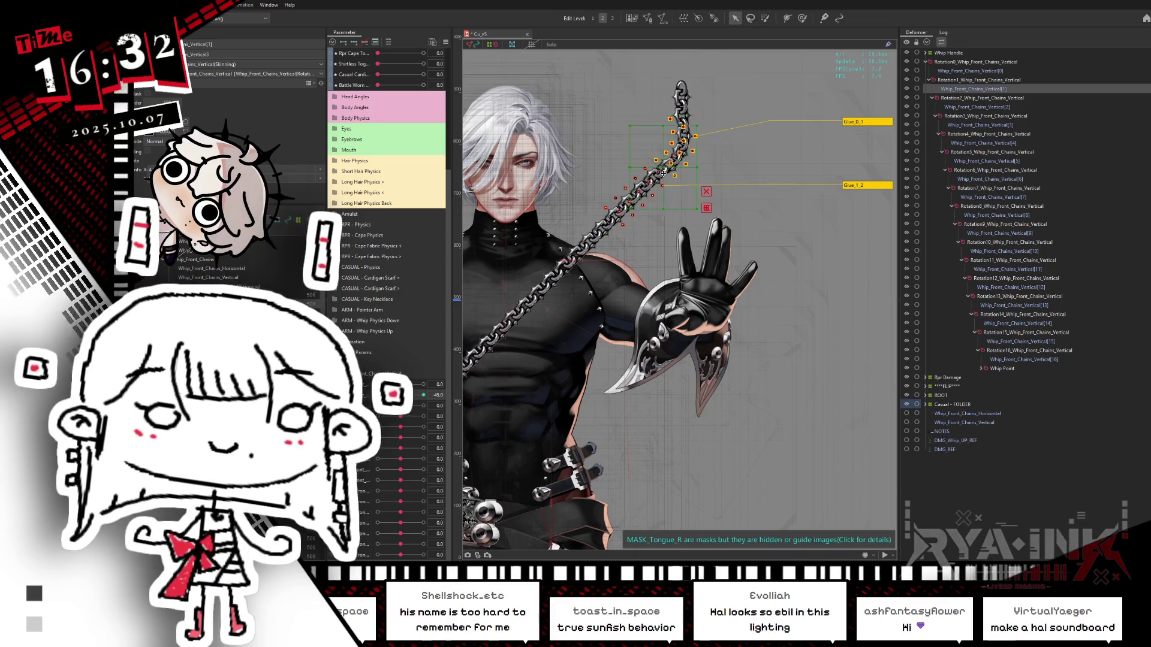
pyautogui.moveTo(701, 167); pyautogui.dragTo(701, 148)
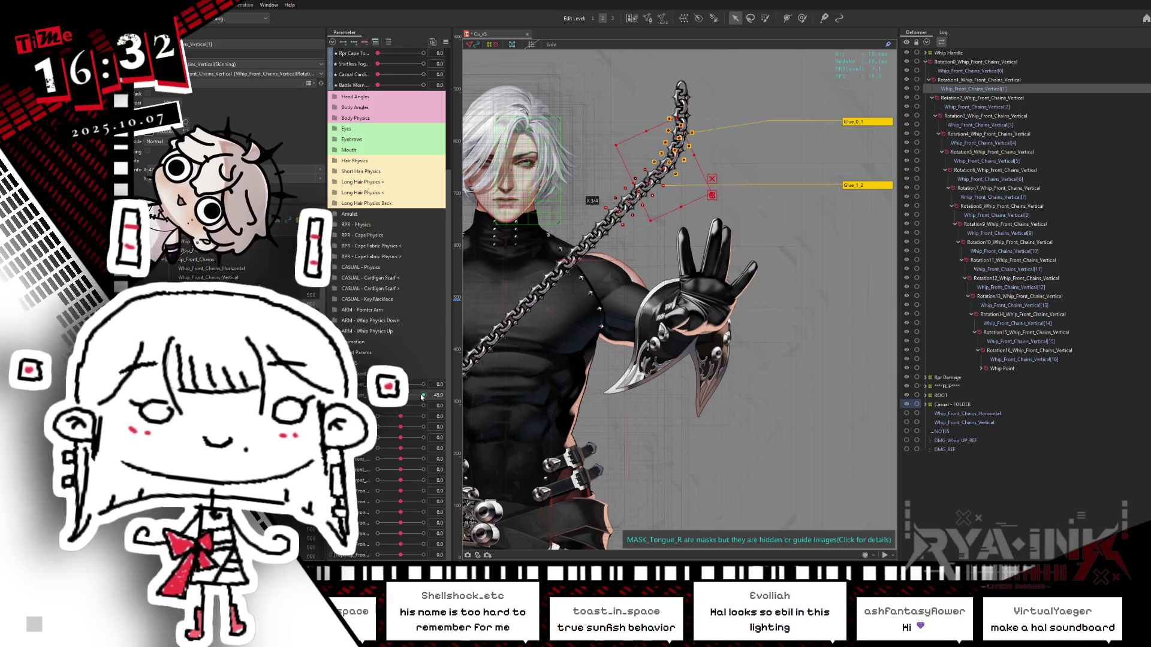
pyautogui.hotkey('ctrl', 'z')
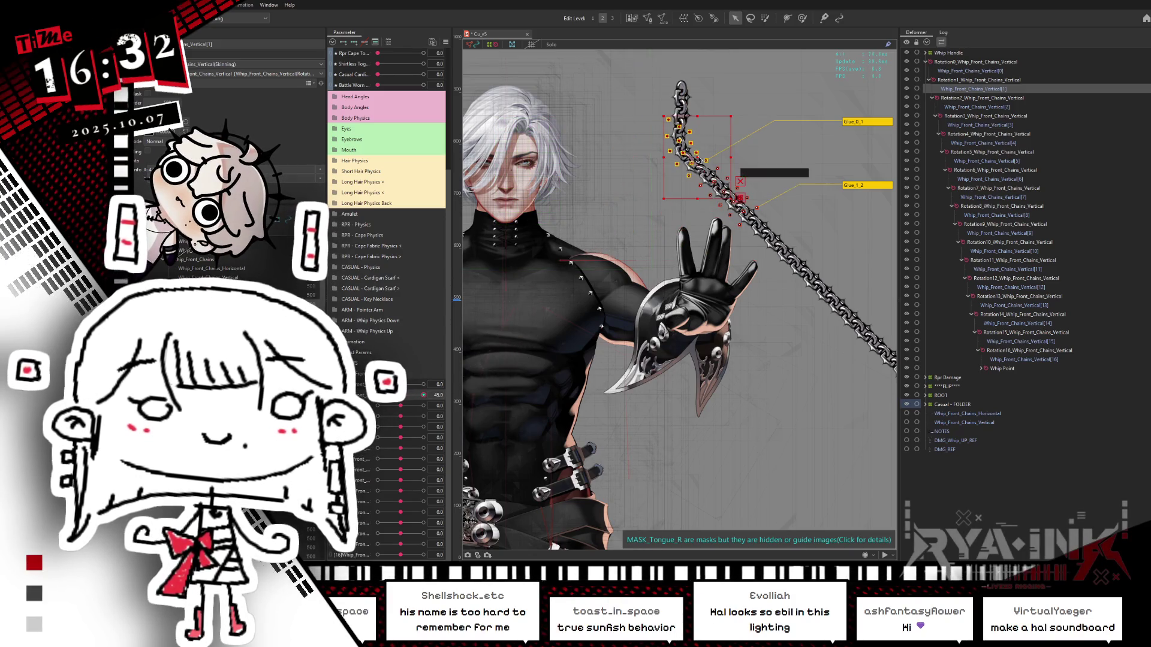
pyautogui.moveTo(734, 170)
pyautogui.mouseDown()
pyautogui.moveTo(719, 153)
pyautogui.moveTo(699, 157)
pyautogui.mouseUp()
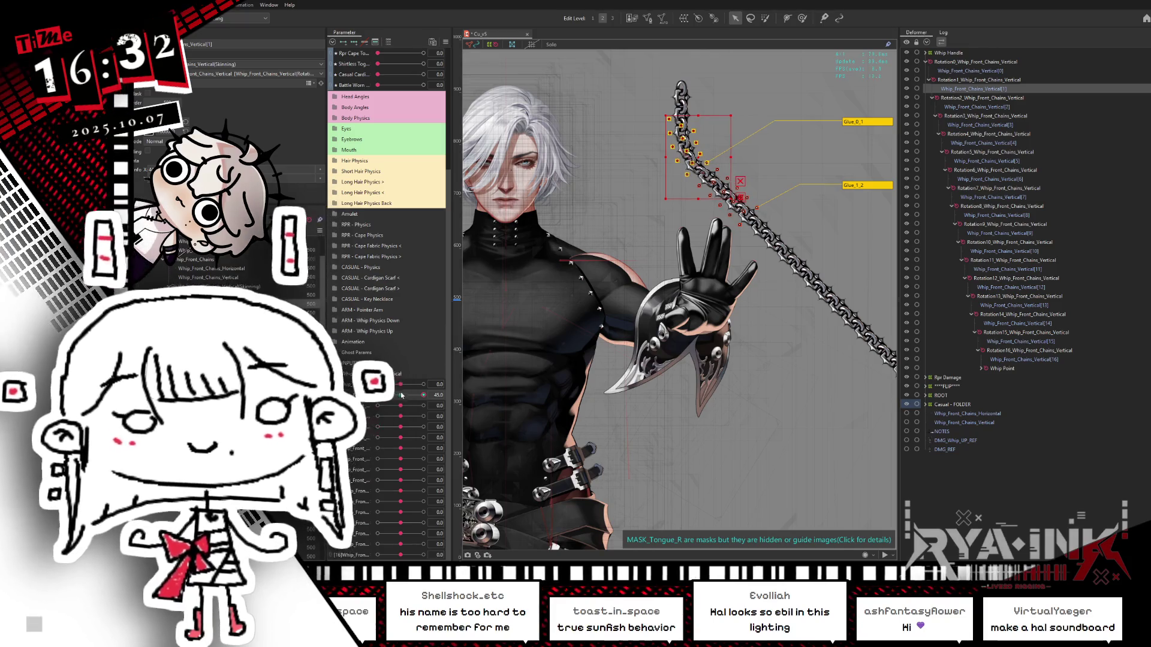
# Scrub the whip parameter between -45 and 45 to test the swing.
pyautogui.moveTo(423, 395); pyautogui.dragTo(377, 396)
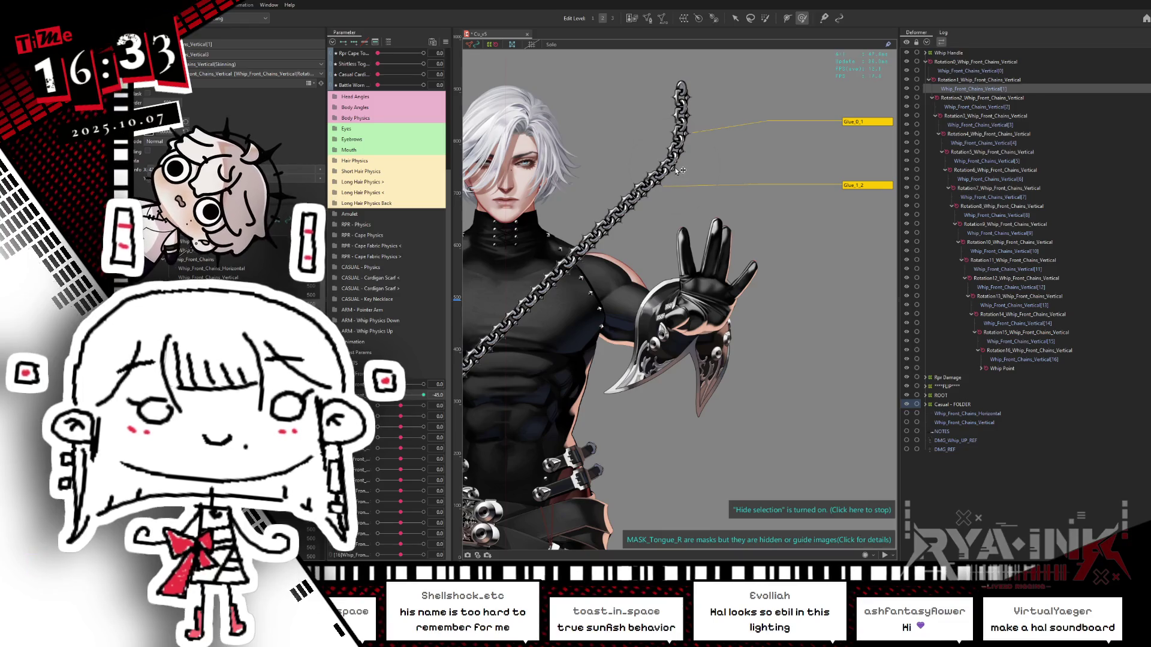
pyautogui.moveTo(400, 396); pyautogui.dragTo(374, 395)
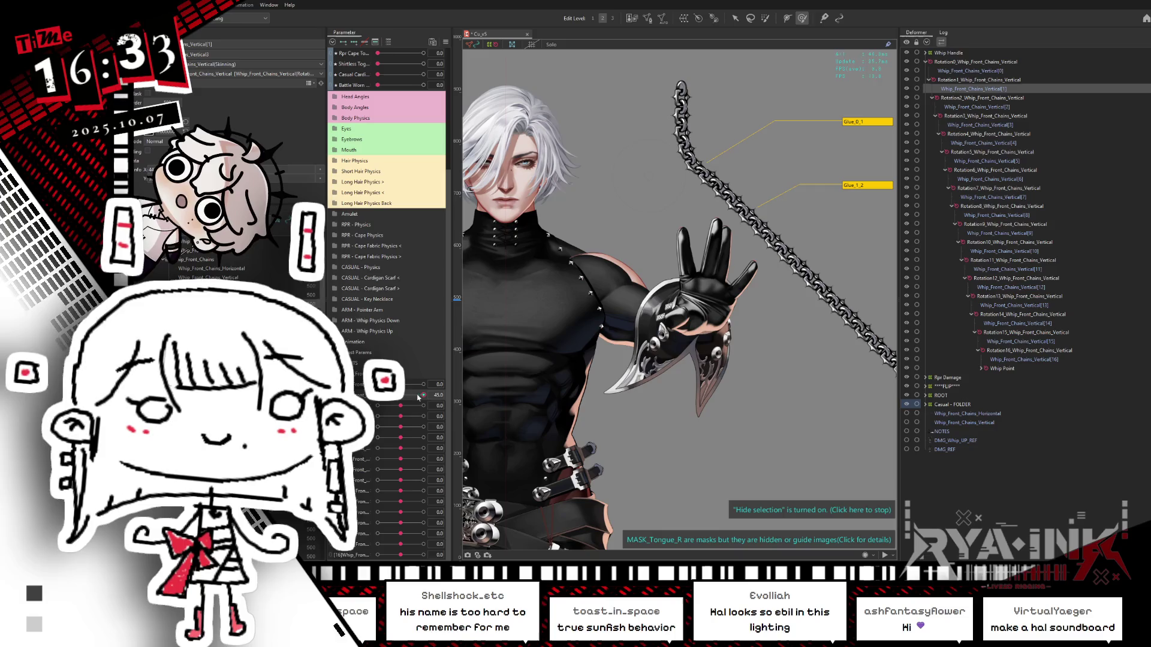
pyautogui.moveTo(423, 395); pyautogui.dragTo(405, 397)
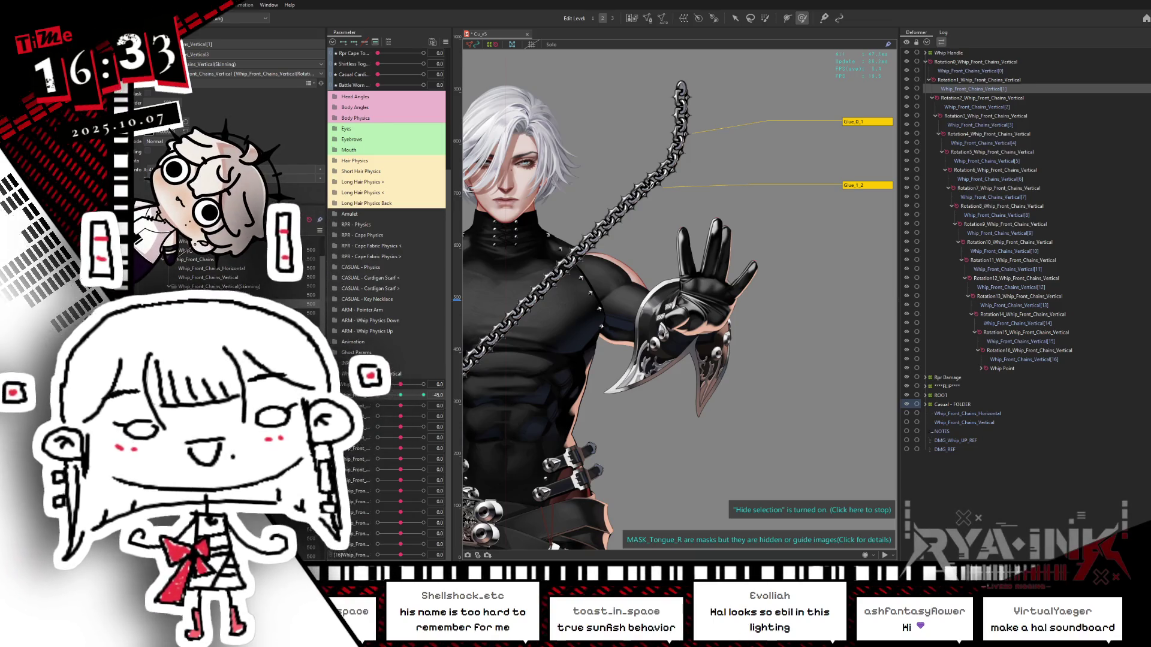
# Select the third chain deformer and toggle the next whip parameter between -45 and 0.
pyautogui.press('Down')
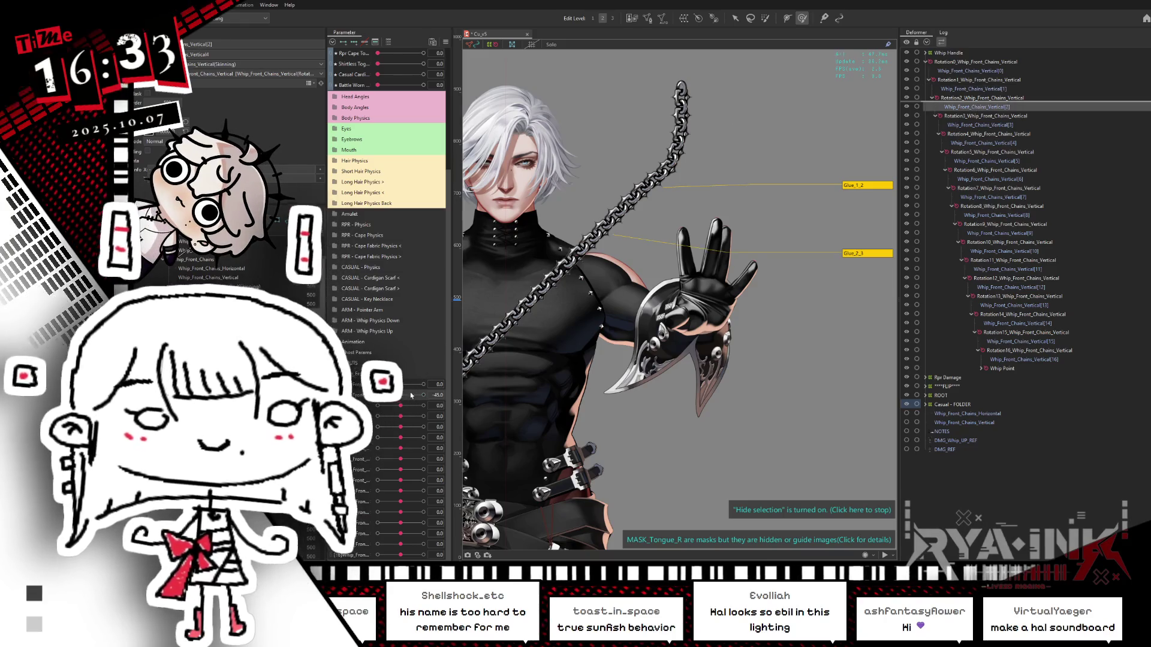
pyautogui.click(400, 394)
pyautogui.moveTo(399, 406); pyautogui.dragTo(373, 406)
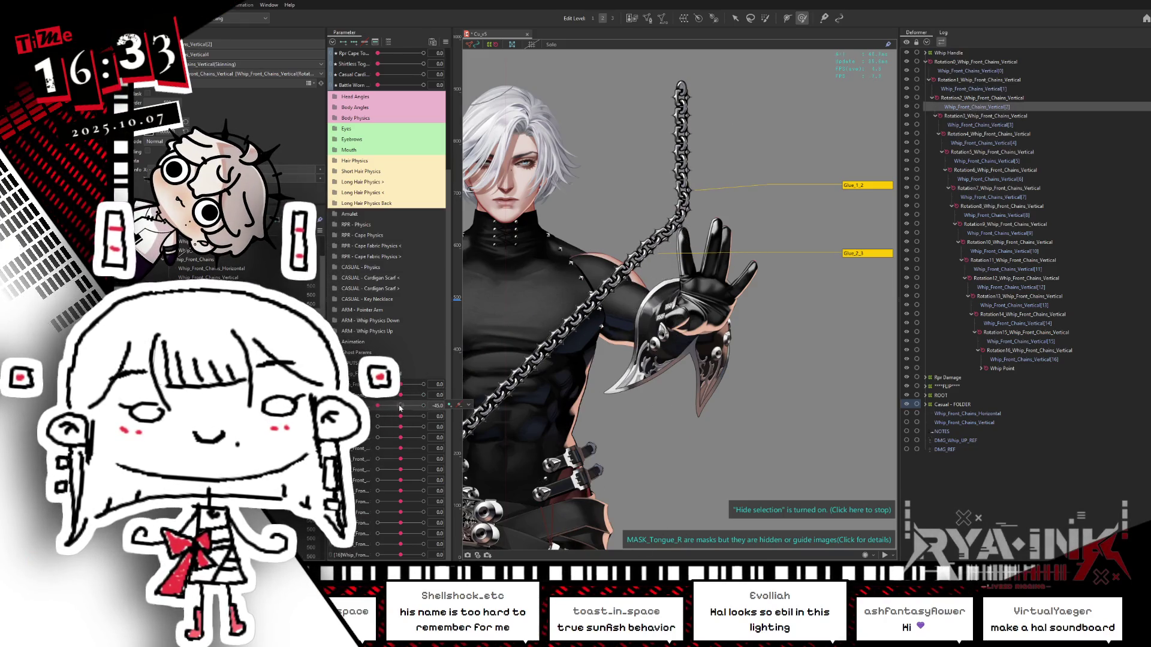
pyautogui.click(400, 406)
pyautogui.click(764, 19)
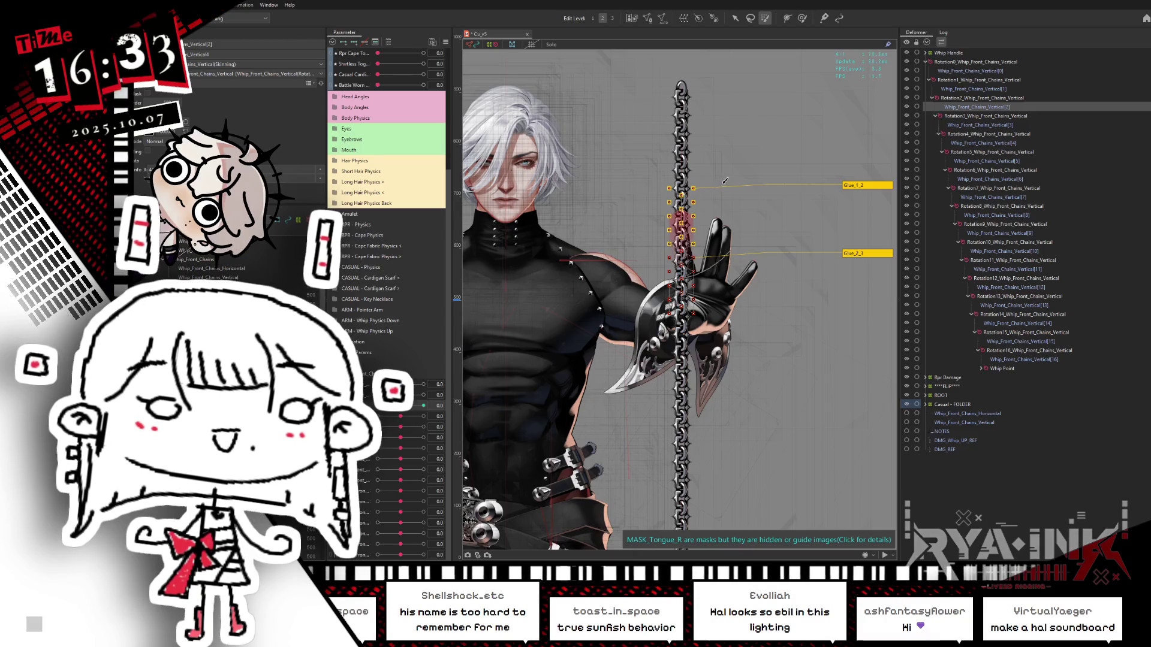
pyautogui.click(737, 19)
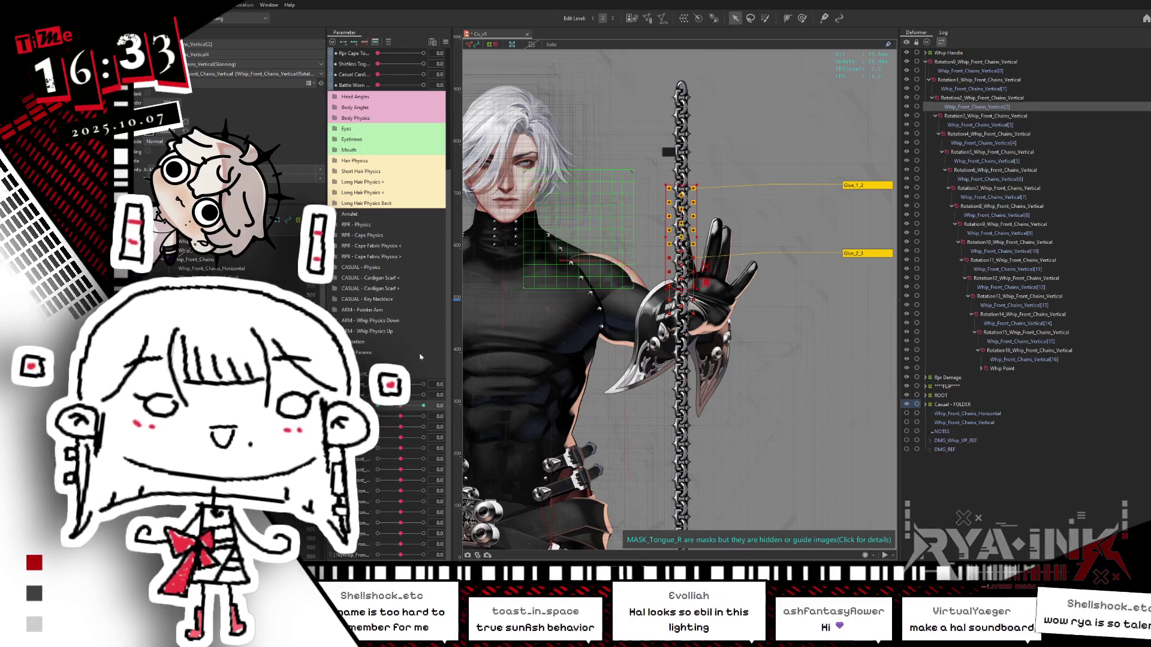
# Preview the chain swinging between -45 and 45, then reset the swing to 0.
pyautogui.moveTo(402, 407); pyautogui.dragTo(377, 406)
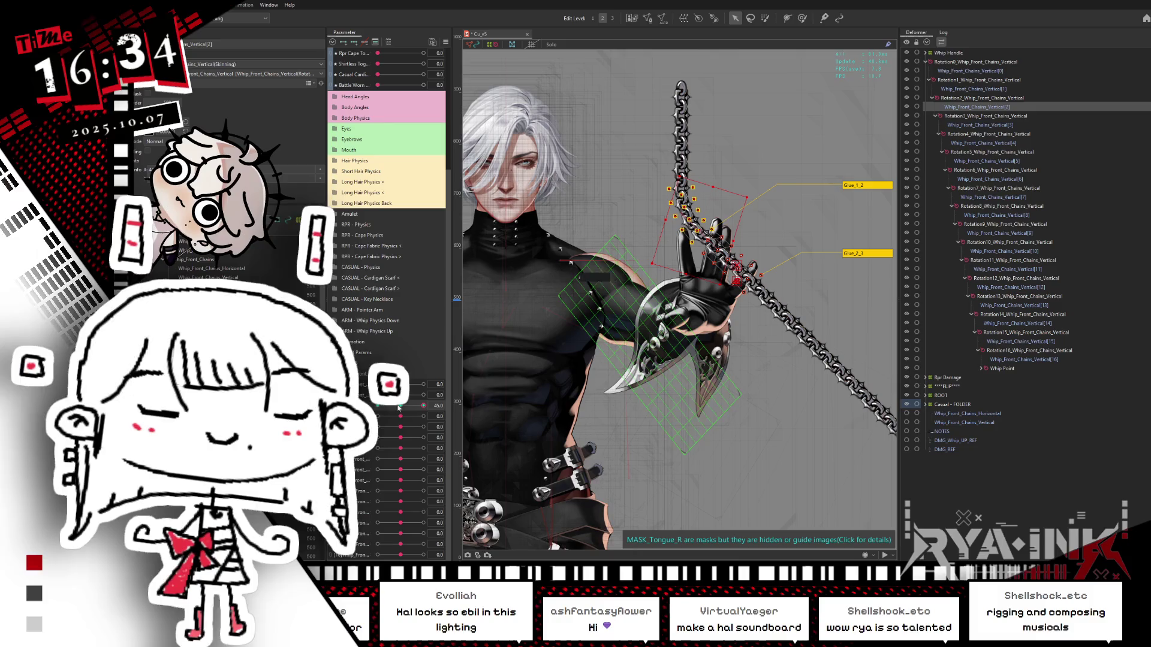
pyautogui.hotkey('ctrl', 'h')
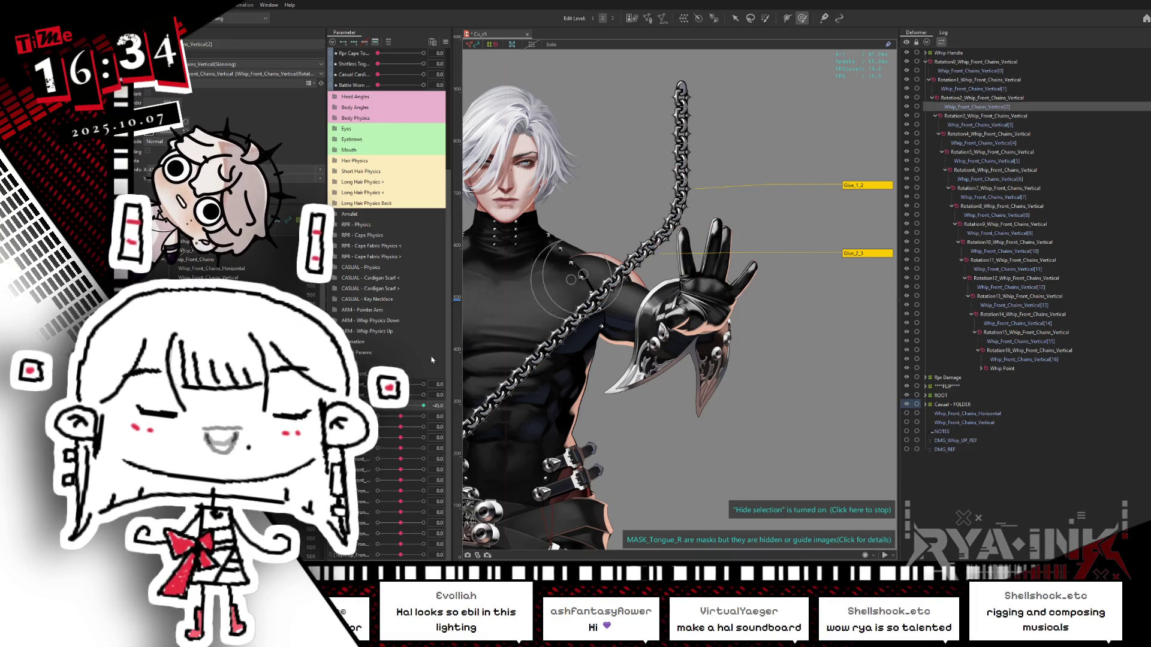
pyautogui.moveTo(398, 412); pyautogui.dragTo(423, 406)
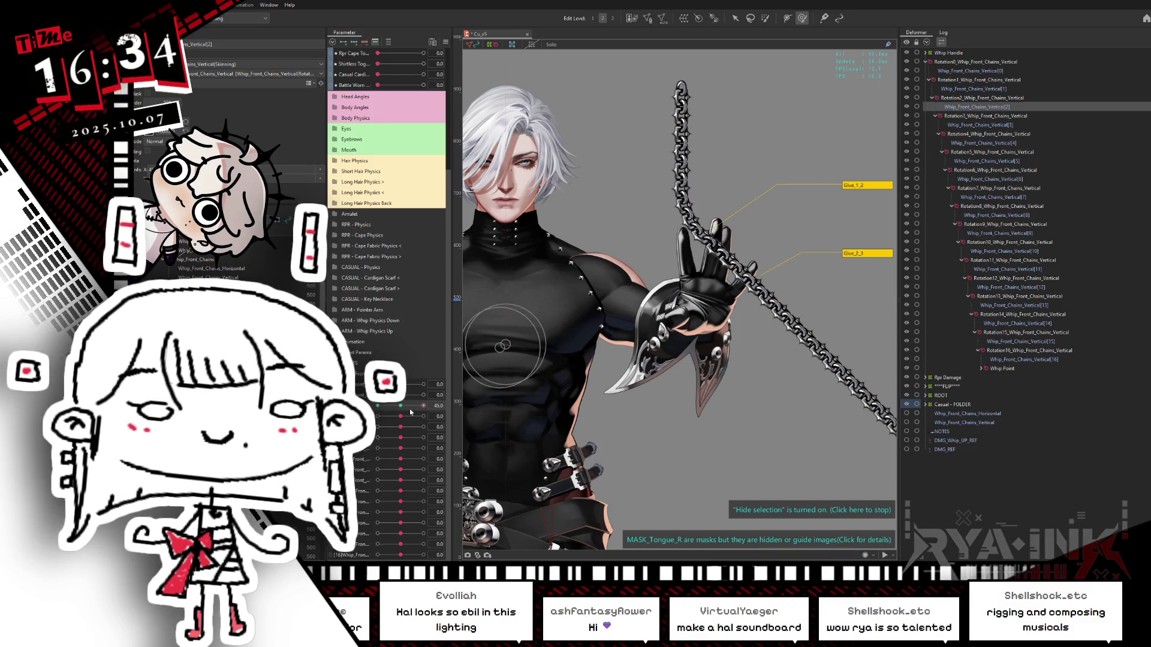
pyautogui.moveTo(423, 406); pyautogui.dragTo(371, 368)
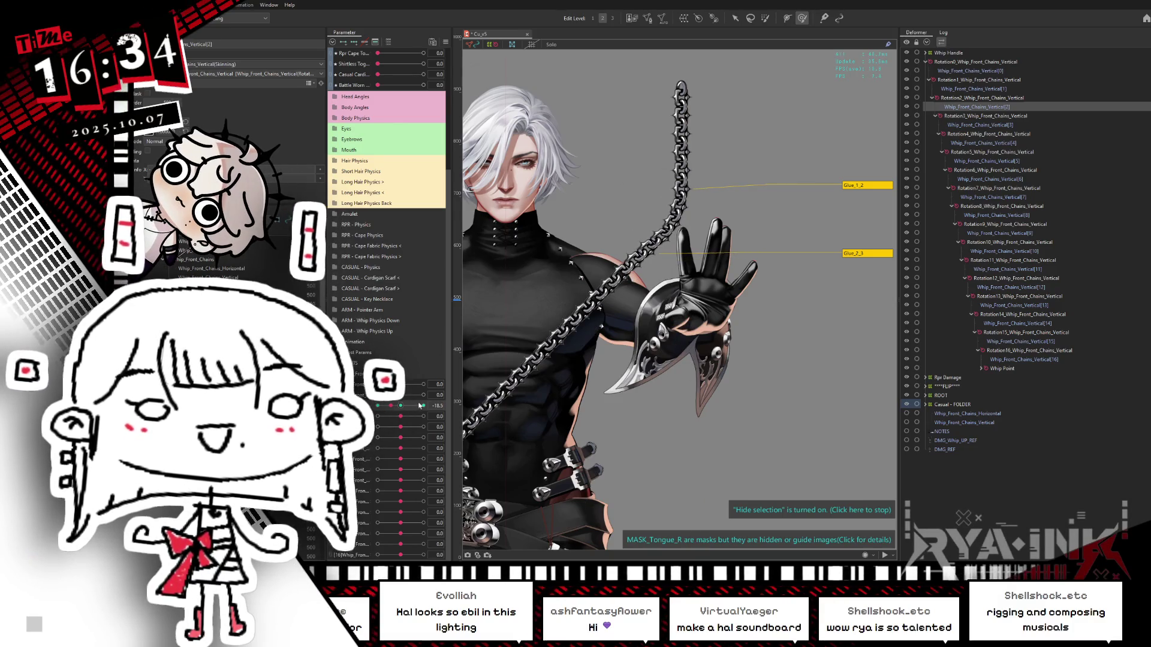
pyautogui.moveTo(390, 406)
pyautogui.mouseDown()
pyautogui.moveTo(428, 407)
pyautogui.moveTo(378, 405)
pyautogui.mouseUp()
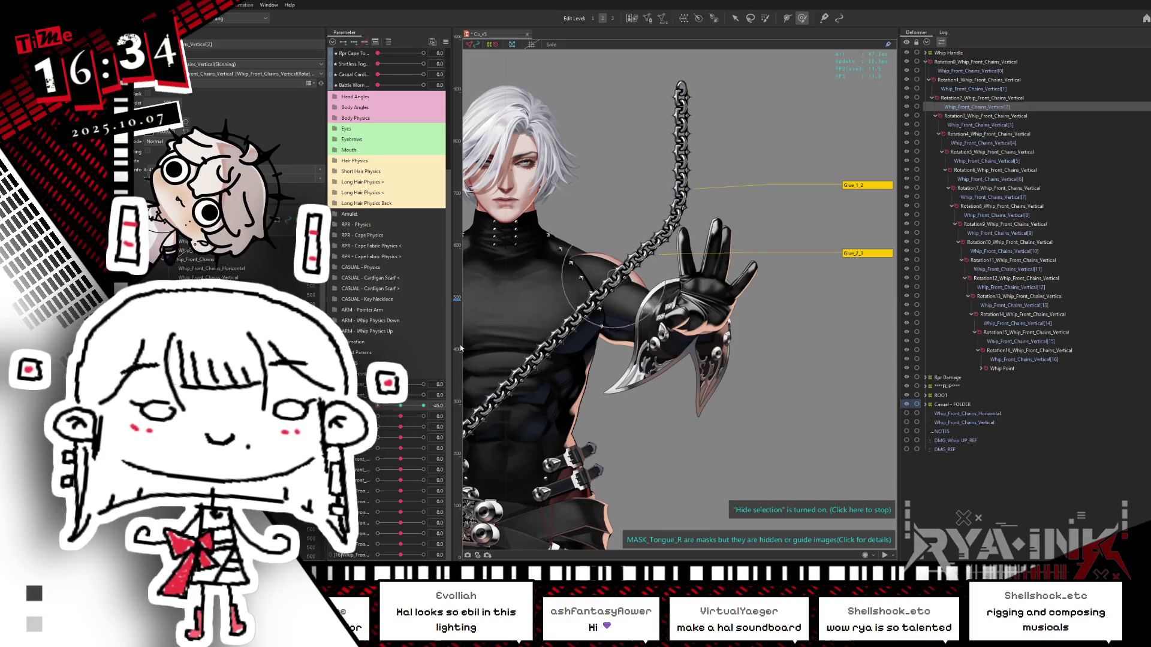
pyautogui.click(400, 406)
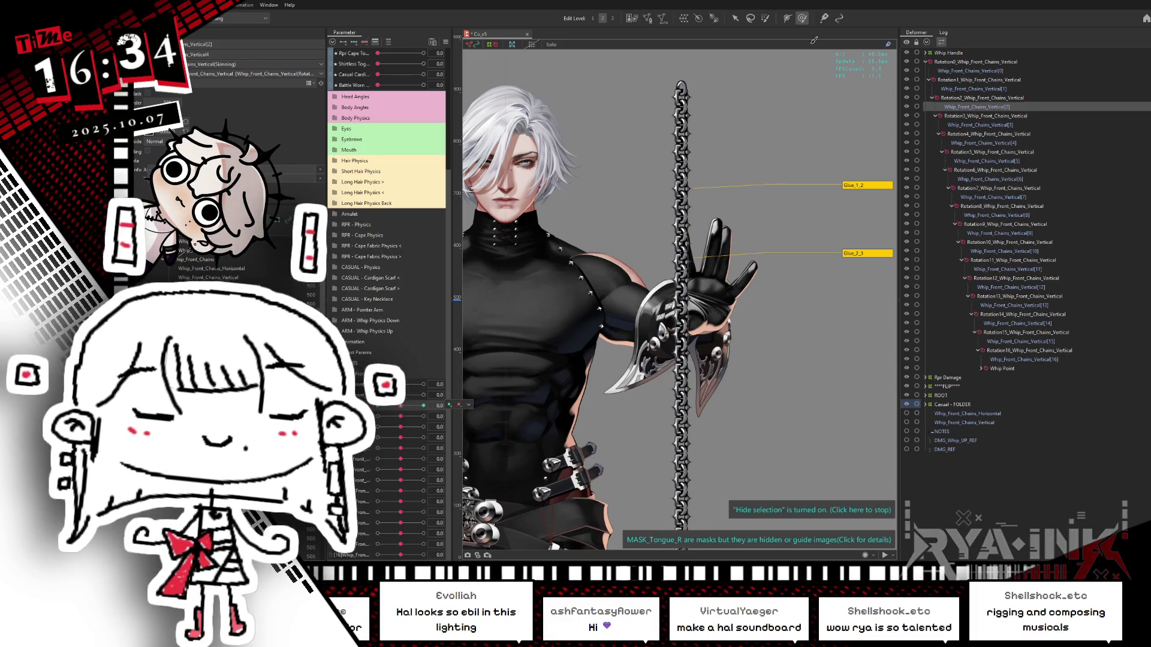
# Select Whip_Front_Chains_Vertical[3] and set its swing parameter to about -45.
pyautogui.click(959, 126)
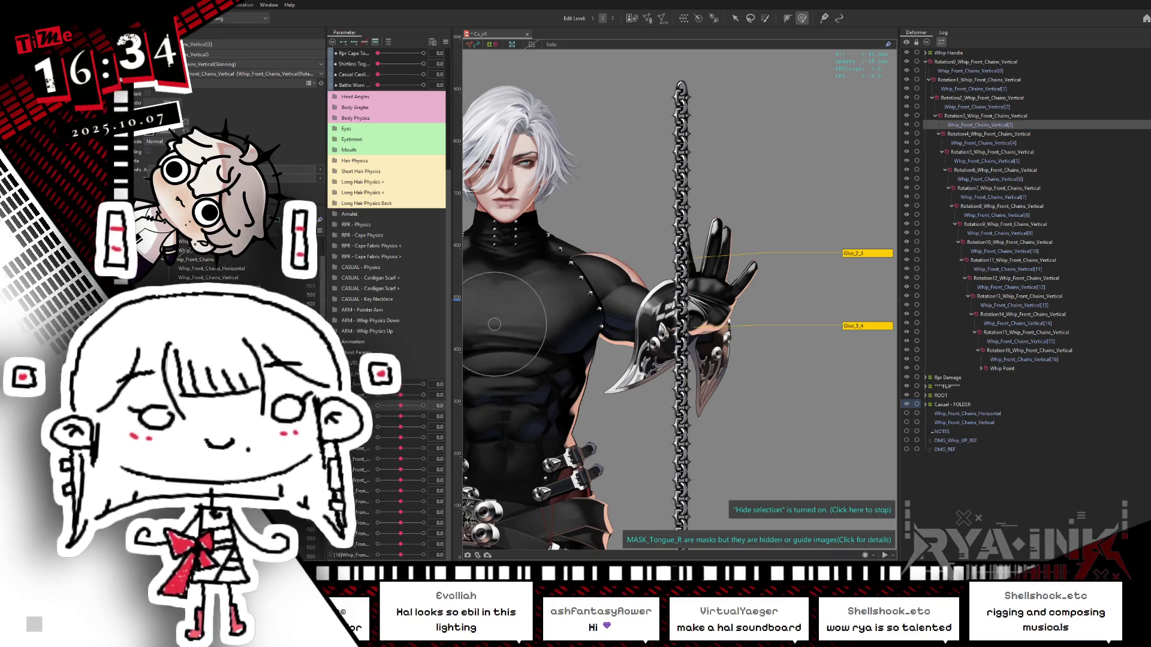
pyautogui.moveTo(400, 406); pyautogui.dragTo(377, 406)
pyautogui.click(401, 405)
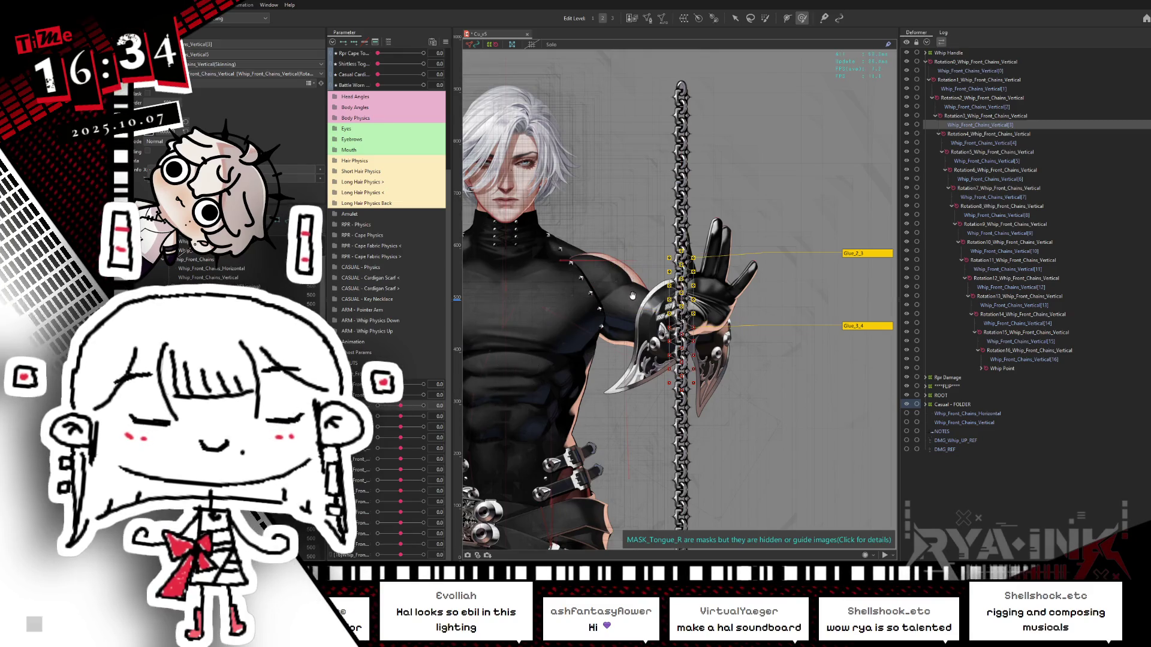
pyautogui.moveTo(632, 298); pyautogui.dragTo(641, 257)
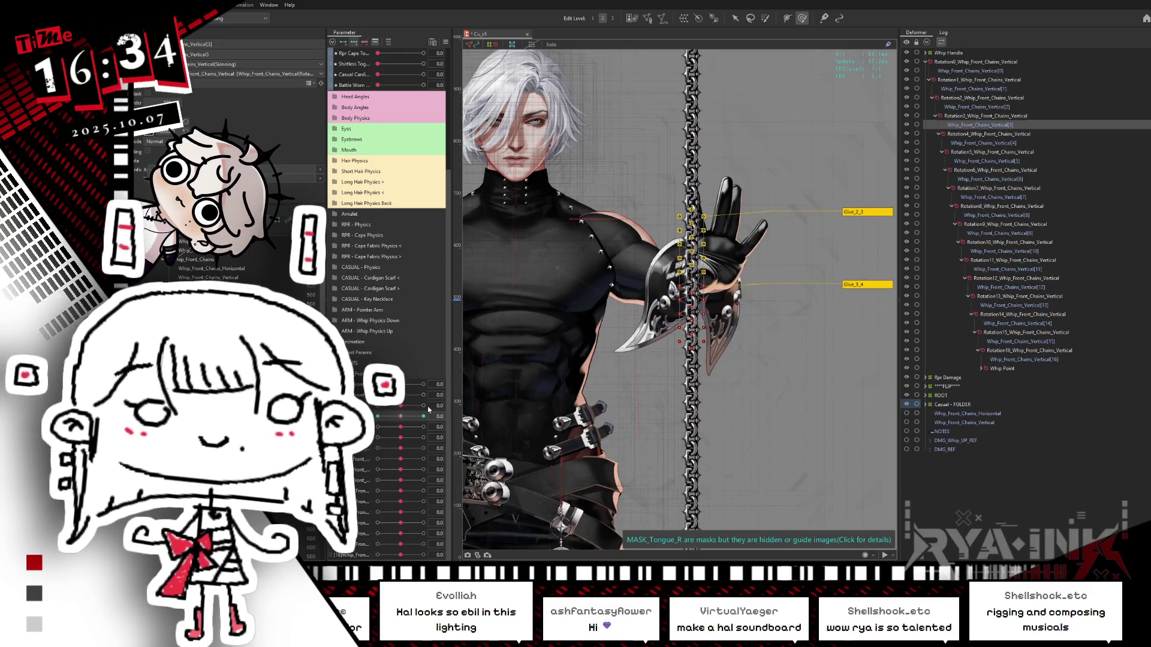
pyautogui.moveTo(403, 397); pyautogui.dragTo(401, 410)
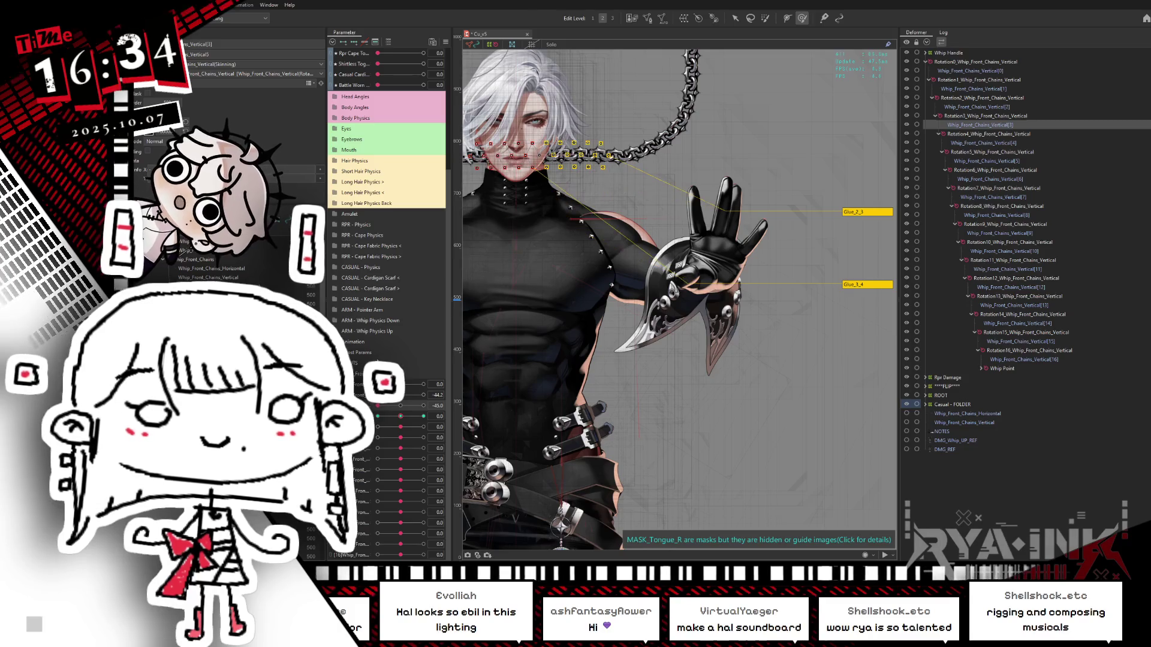
pyautogui.scroll(-5, 681, 330)
# Brush-select the links near the face, then move and rotate their deformer to bend the chain.
pyautogui.click(765, 18)
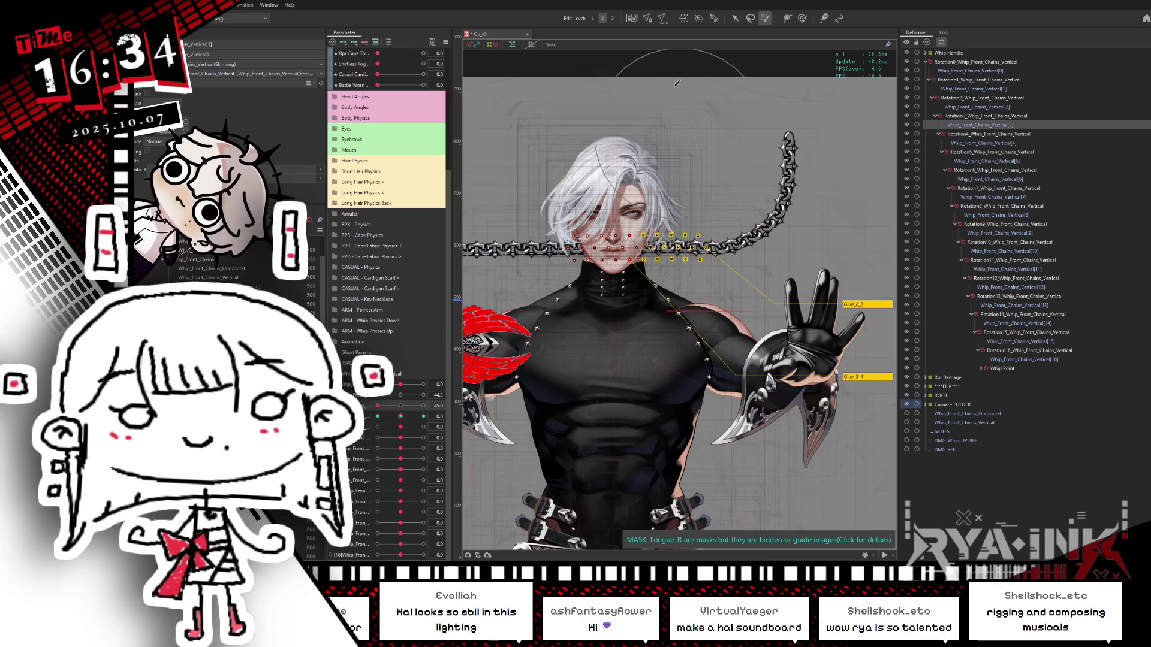
pyautogui.scroll(3, 752, 223)
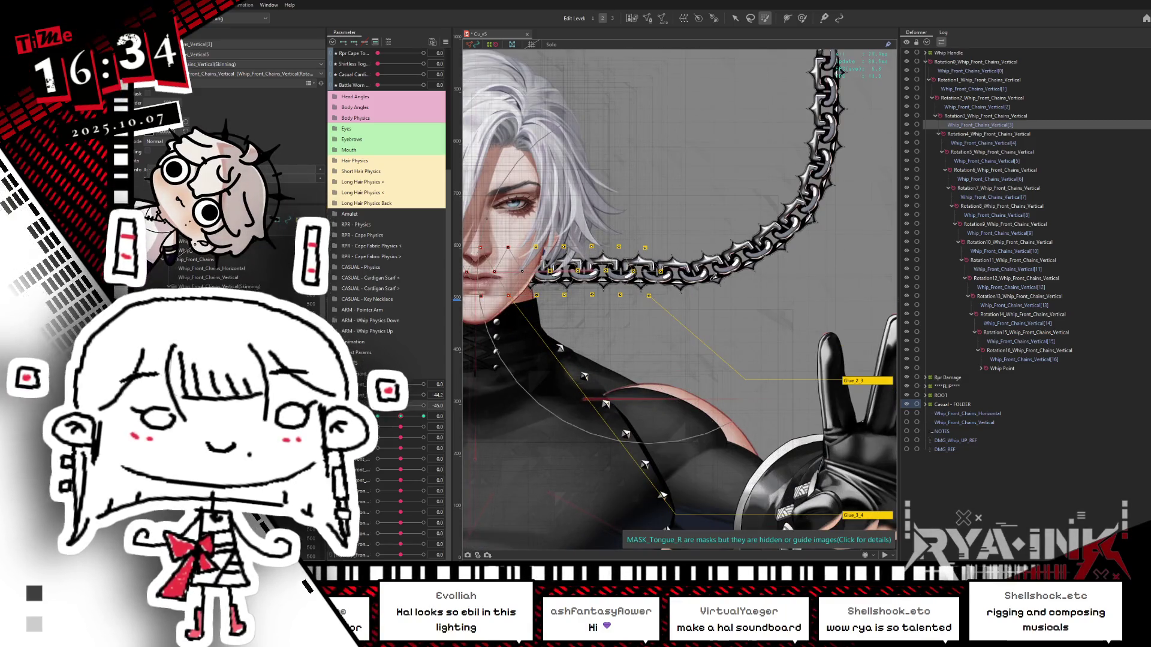
pyautogui.click(566, 269)
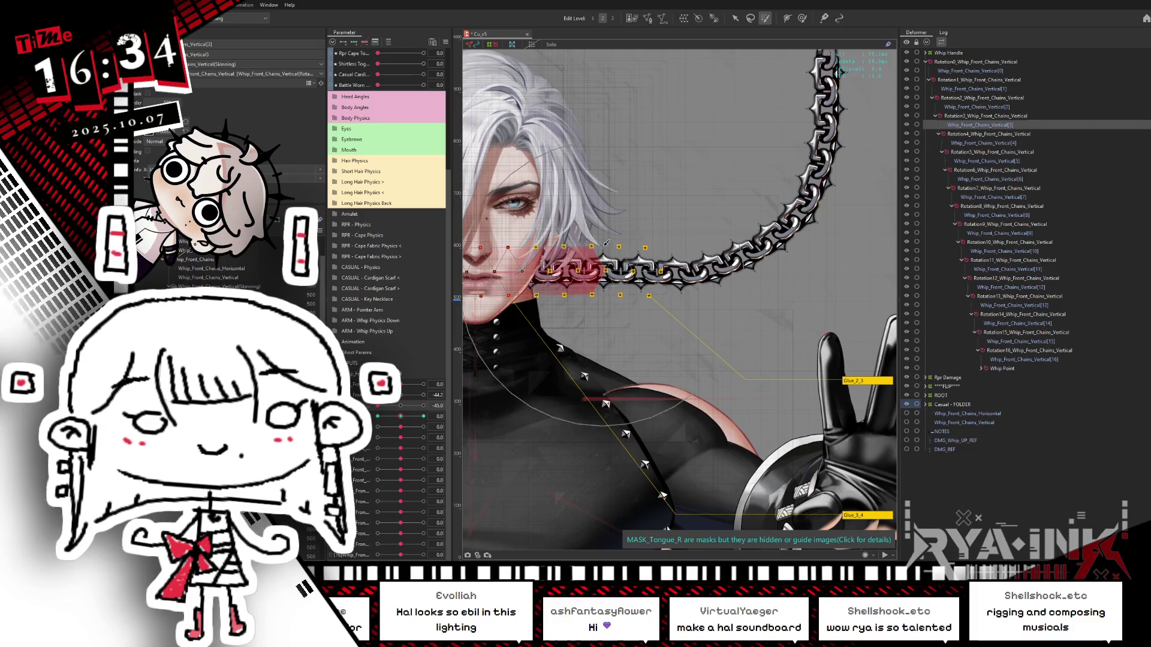
pyautogui.click(735, 18)
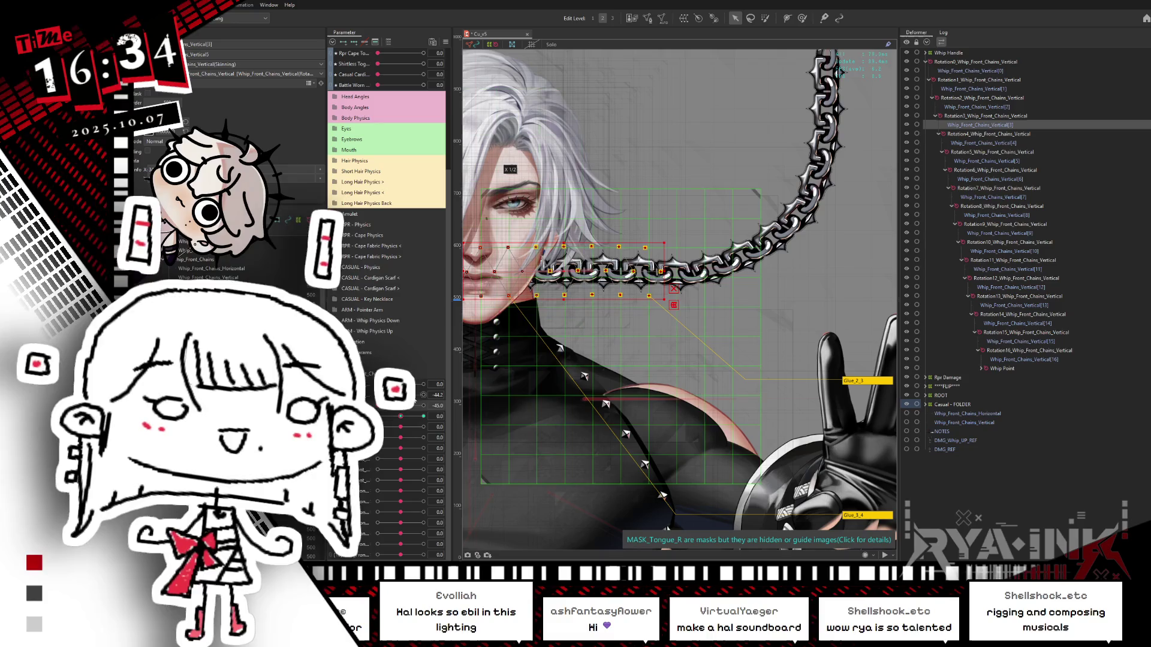
pyautogui.click(557, 235)
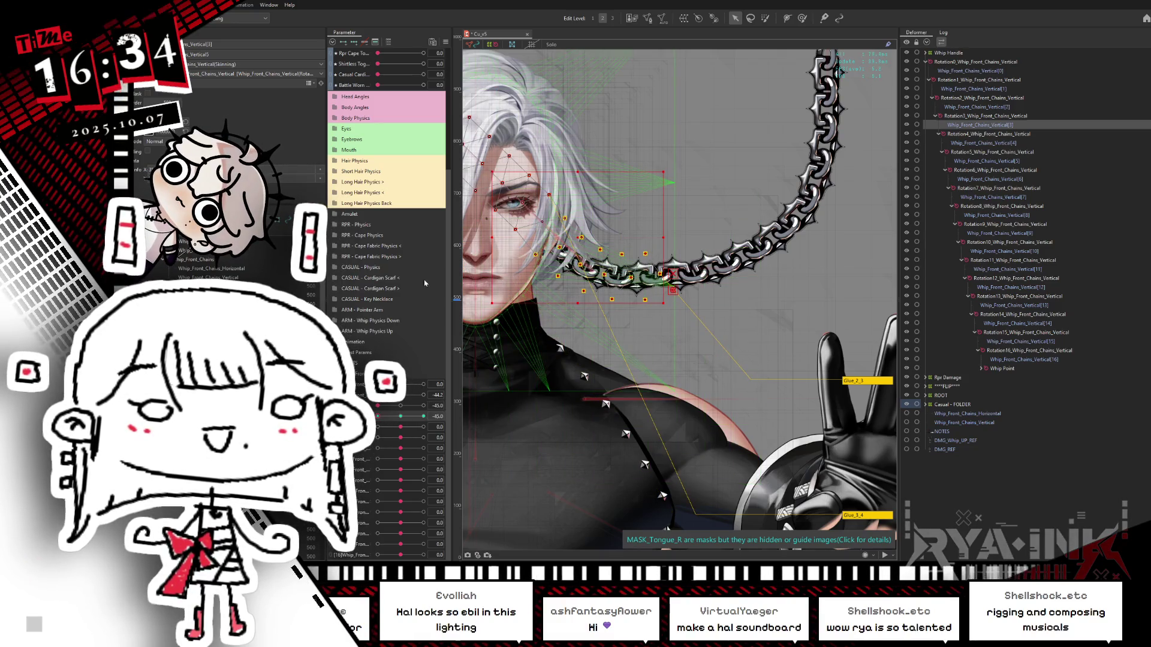
pyautogui.moveTo(560, 233); pyautogui.dragTo(539, 226)
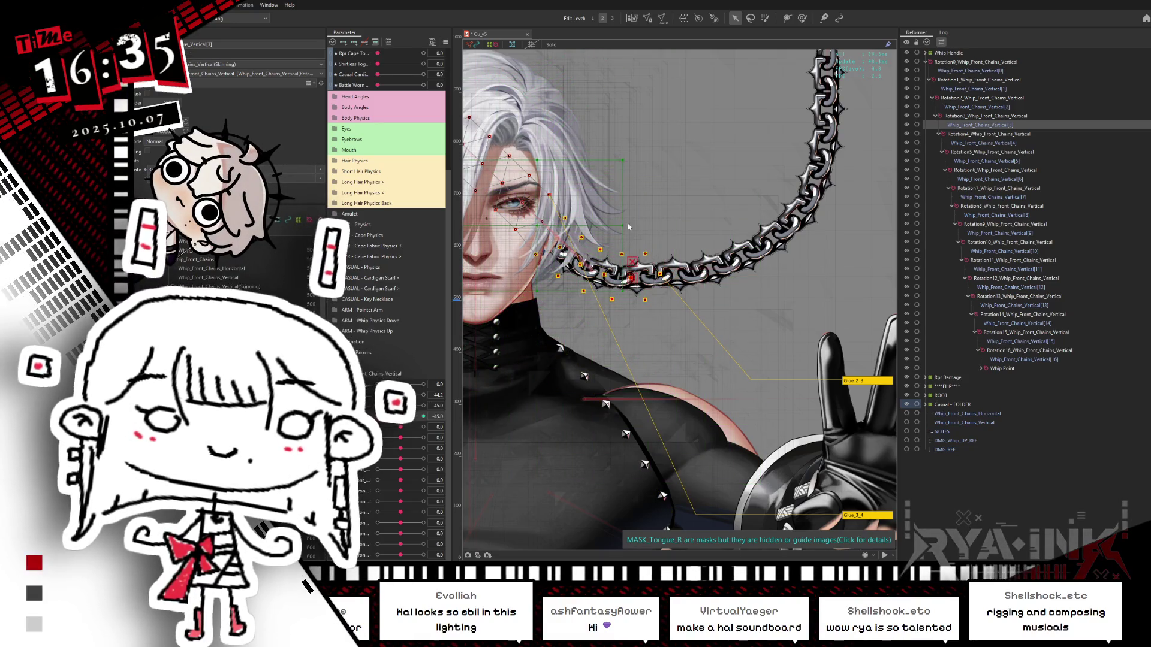
pyautogui.moveTo(630, 222); pyautogui.dragTo(634, 214)
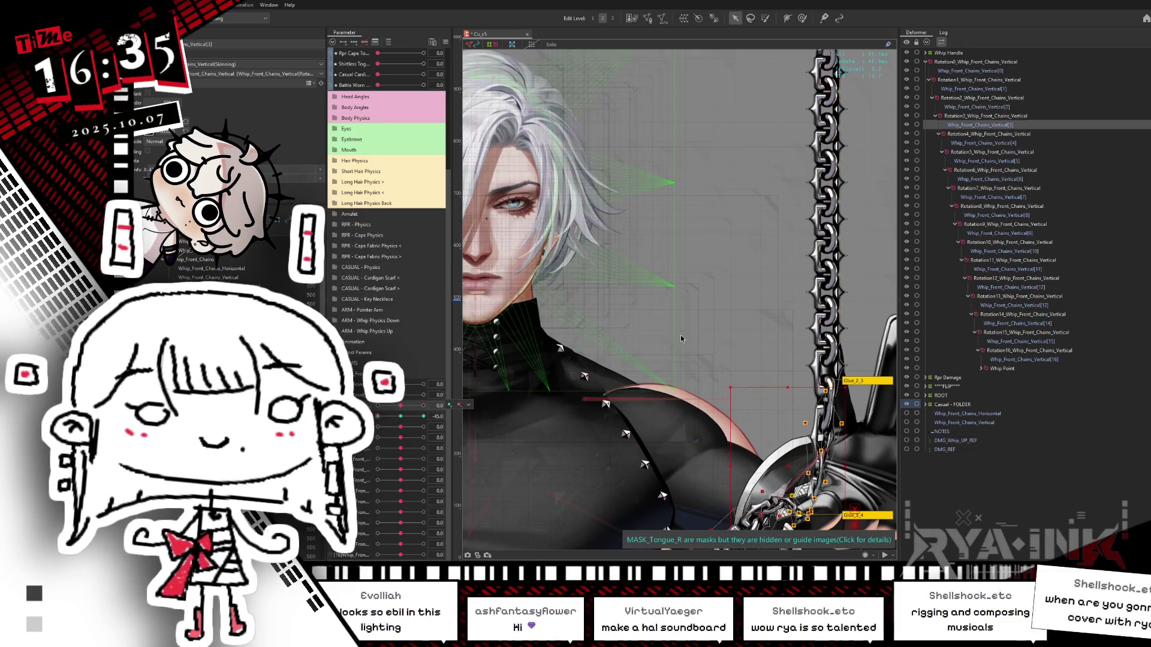
# Reset the previous parameter to 0, key the next at -45, and rotate its deformer across the hand.
pyautogui.moveTo(697, 305); pyautogui.dragTo(655, 124)
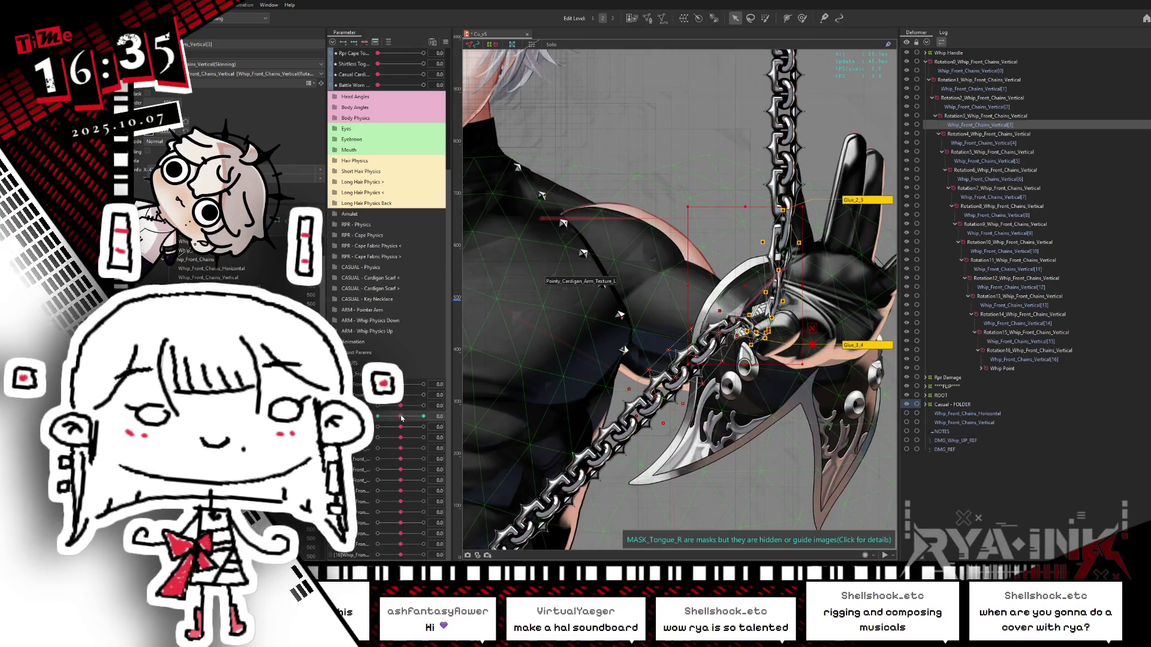
pyautogui.click(401, 416)
pyautogui.moveTo(401, 416); pyautogui.dragTo(385, 427)
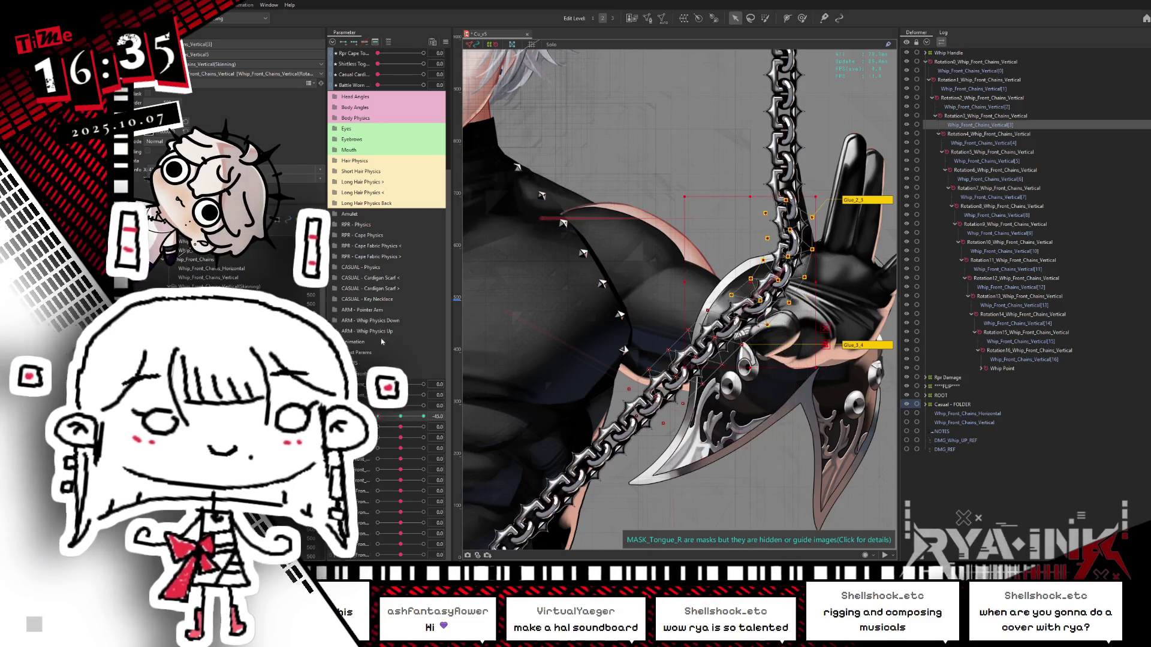
pyautogui.moveTo(771, 248); pyautogui.dragTo(741, 241)
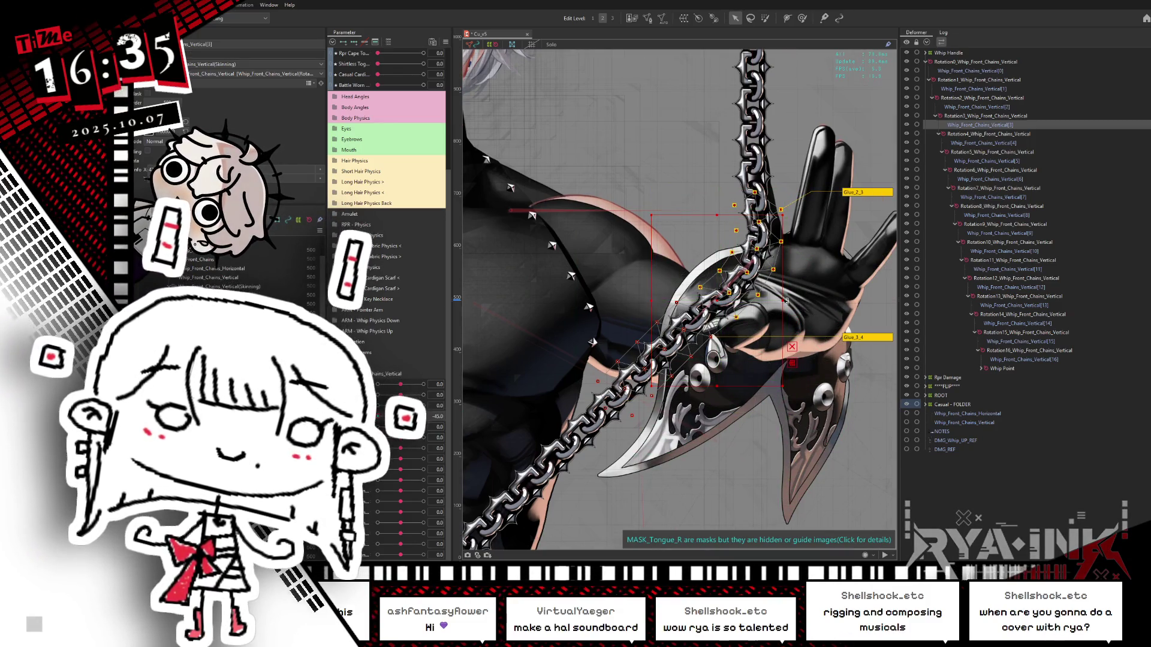
pyautogui.moveTo(787, 296)
pyautogui.mouseDown()
pyautogui.moveTo(781, 273)
pyautogui.moveTo(713, 282)
pyautogui.mouseUp()
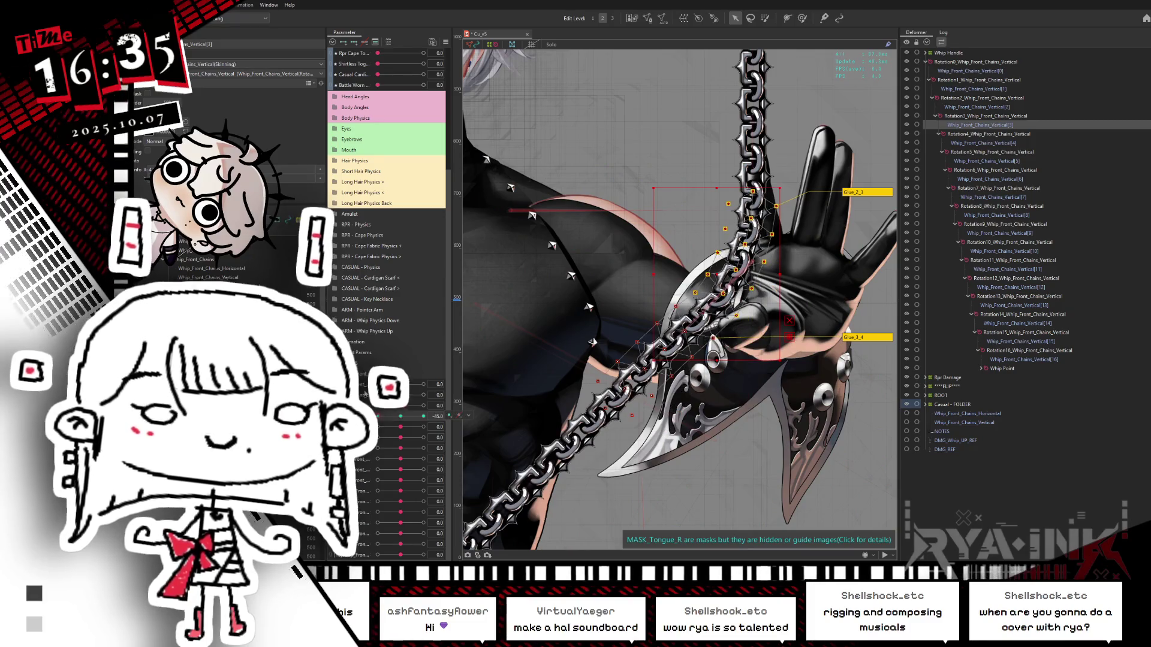
pyautogui.moveTo(382, 422); pyautogui.dragTo(427, 418)
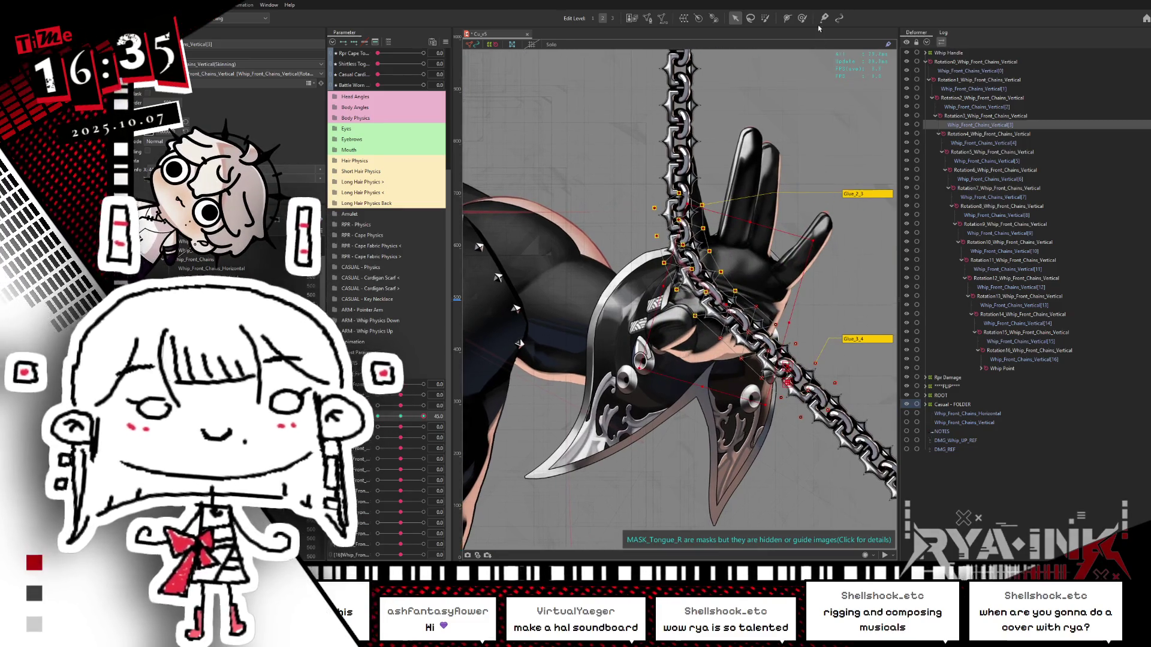
# Hide selection outlines and preview the lowest swing parameter between -45 and 45.
pyautogui.press('b')
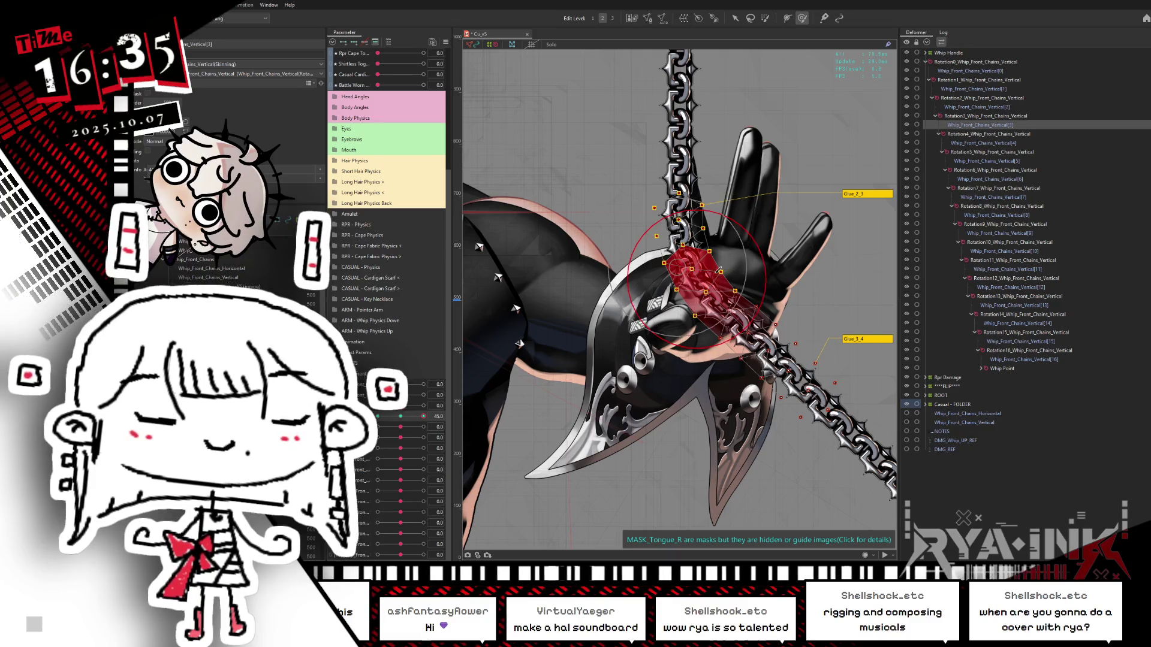
pyautogui.hotkey('ctrl', 'h')
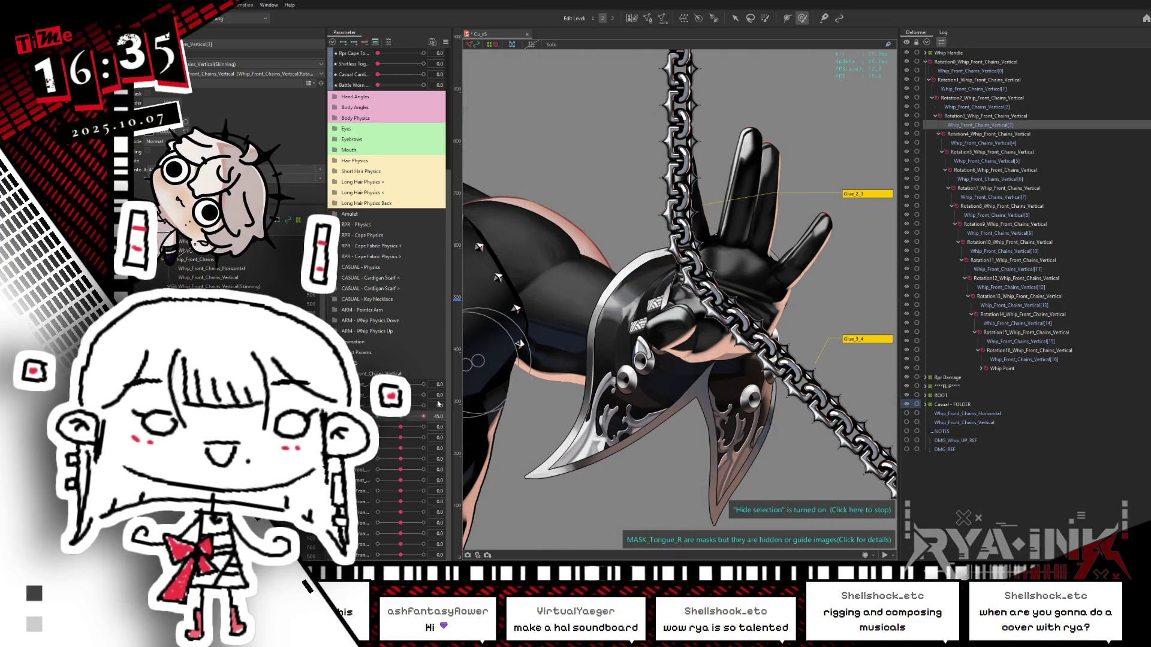
pyautogui.click(422, 415)
pyautogui.click(423, 414)
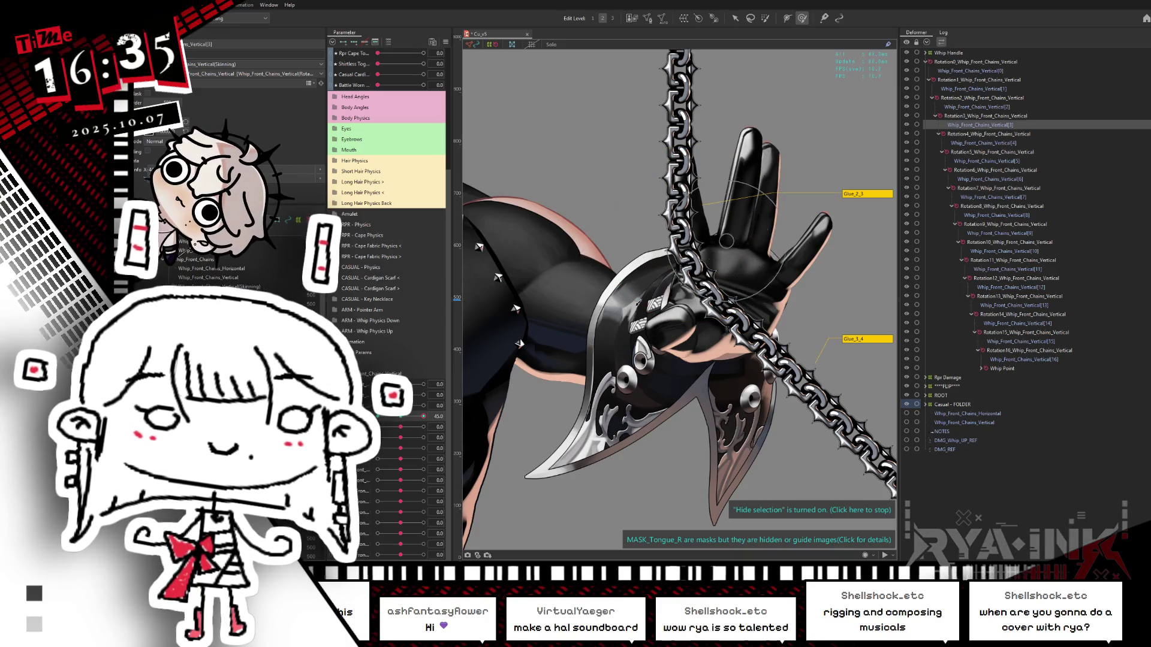
pyautogui.click(422, 416)
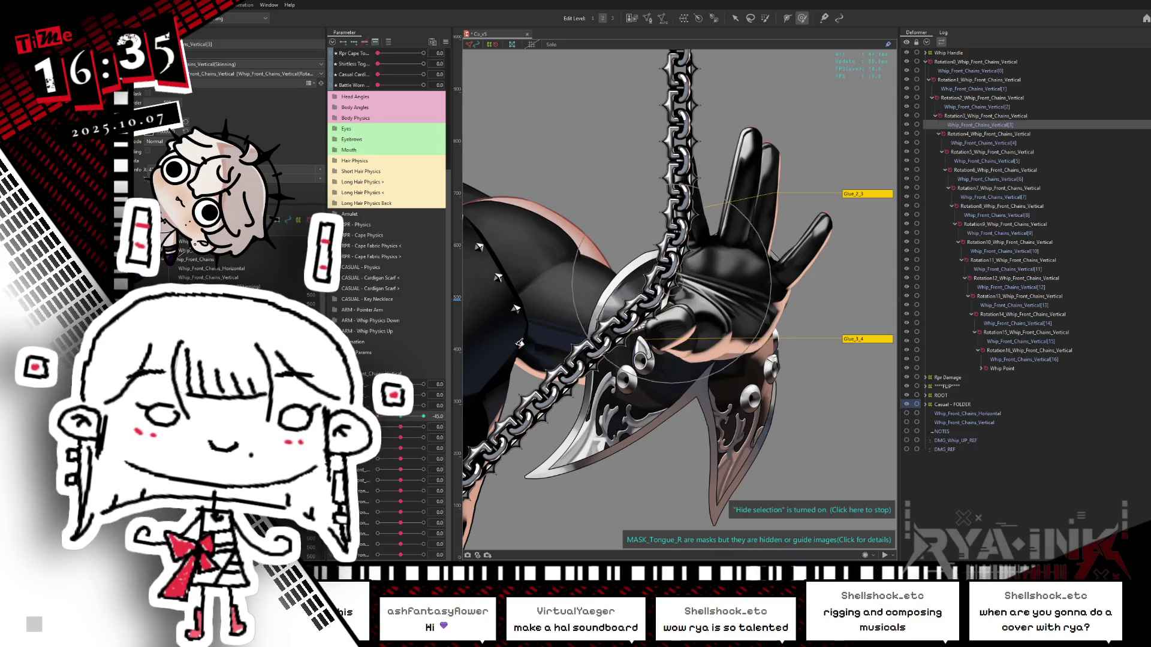
pyautogui.click(380, 418)
pyautogui.click(424, 416)
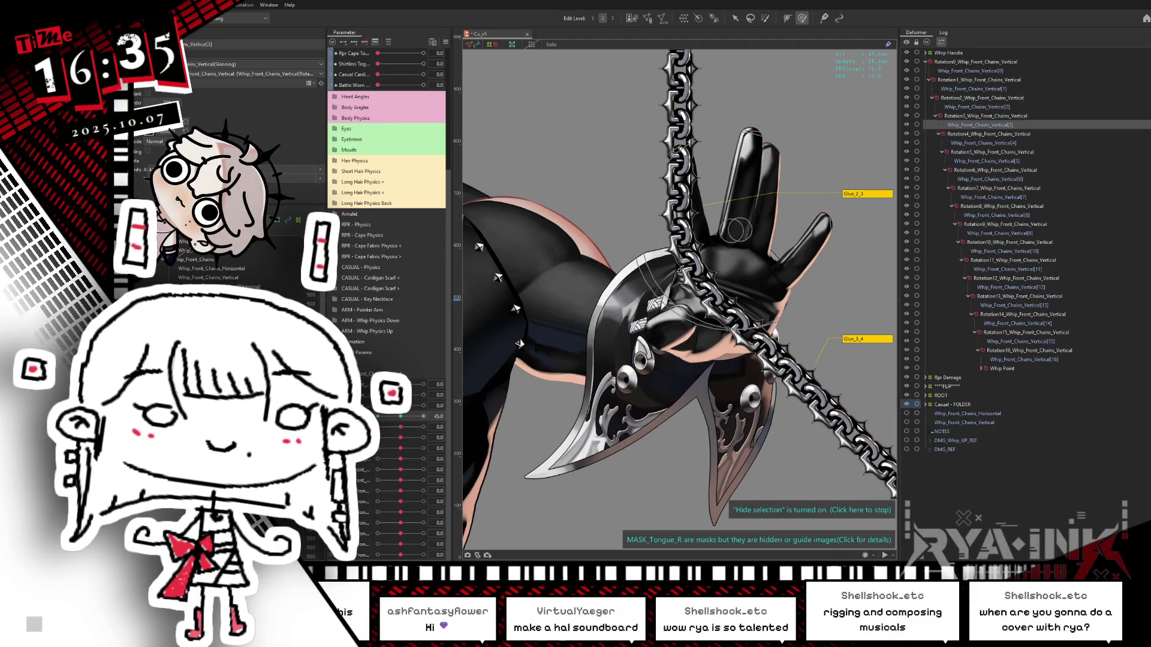
pyautogui.click(413, 416)
pyautogui.click(378, 416)
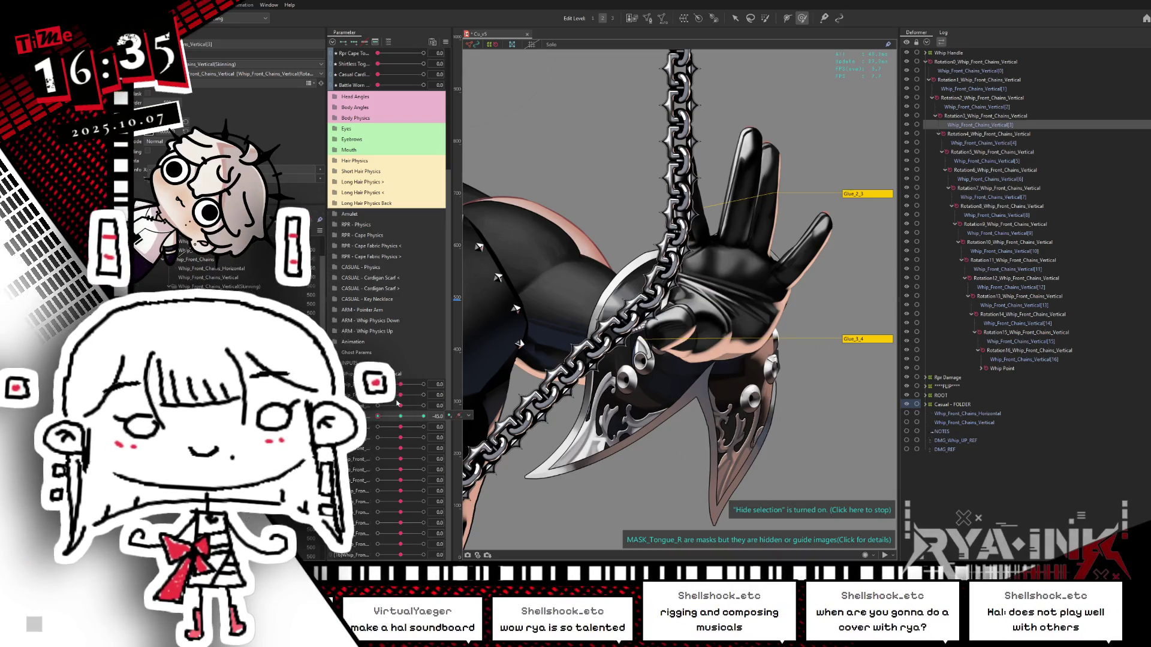
# Test the full arc with the upper chain parameters at -45 and 45, then reset all to defaults.
pyautogui.click(377, 405)
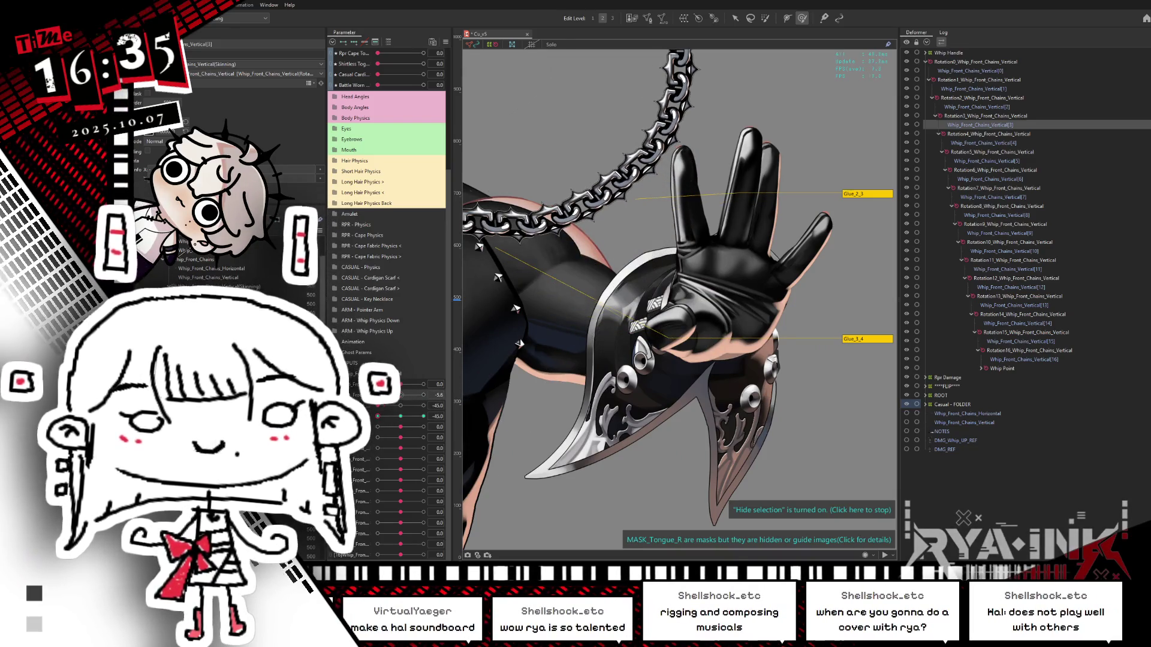
pyautogui.click(377, 394)
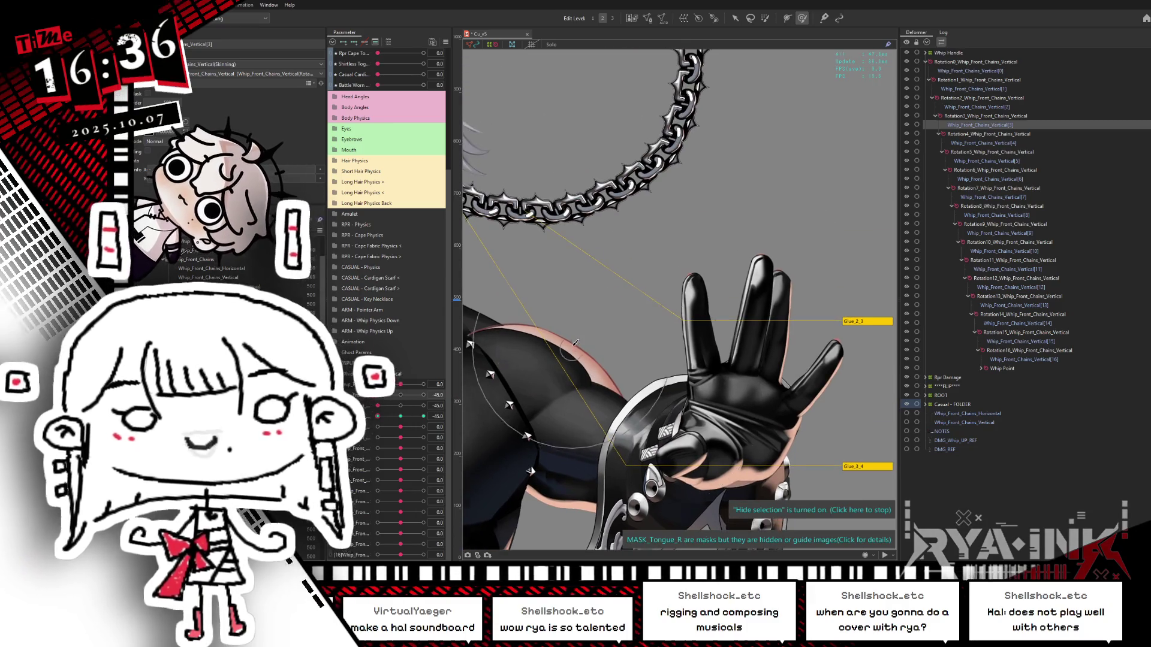
pyautogui.scroll(-2, 677, 236)
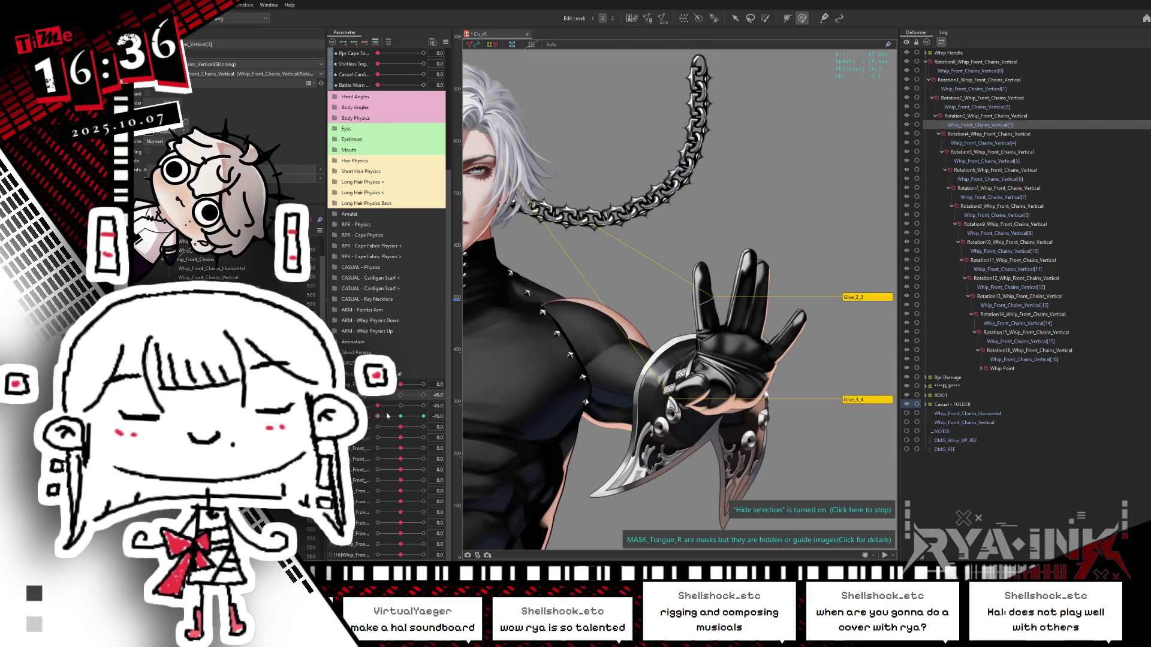
pyautogui.click(423, 385)
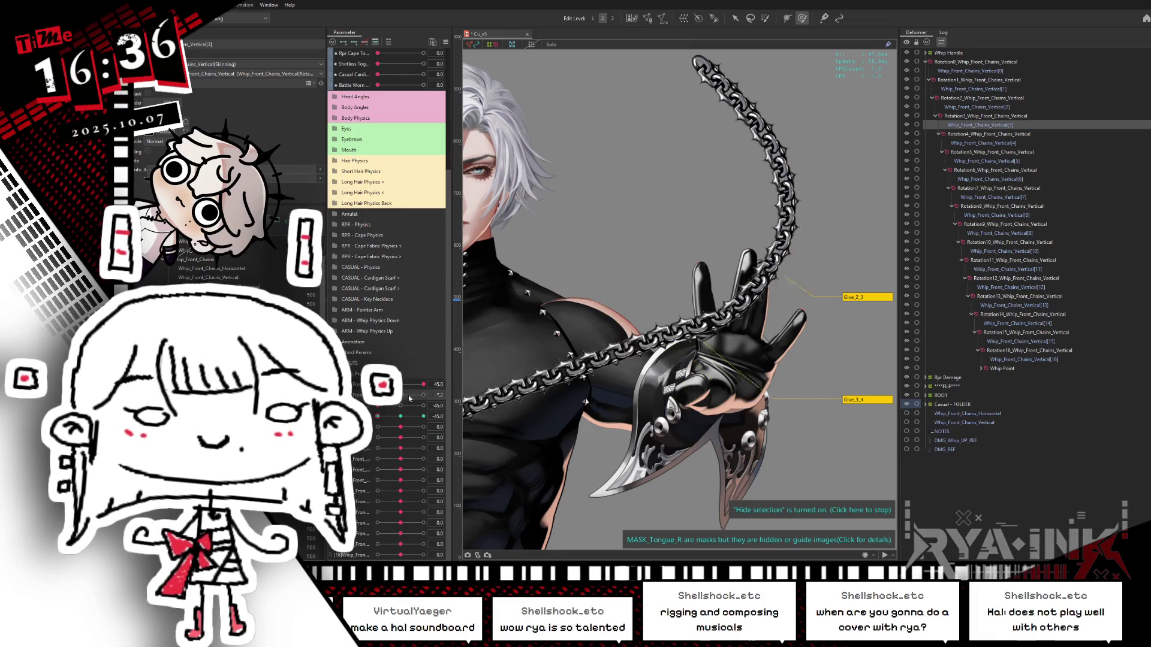
pyautogui.click(416, 394)
pyautogui.click(402, 416)
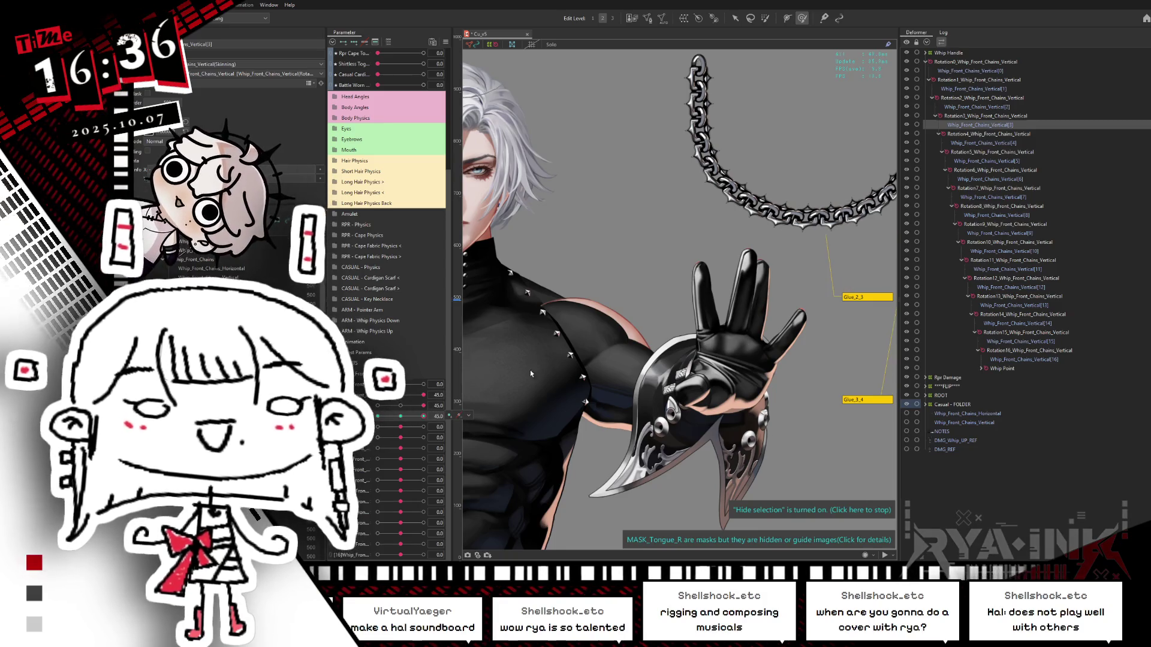
pyautogui.click(423, 416)
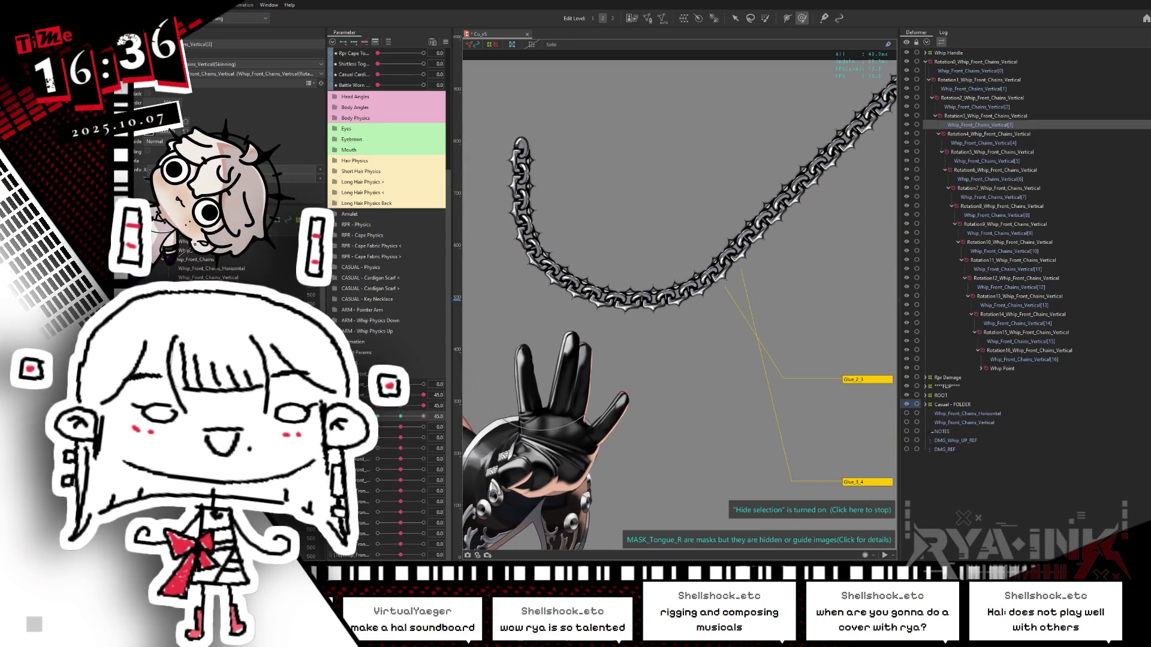
pyautogui.click(485, 378)
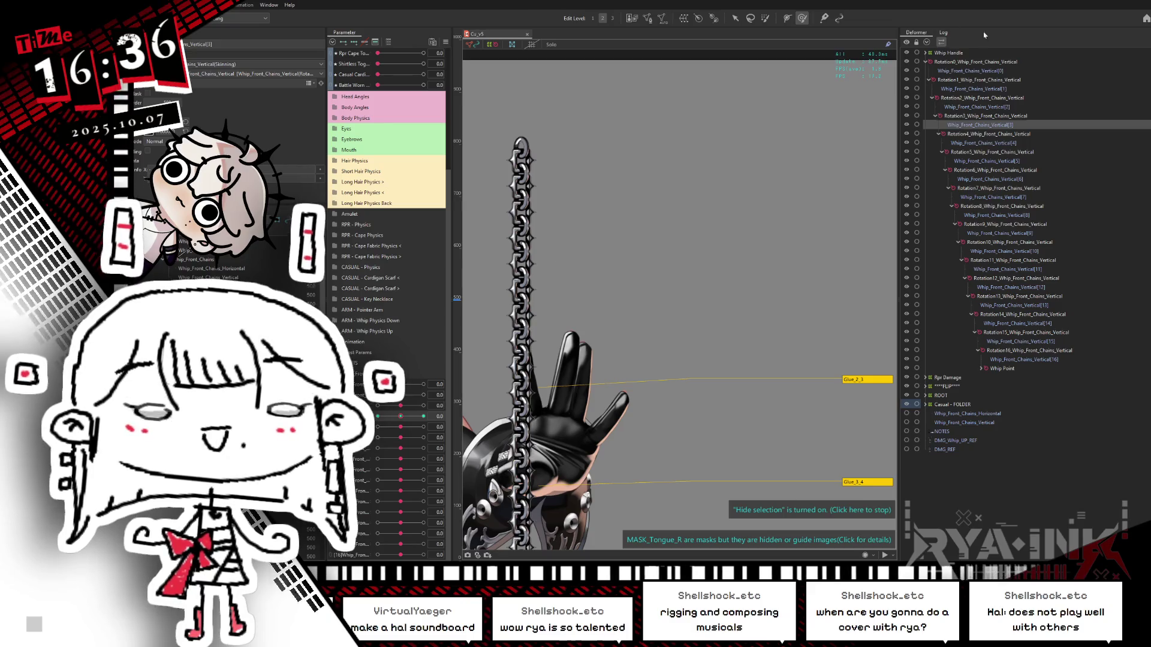
pyautogui.click(973, 144)
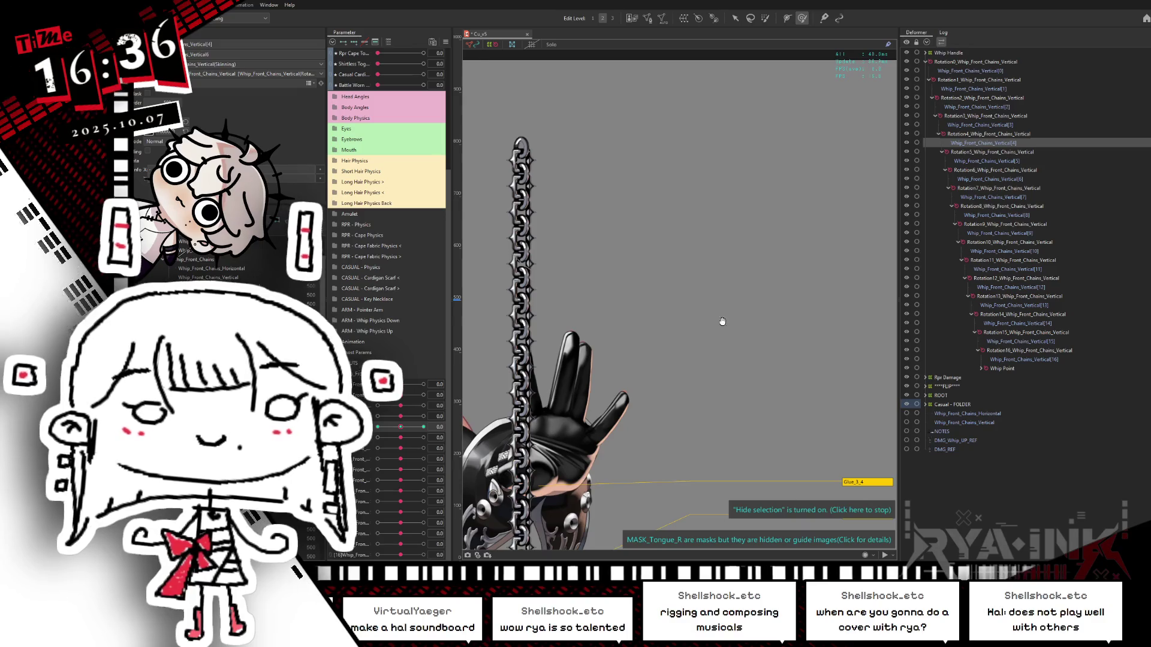
# At parameter 45, rotate the Rotation4 deformer so the chain follows the swing.
pyautogui.moveTo(422, 429); pyautogui.dragTo(759, 34)
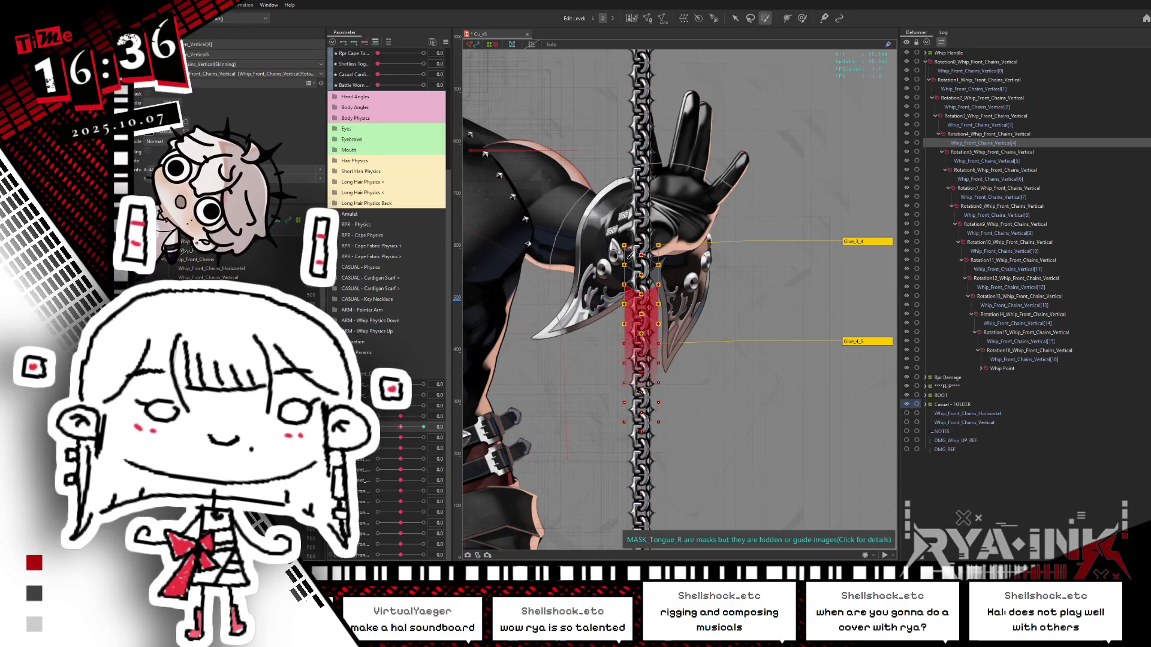
pyautogui.click(734, 18)
pyautogui.click(706, 344)
pyautogui.moveTo(706, 343)
pyautogui.mouseDown()
pyautogui.moveTo(670, 268)
pyautogui.moveTo(735, 282)
pyautogui.moveTo(738, 294)
pyautogui.mouseUp()
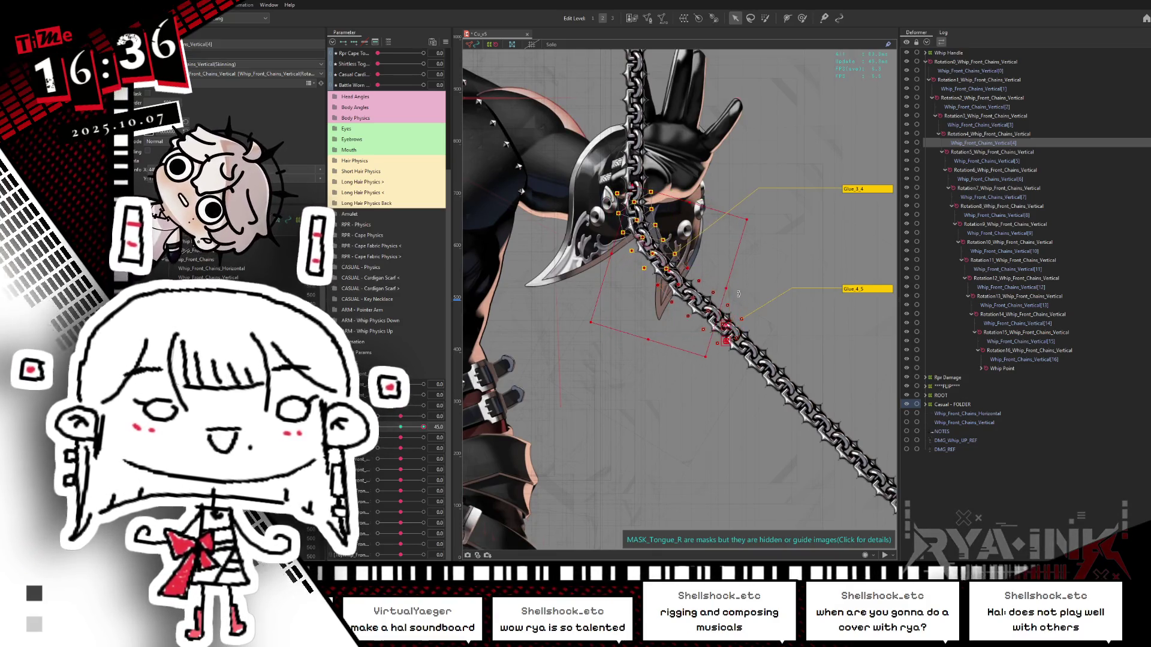
pyautogui.hotkey('ctrl', 'z')
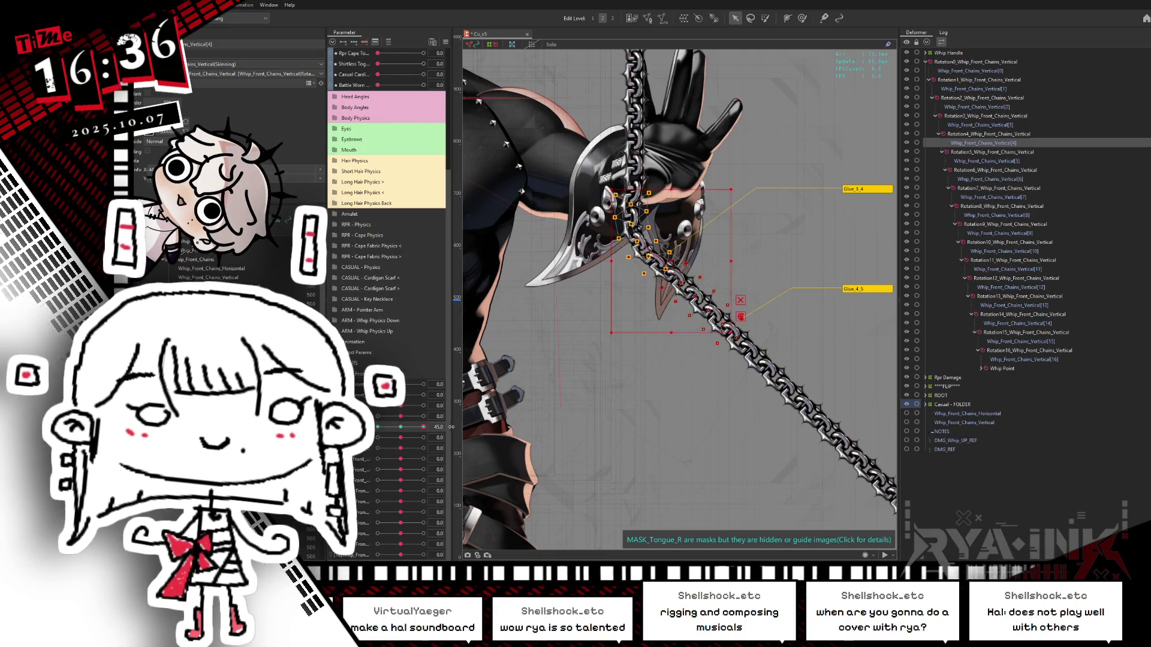
pyautogui.hotkey('ctrl', 'y')
pyautogui.hotkey('ctrl', 'z')
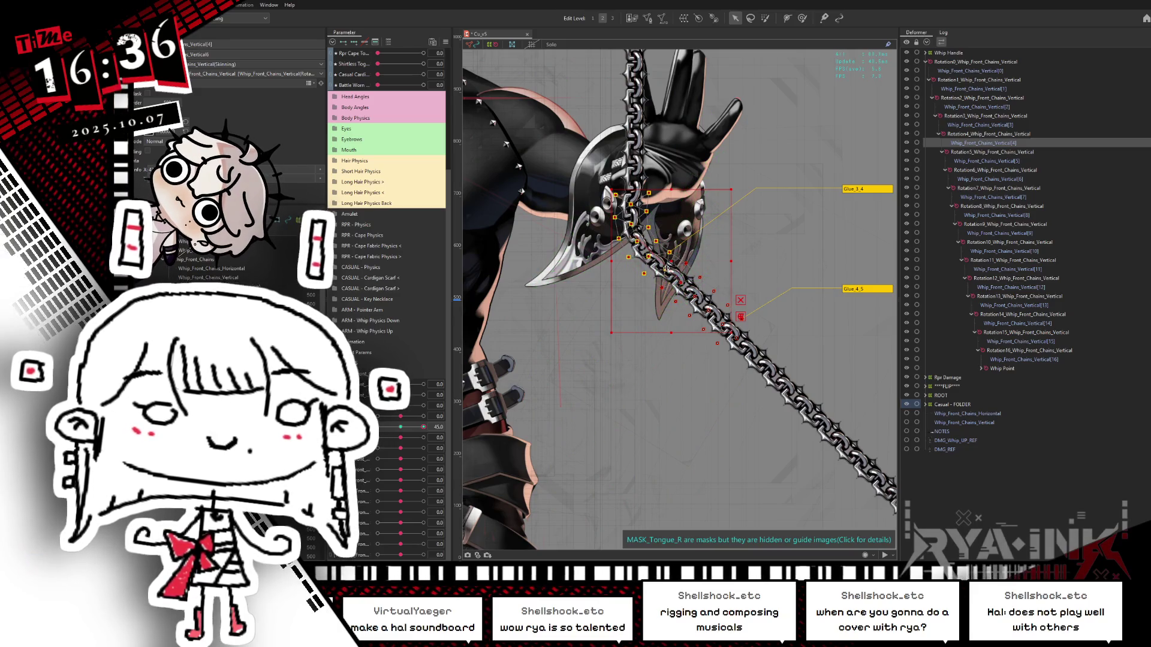
pyautogui.moveTo(725, 268)
pyautogui.mouseDown()
pyautogui.moveTo(736, 295)
pyautogui.moveTo(721, 300)
pyautogui.mouseUp()
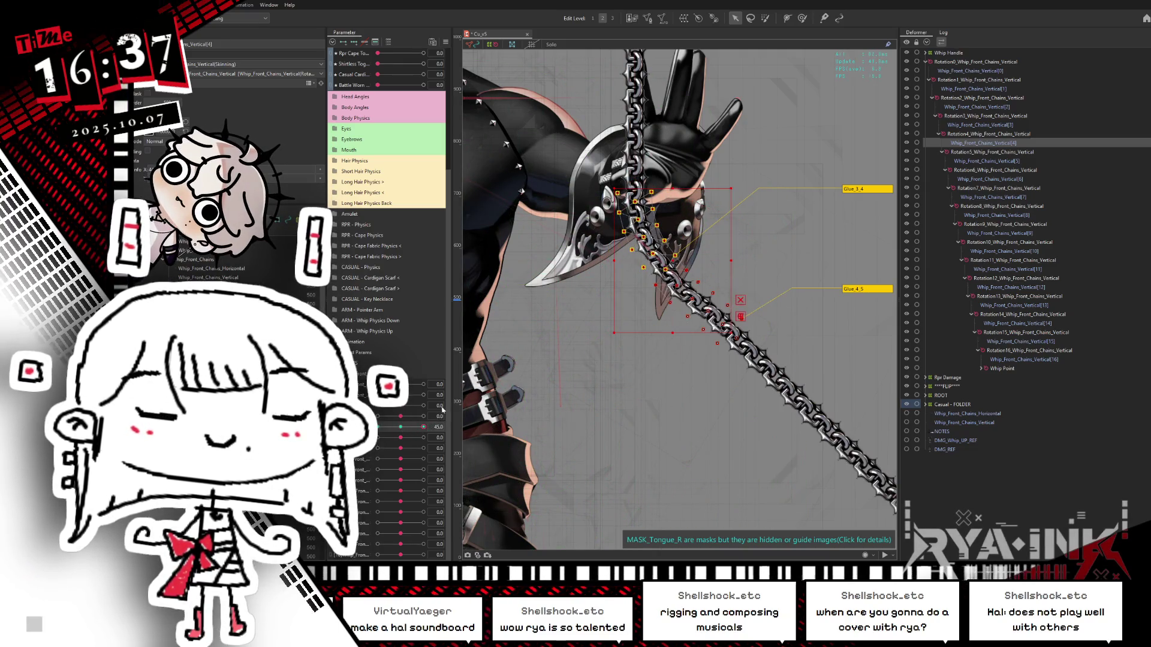
# Recheck the 45 pose and nearby deformers, then swing to -45 and hide outlines to check.
pyautogui.press('b')
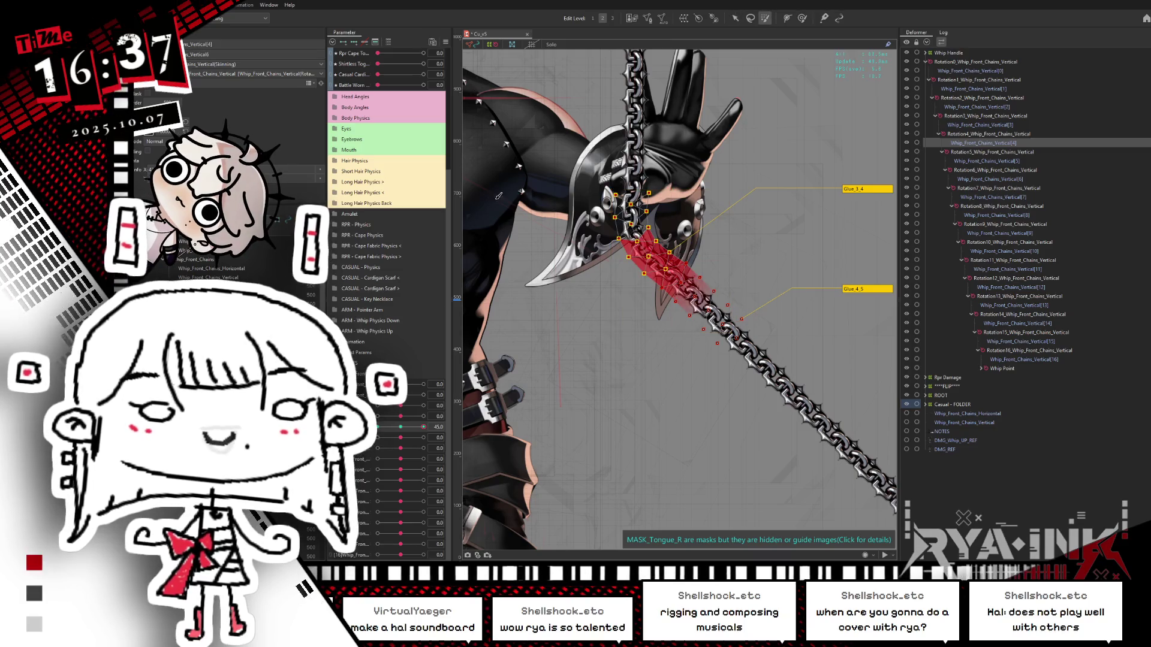
pyautogui.click(400, 428)
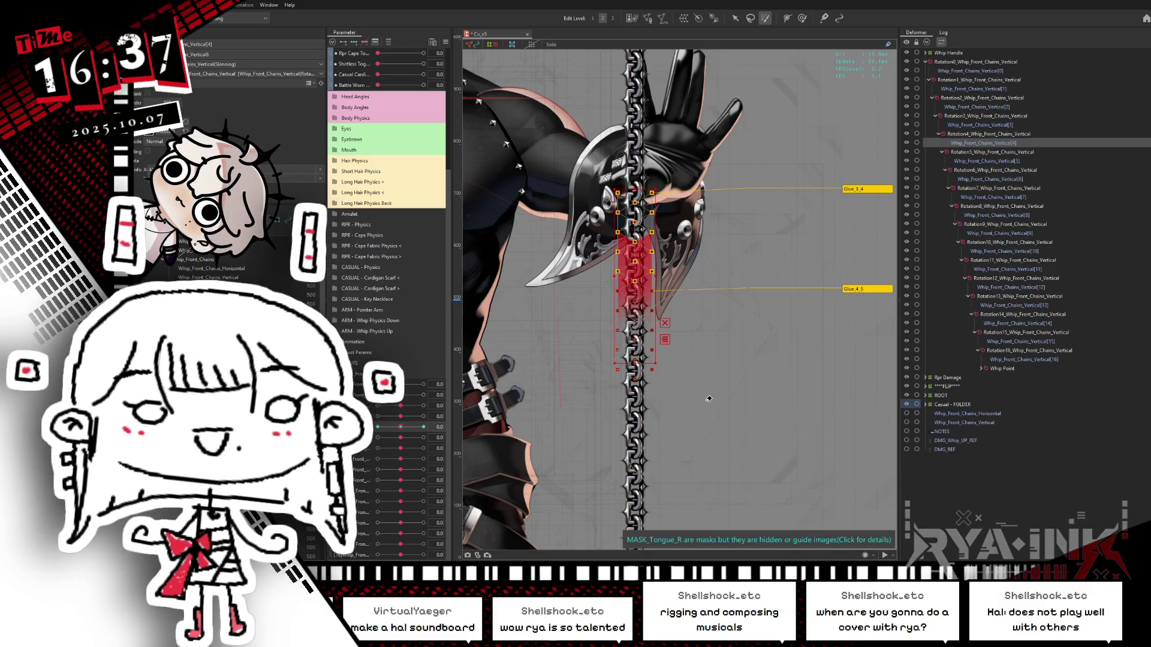
pyautogui.click(735, 18)
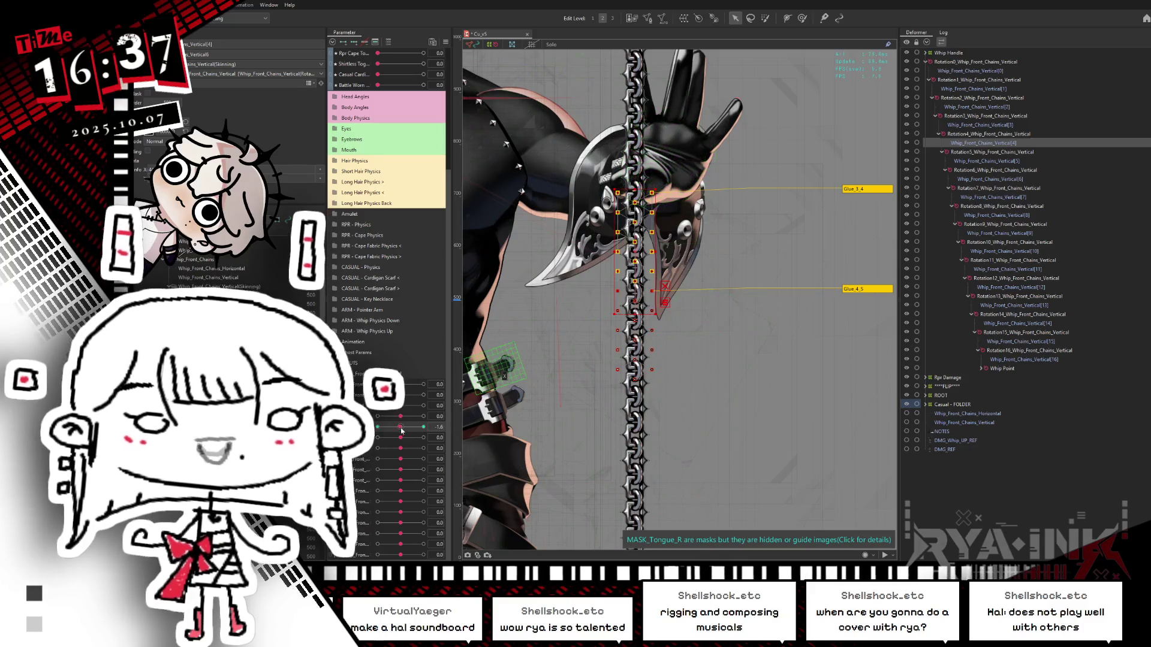
pyautogui.moveTo(401, 429); pyautogui.dragTo(423, 427)
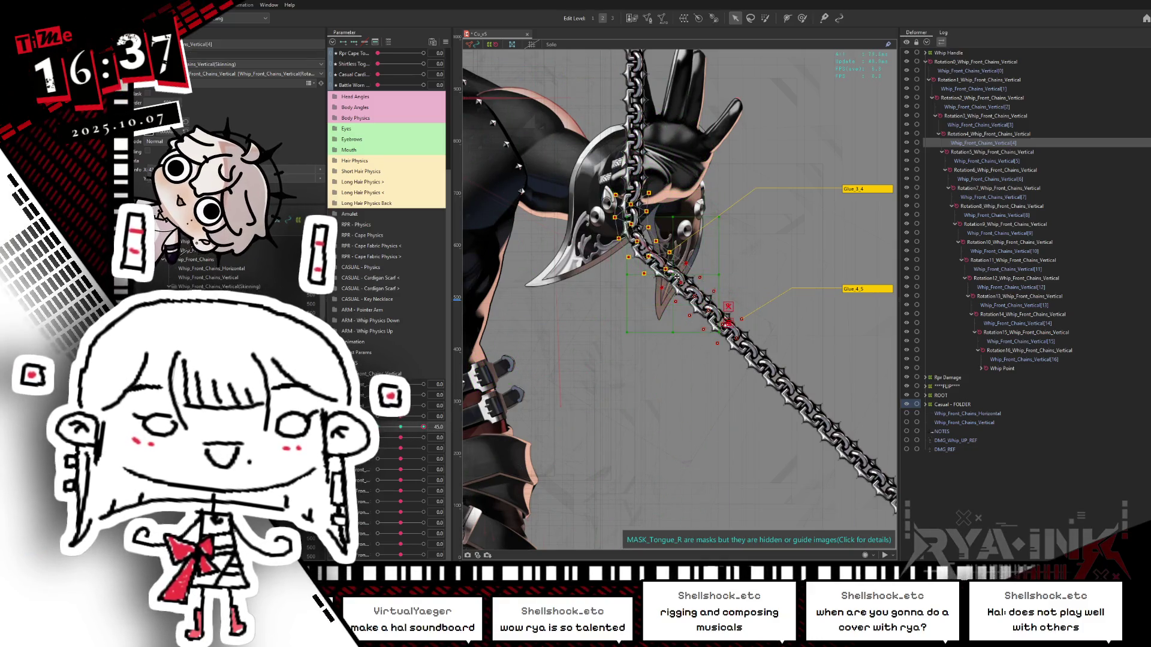
pyautogui.click(724, 283)
pyautogui.moveTo(724, 283); pyautogui.dragTo(709, 288)
pyautogui.hotkey('ctrl', 'z')
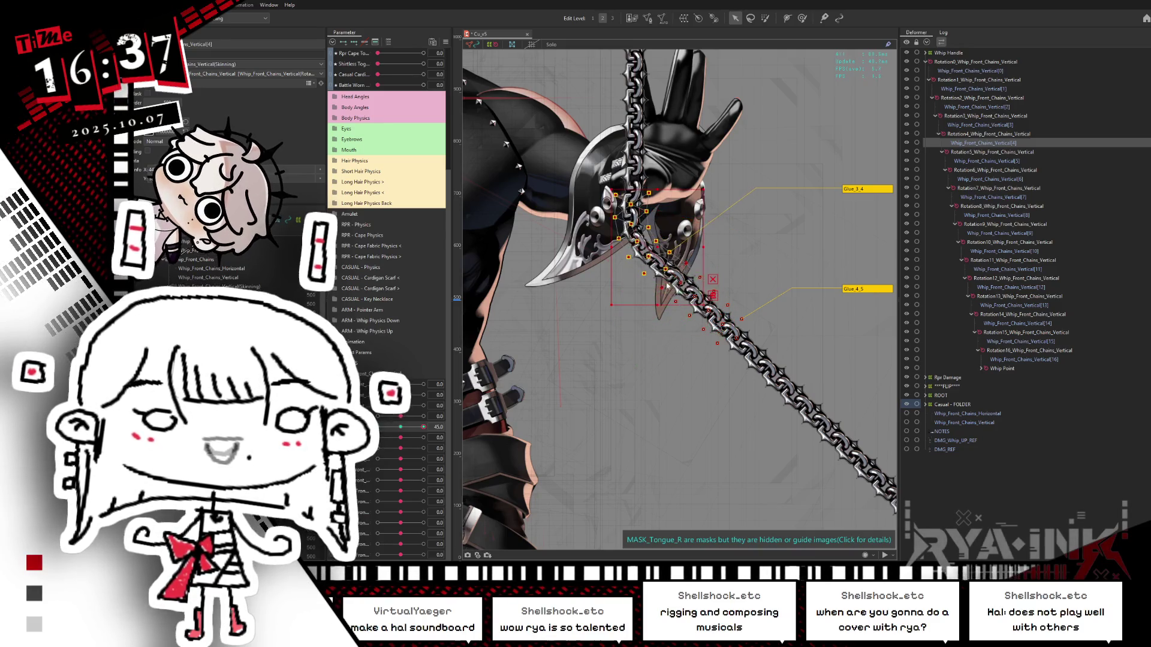
pyautogui.moveTo(663, 267); pyautogui.dragTo(667, 271)
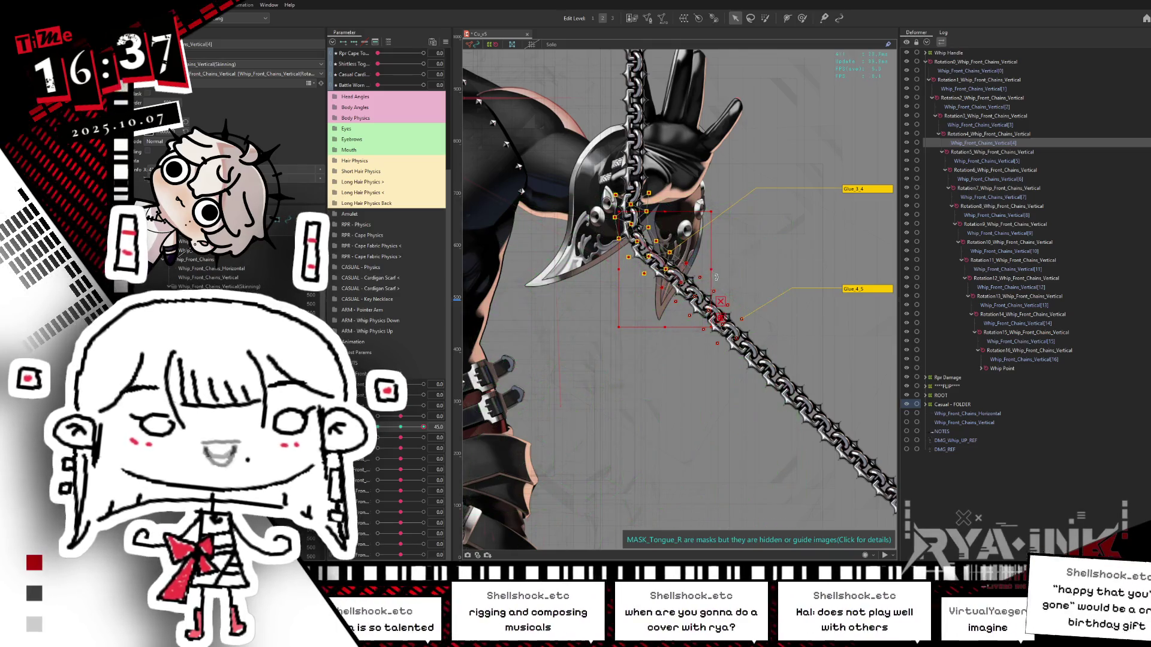
pyautogui.click(690, 291)
pyautogui.click(658, 293)
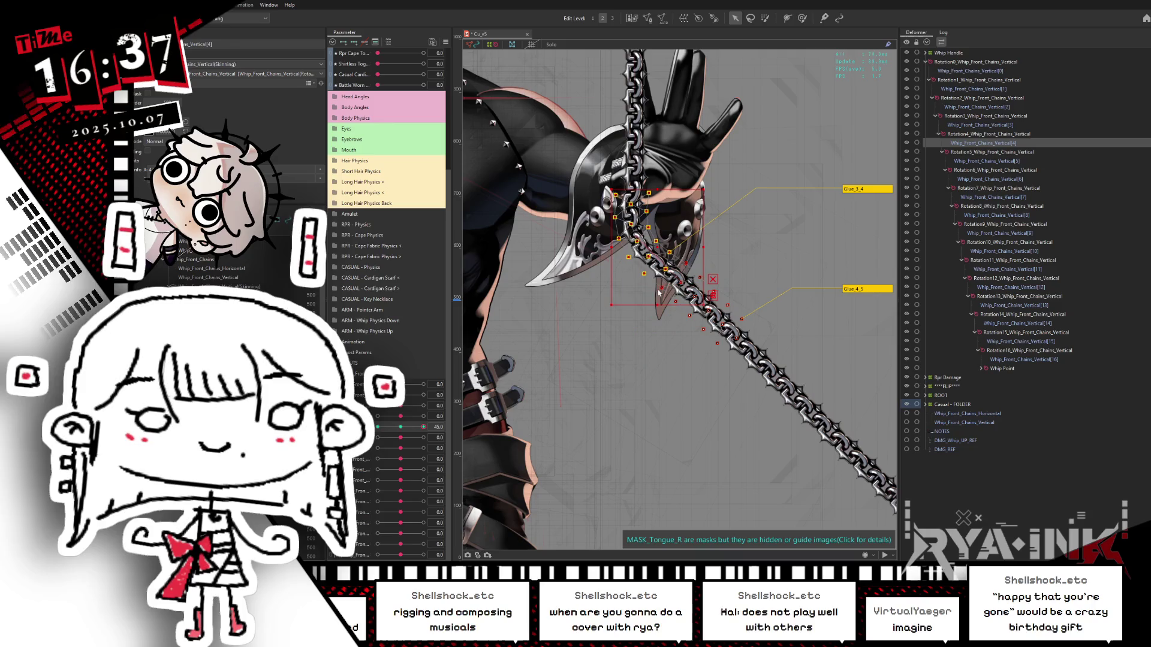
pyautogui.click(660, 256)
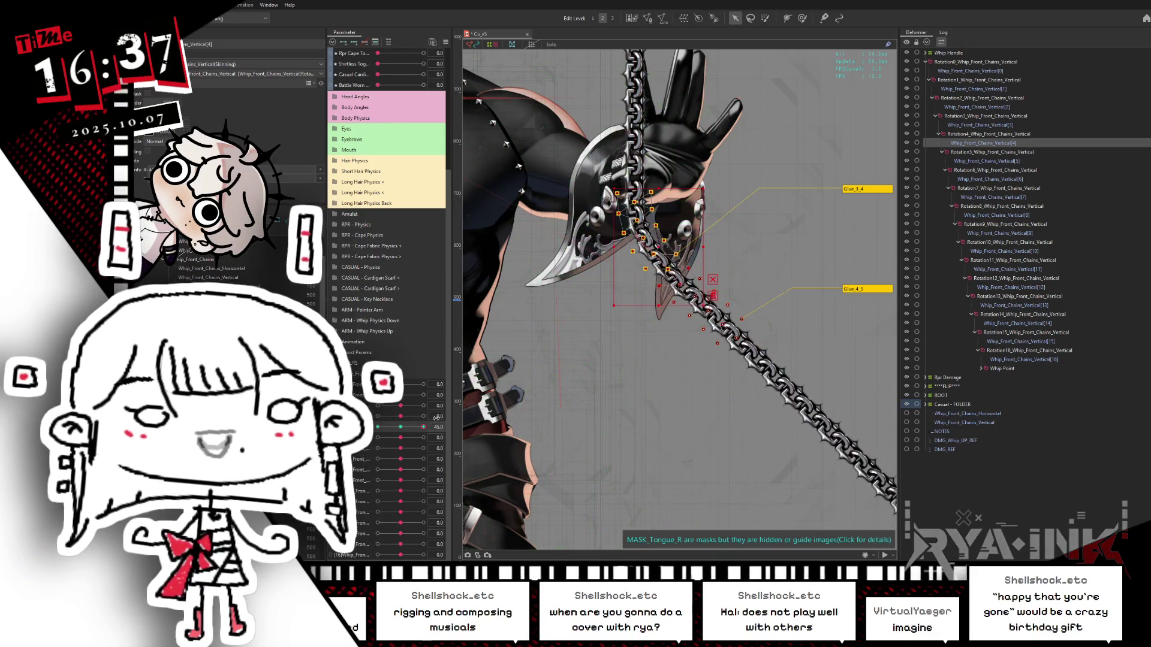
pyautogui.moveTo(428, 430); pyautogui.dragTo(377, 430)
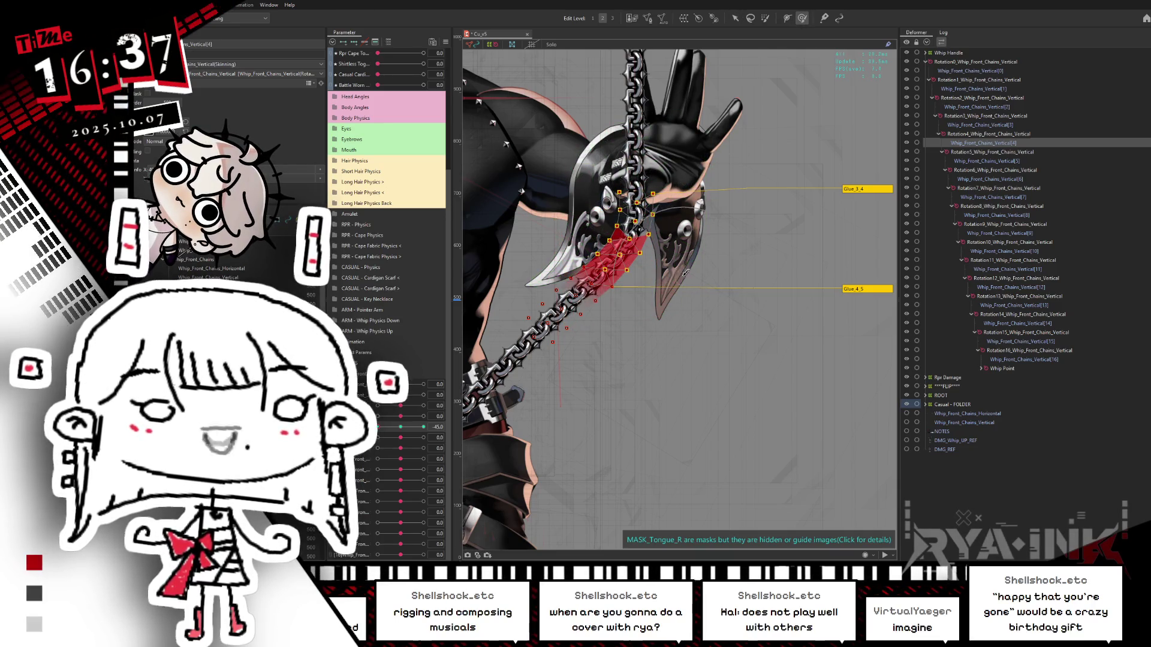
pyautogui.hotkey('ctrl', 'h')
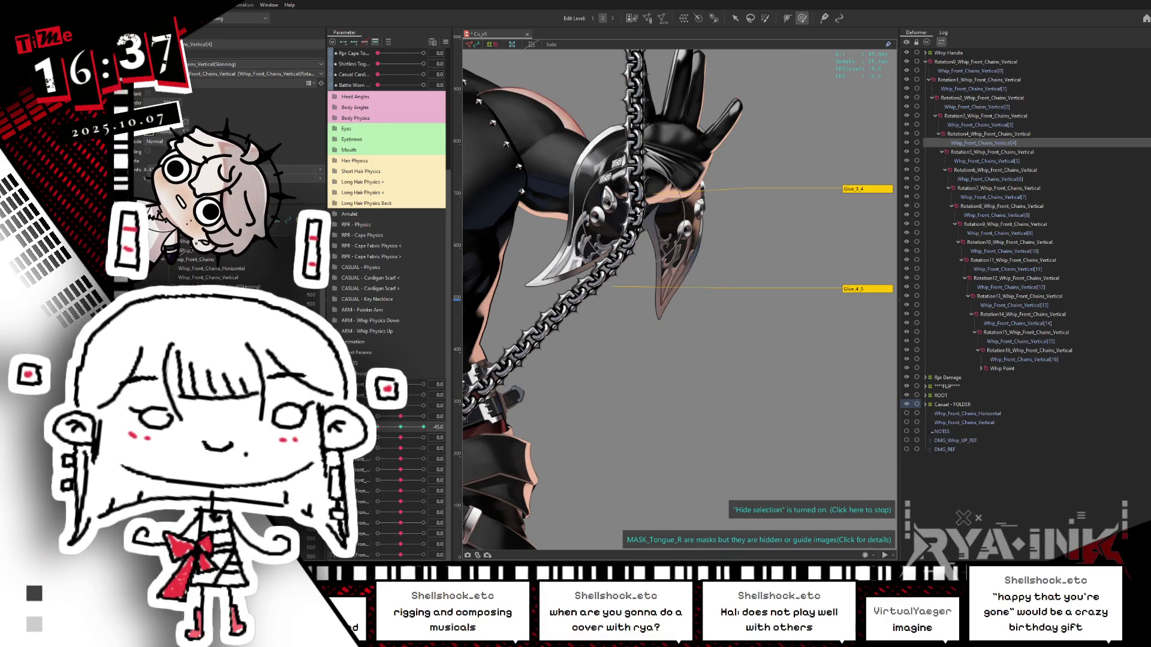
# Swing the chain from 45 back toward -45, reset it to 0, and save the model.
pyautogui.moveTo(397, 428); pyautogui.dragTo(459, 413)
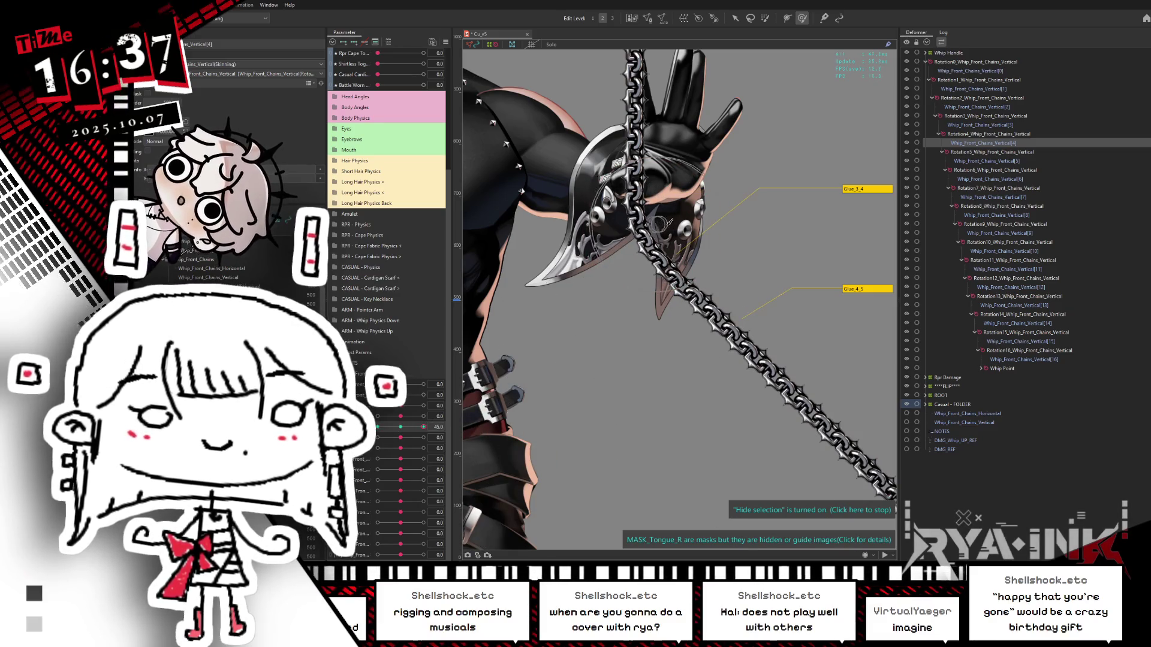
pyautogui.moveTo(423, 427); pyautogui.dragTo(376, 427)
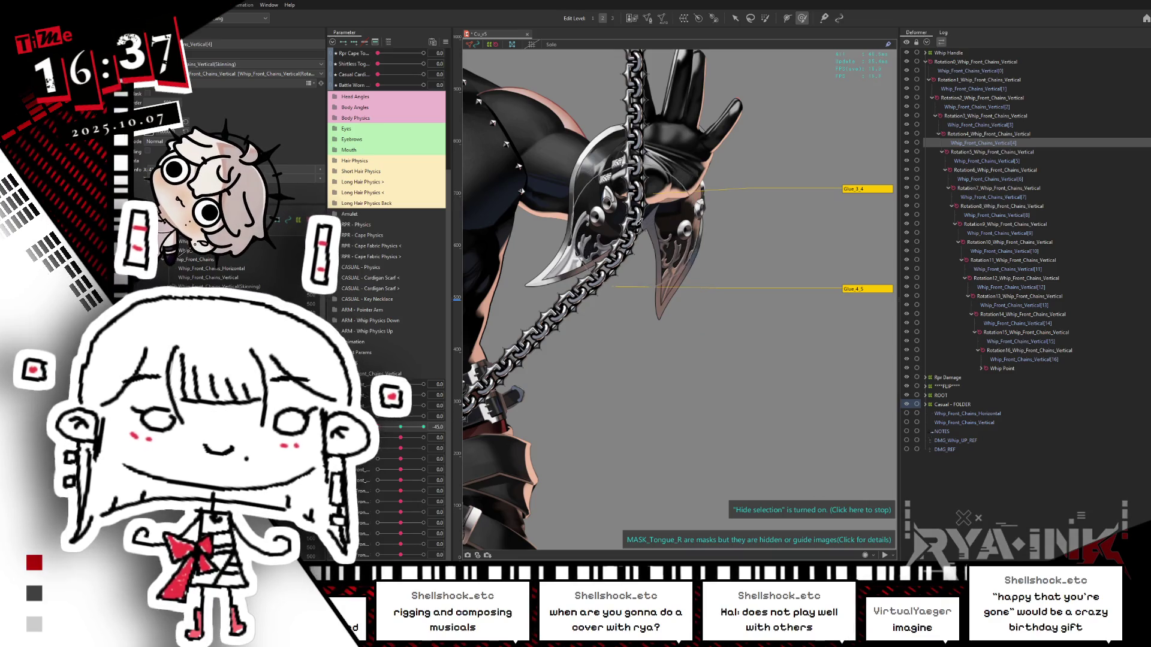
pyautogui.click(403, 428)
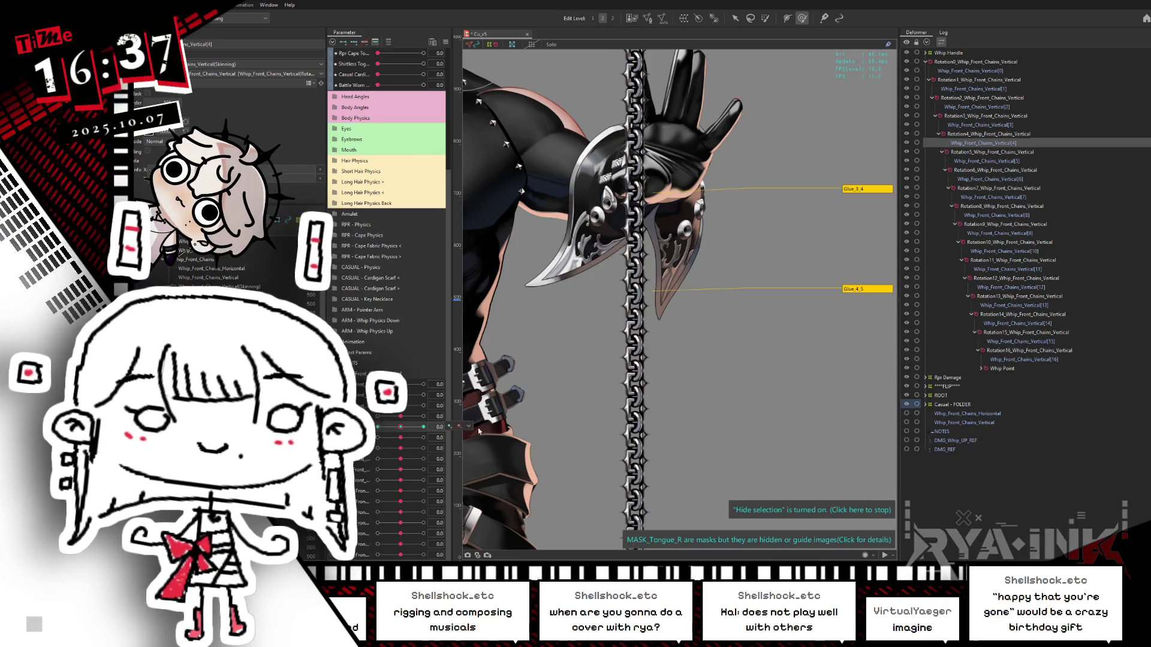
pyautogui.hotkey('ctrl', 's')
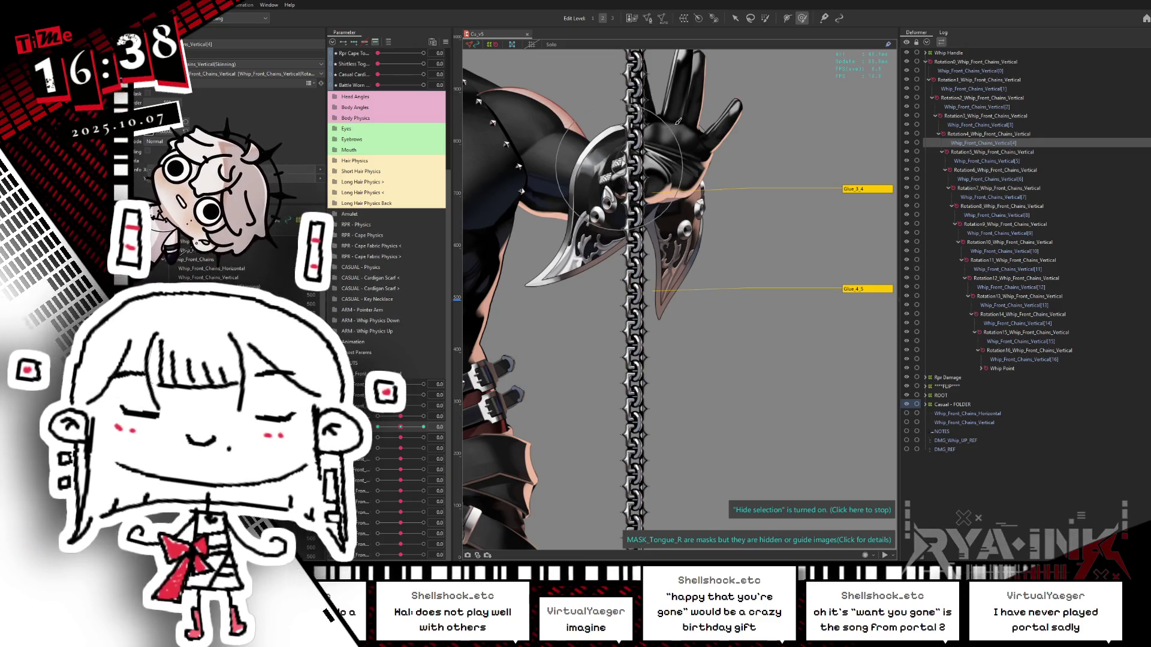
pyautogui.click(986, 160)
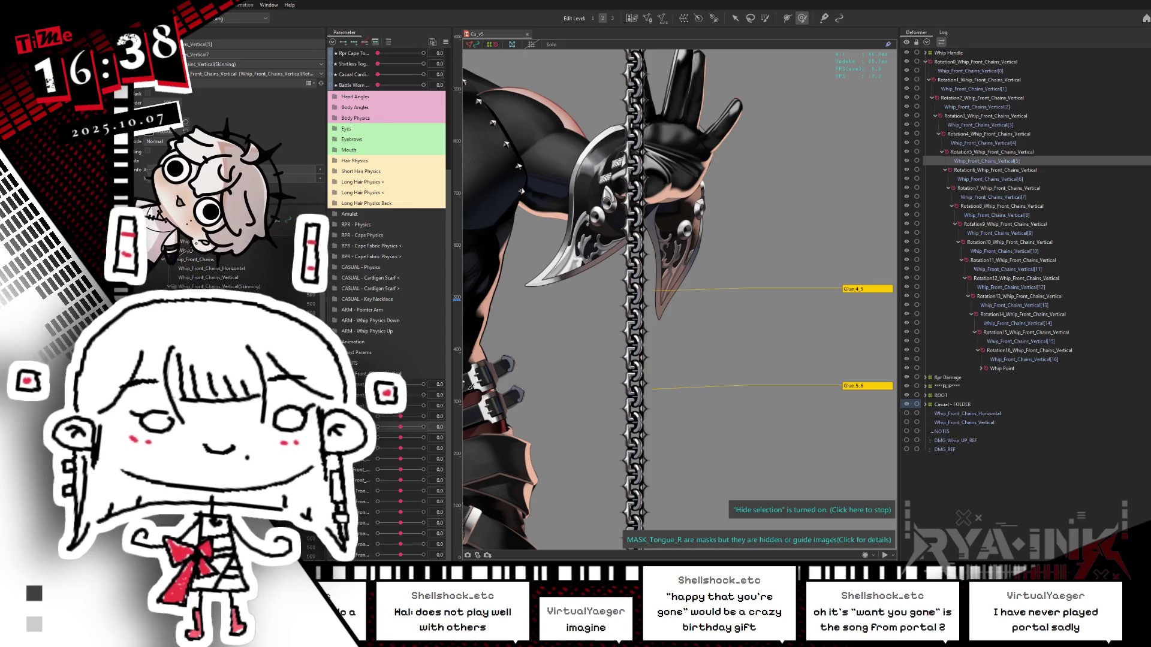
# Bend the fifth chain segment's parameter to 45 to inspect the pose, then return it to 0.
pyautogui.click(395, 438)
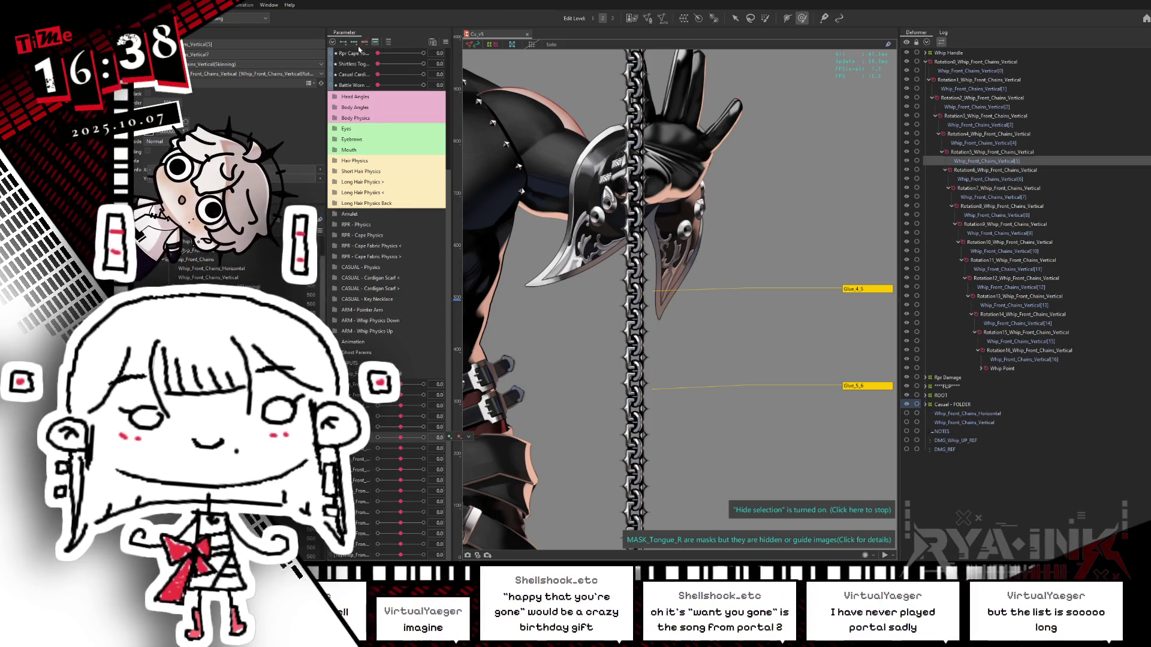
pyautogui.moveTo(758, 314); pyautogui.dragTo(737, 236)
pyautogui.moveTo(400, 438); pyautogui.dragTo(423, 438)
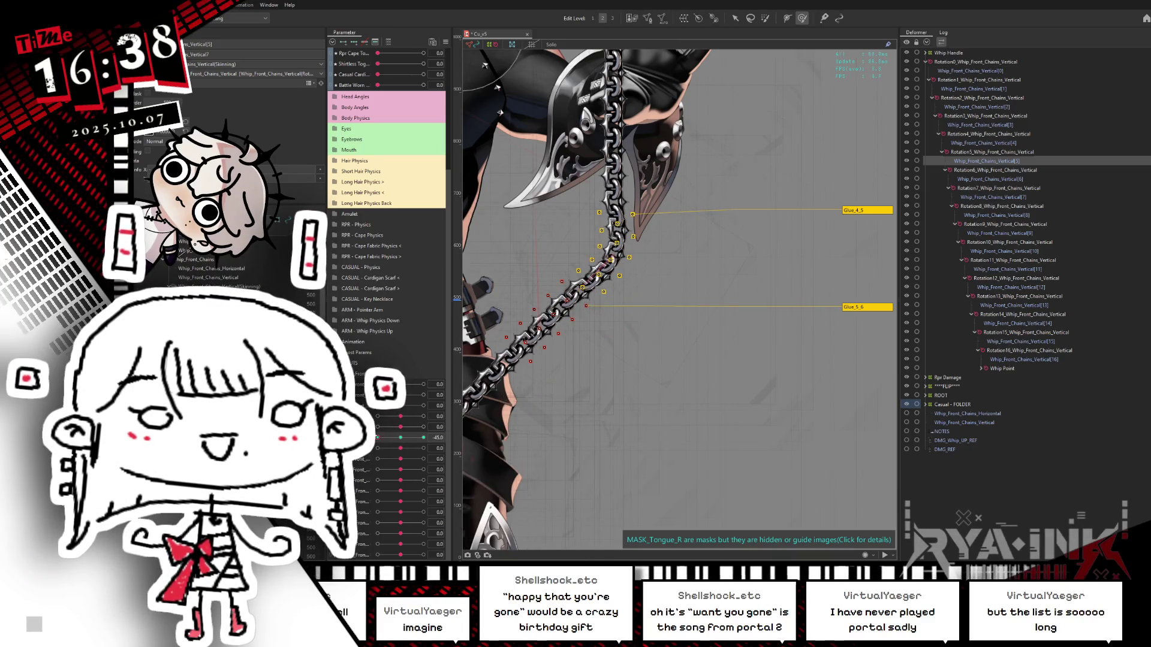
pyautogui.click(400, 438)
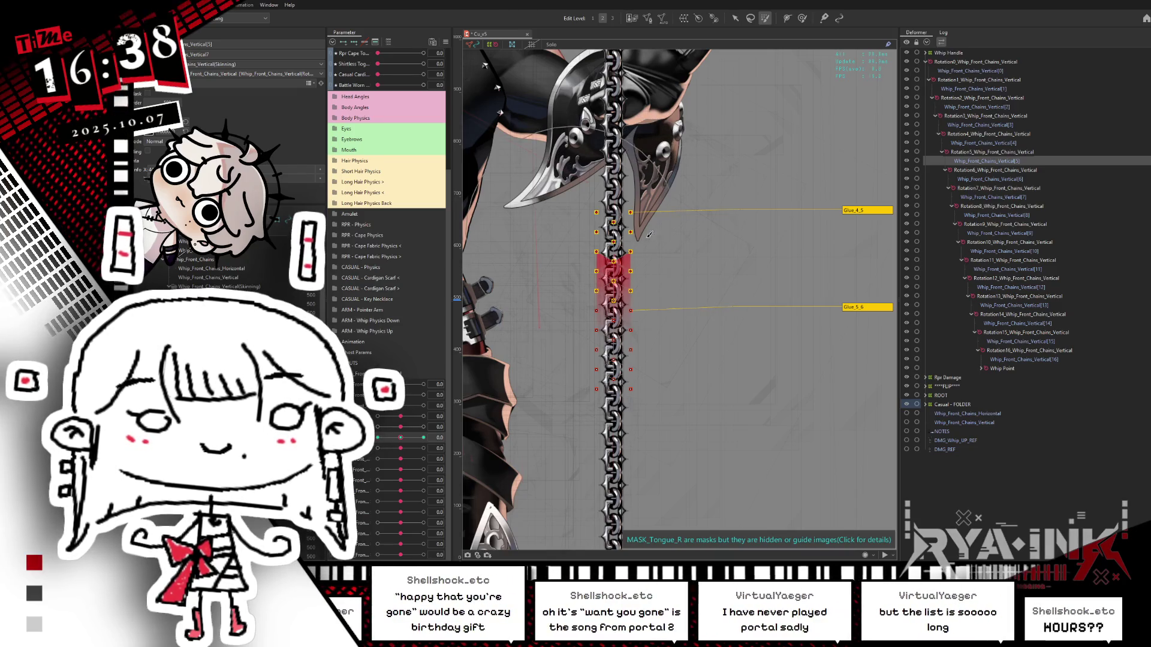
# Move and rotate the fifth rotation deformer so it sits on its chain joint.
pyautogui.press('v')
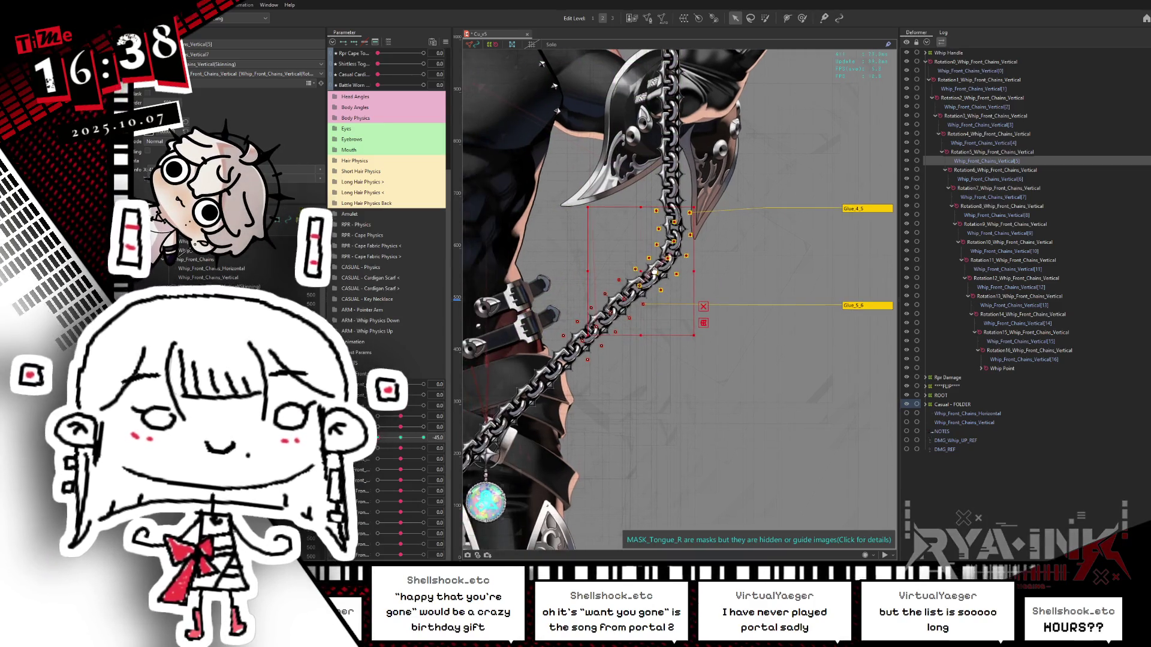
pyautogui.moveTo(642, 273)
pyautogui.mouseDown()
pyautogui.moveTo(644, 287)
pyautogui.moveTo(694, 266)
pyautogui.mouseUp()
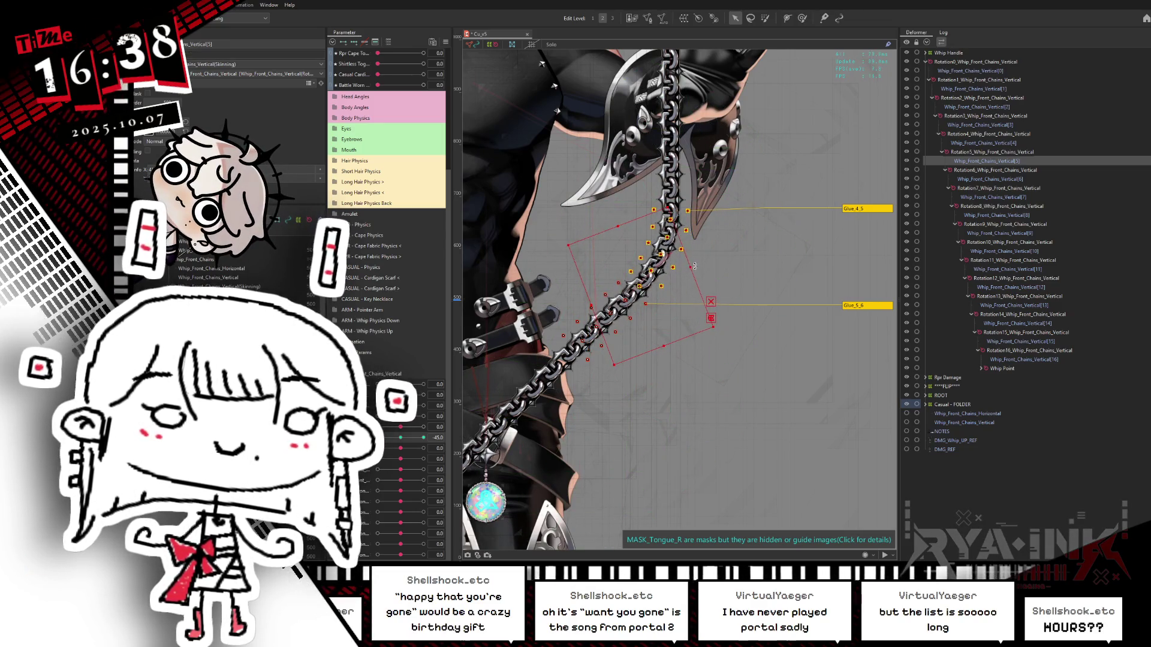
pyautogui.moveTo(423, 438)
pyautogui.mouseDown()
pyautogui.moveTo(385, 440)
pyautogui.moveTo(423, 437)
pyautogui.mouseUp()
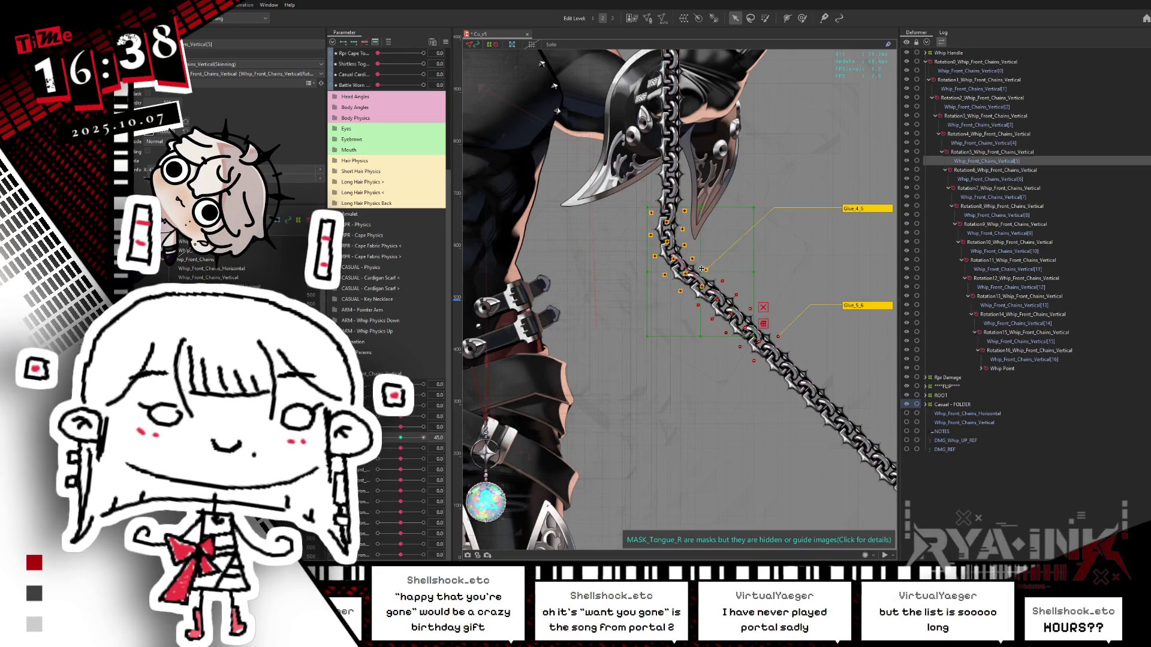
pyautogui.click(700, 282)
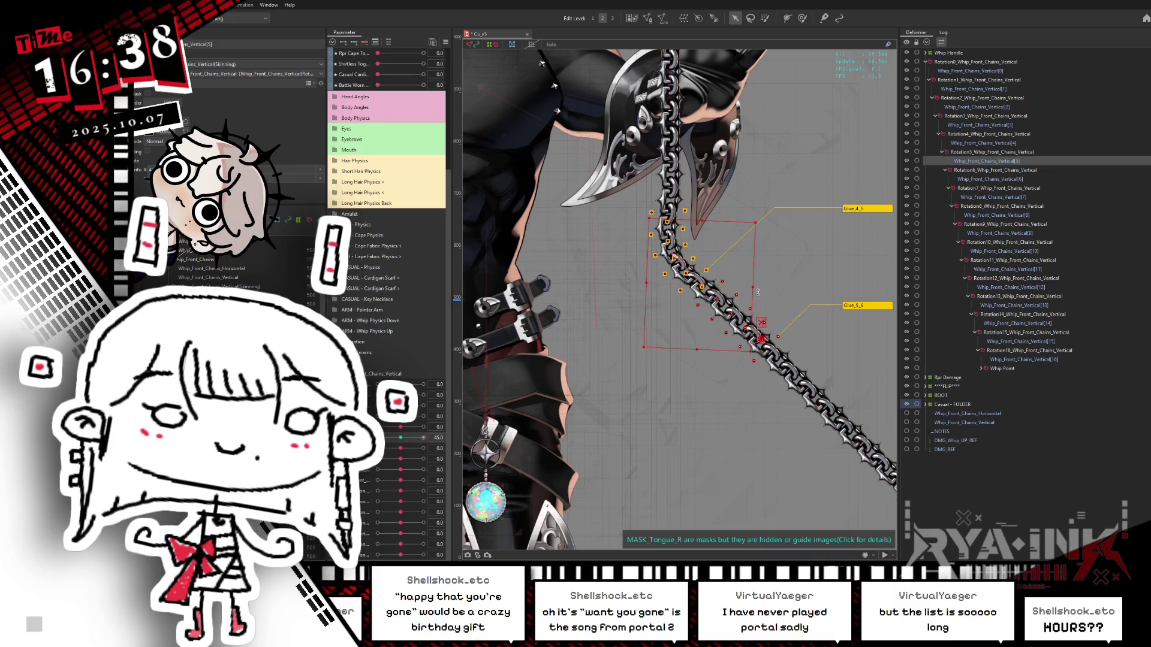
pyautogui.moveTo(423, 438); pyautogui.dragTo(430, 434)
# With the selection hidden, swing the chain fully left and right, then reset it to 0.
pyautogui.press('b')
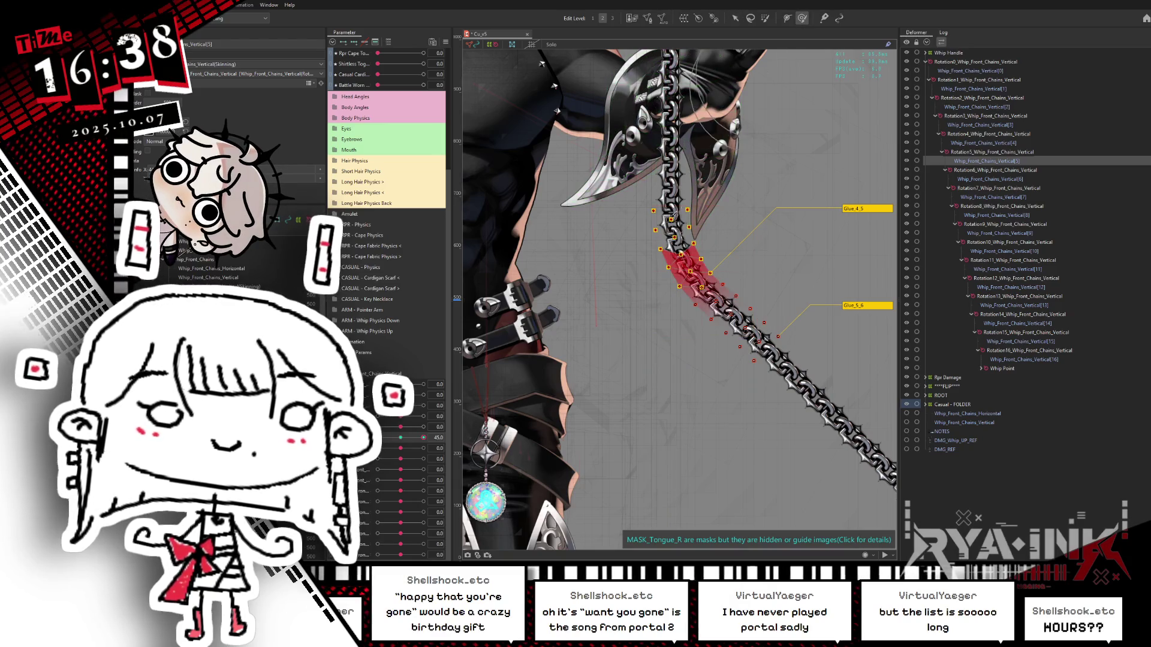
pyautogui.hotkey('ctrl', 'h')
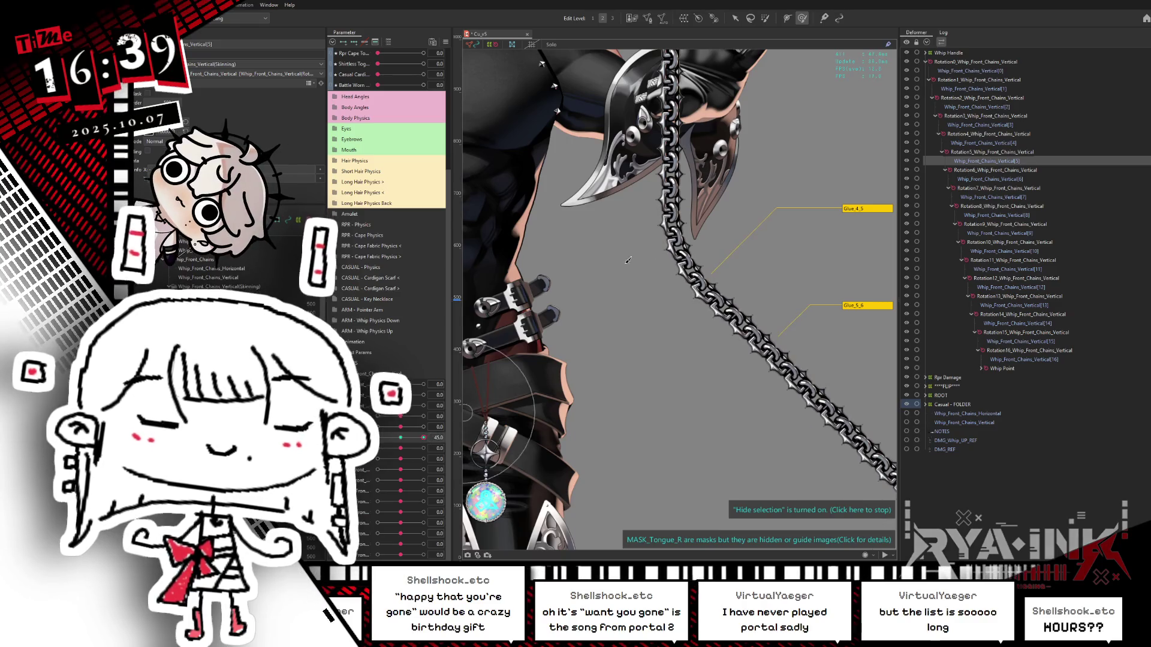
pyautogui.moveTo(420, 434); pyautogui.dragTo(378, 438)
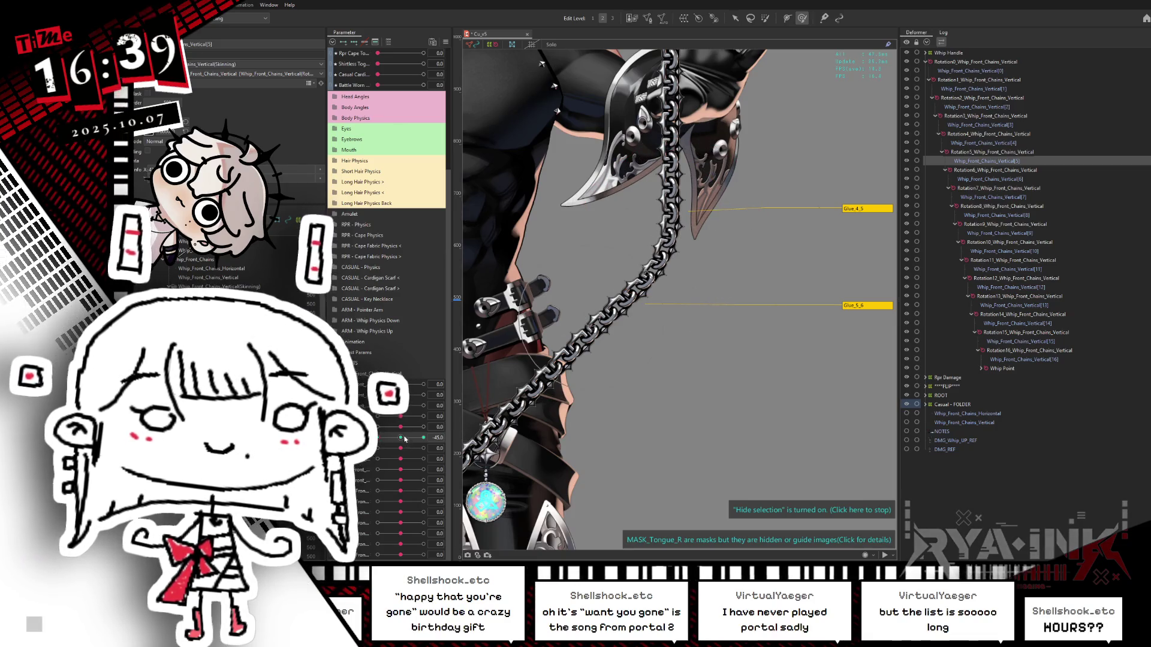
pyautogui.moveTo(377, 438); pyautogui.dragTo(438, 427)
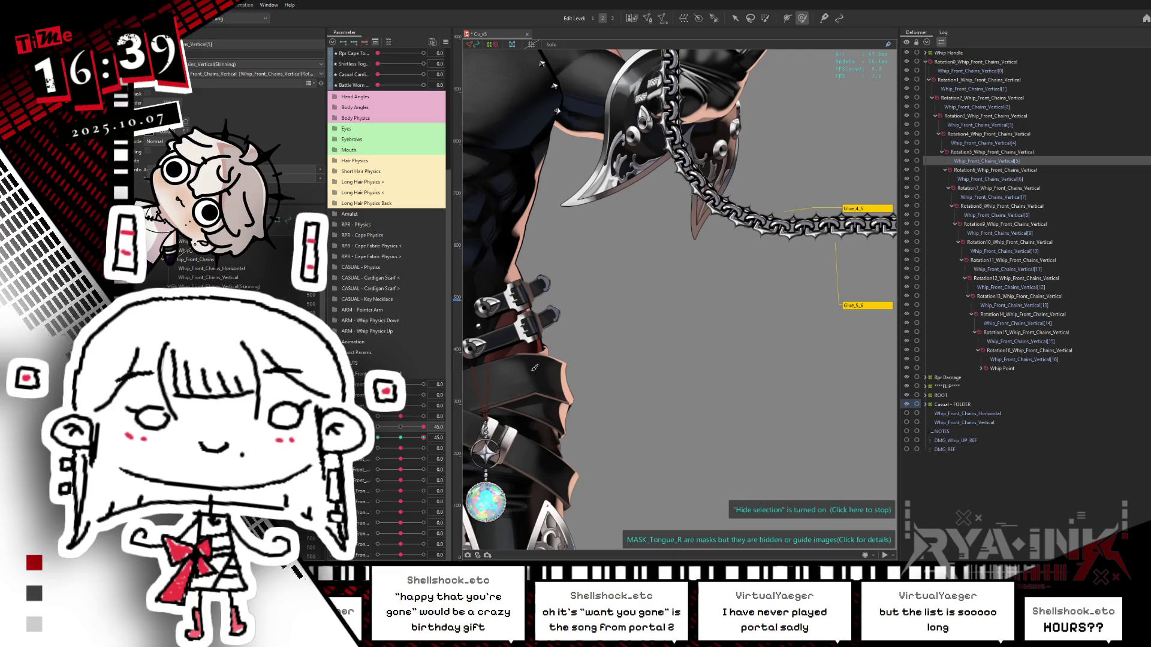
pyautogui.click(401, 438)
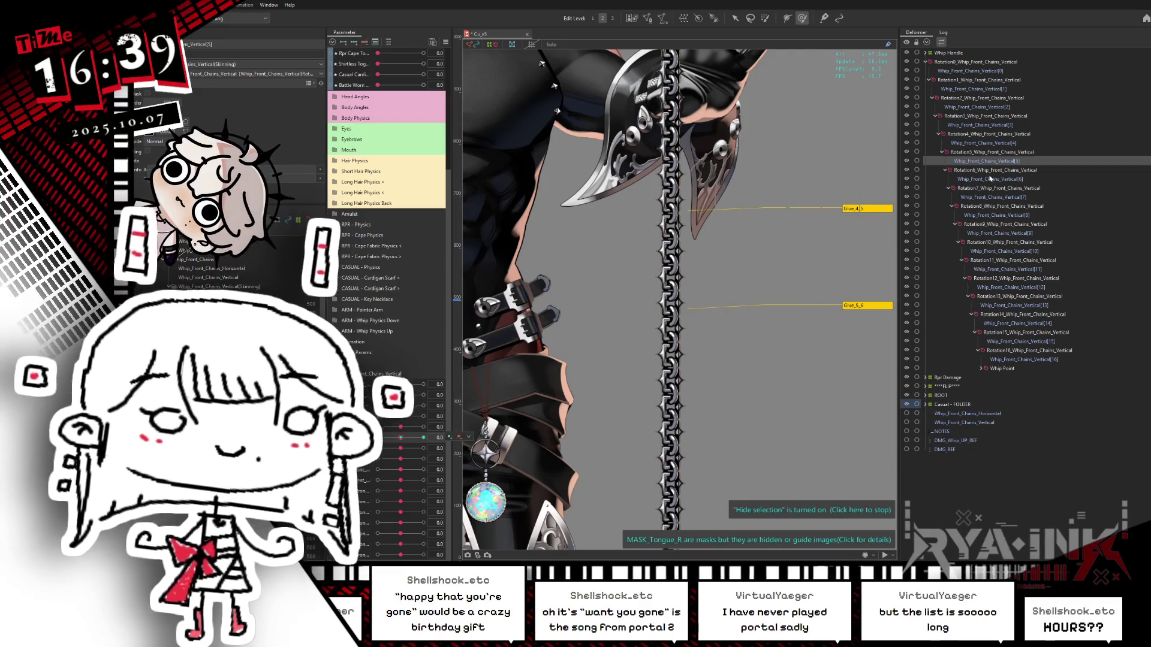
pyautogui.click(989, 179)
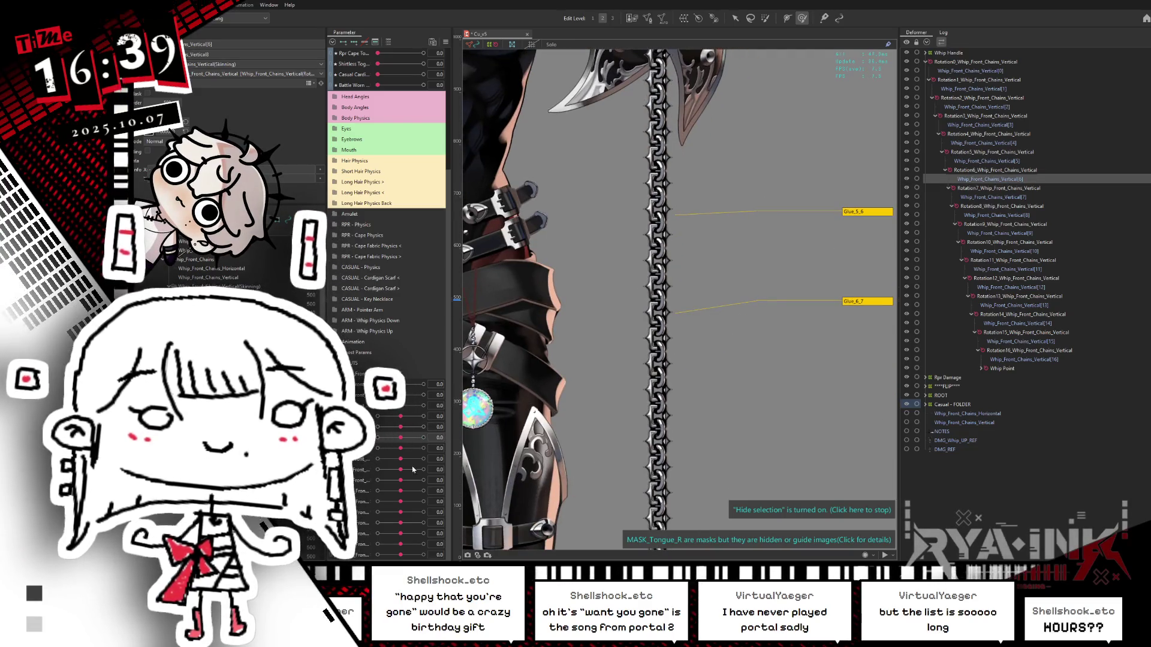
# Select the sixth chain segment's rotation deformer on the canvas with the arrow tool.
pyautogui.click(401, 439)
pyautogui.click(400, 439)
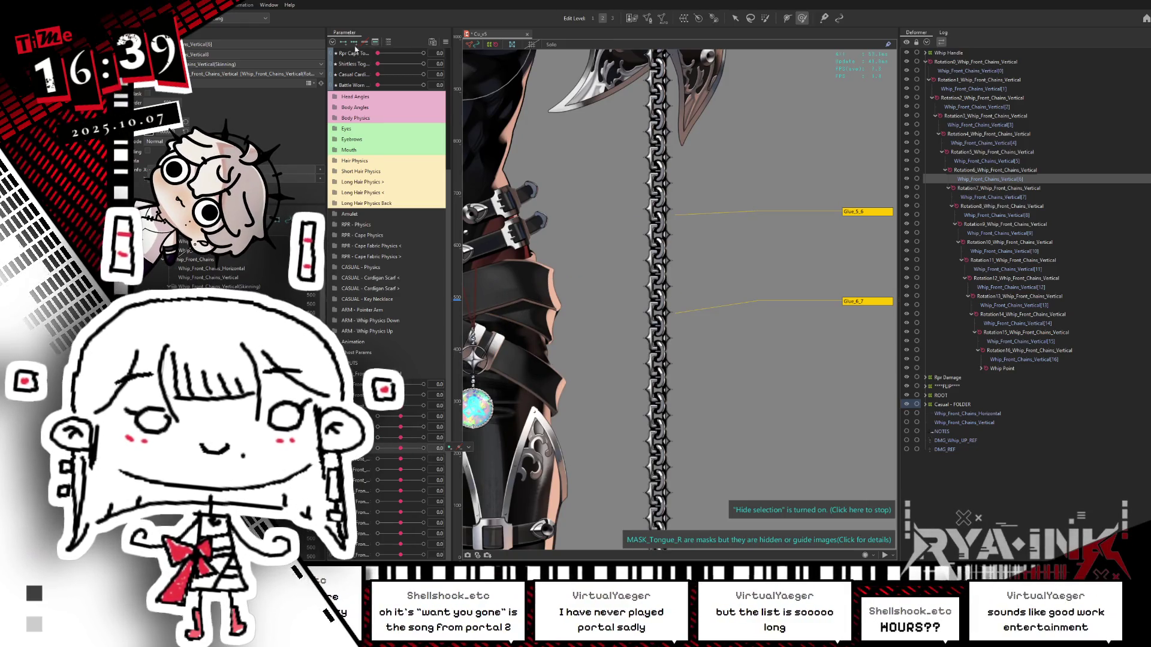
pyautogui.click(665, 227)
pyautogui.moveTo(670, 204); pyautogui.dragTo(682, 212)
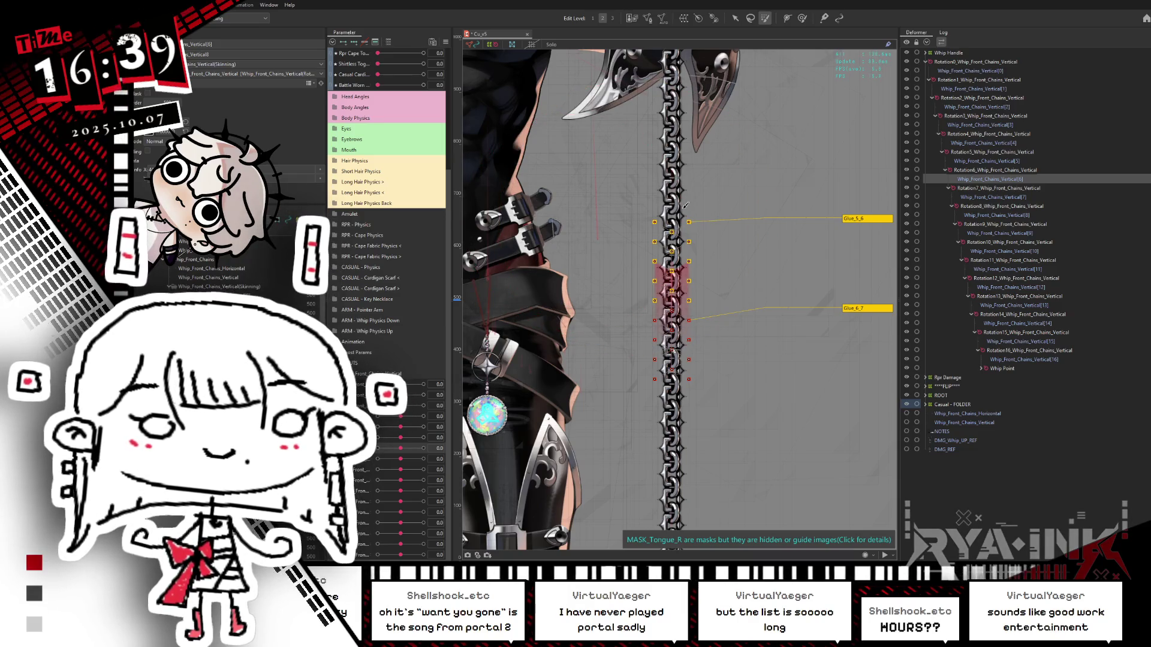
pyautogui.click(736, 19)
# At the -45 keyform, rotate the sixth deformer so the chain bends left.
pyautogui.moveTo(400, 451); pyautogui.dragTo(350, 272)
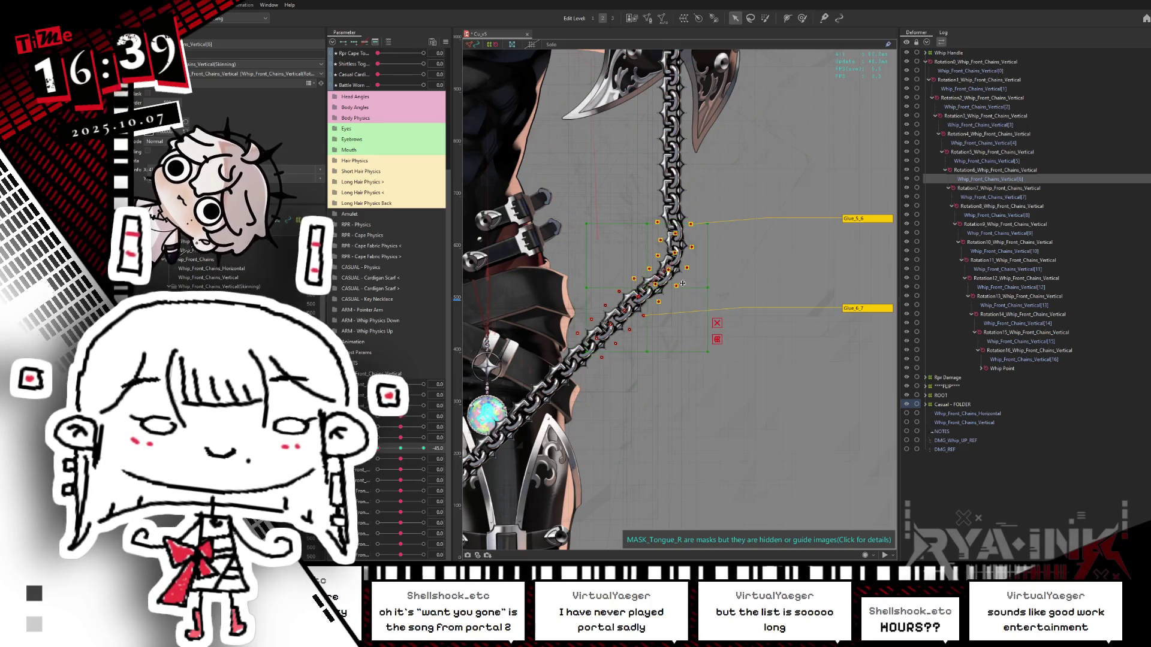
pyautogui.moveTo(713, 288); pyautogui.dragTo(699, 270)
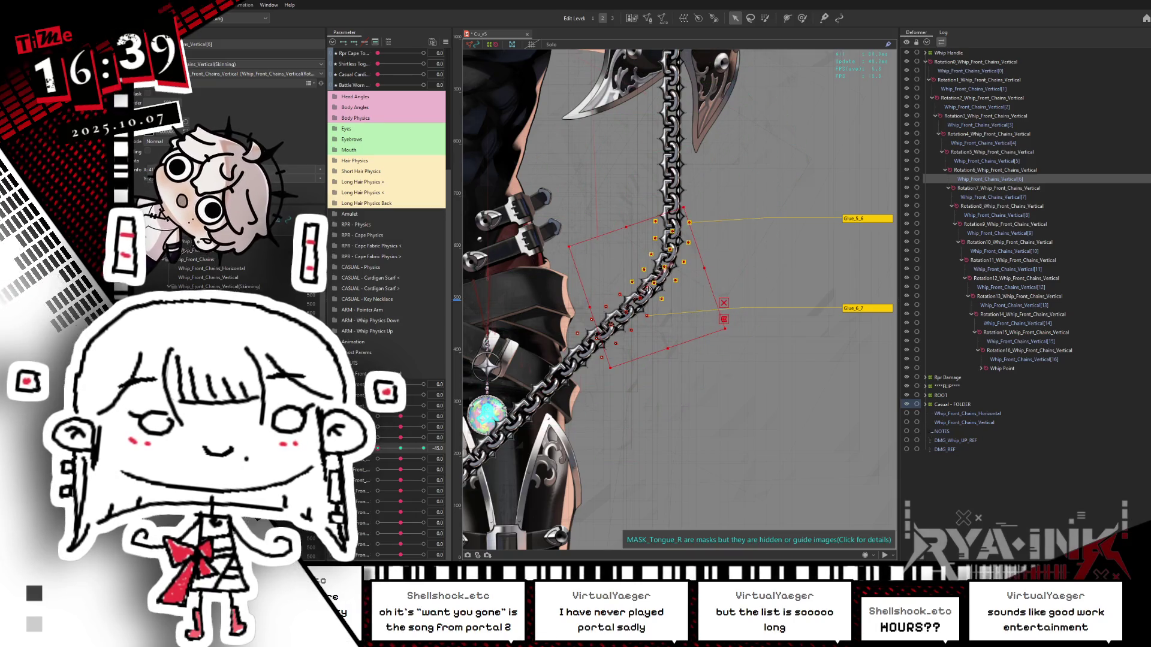
pyautogui.moveTo(402, 450); pyautogui.dragTo(377, 449)
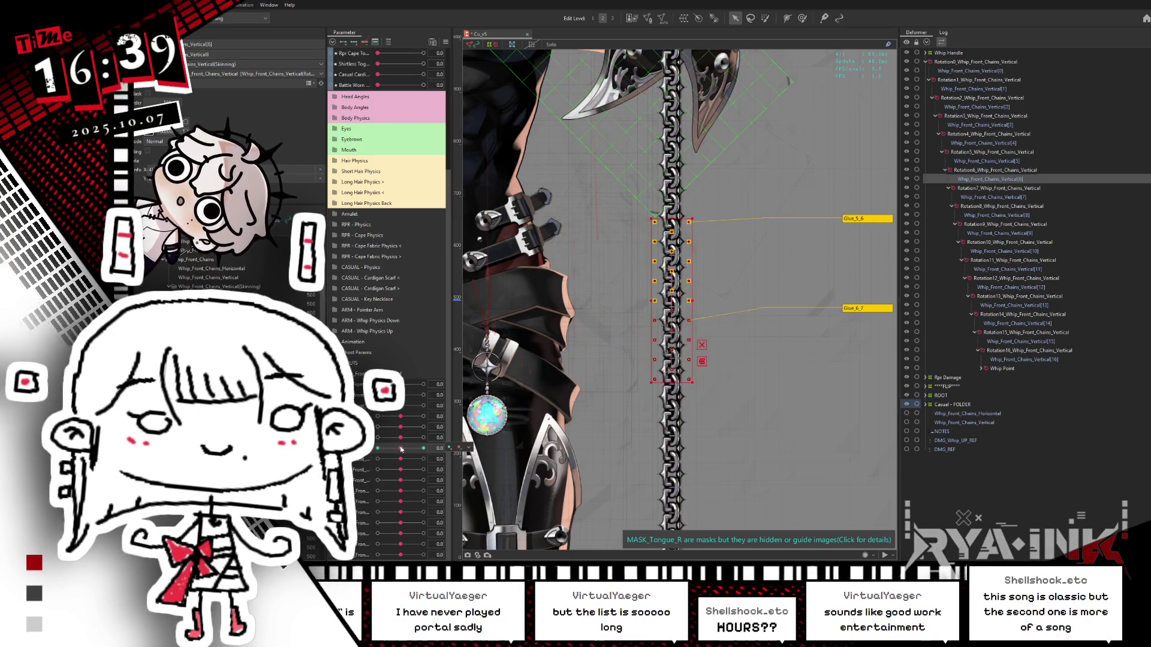
pyautogui.moveTo(401, 450); pyautogui.dragTo(378, 449)
pyautogui.click(400, 448)
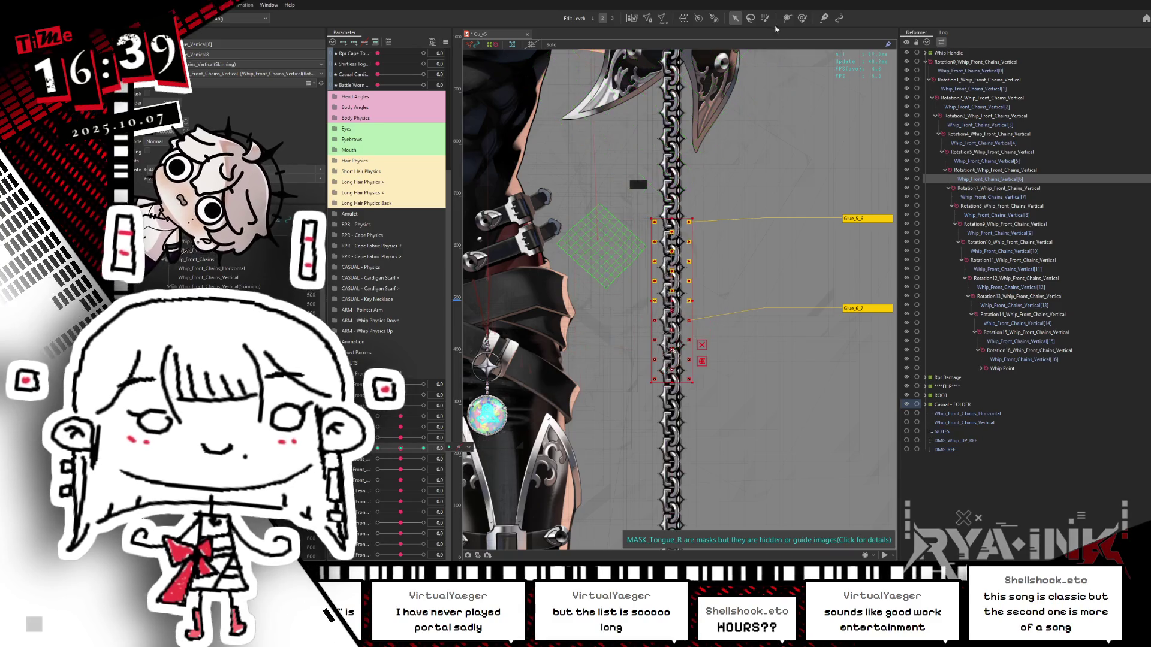
pyautogui.click(765, 18)
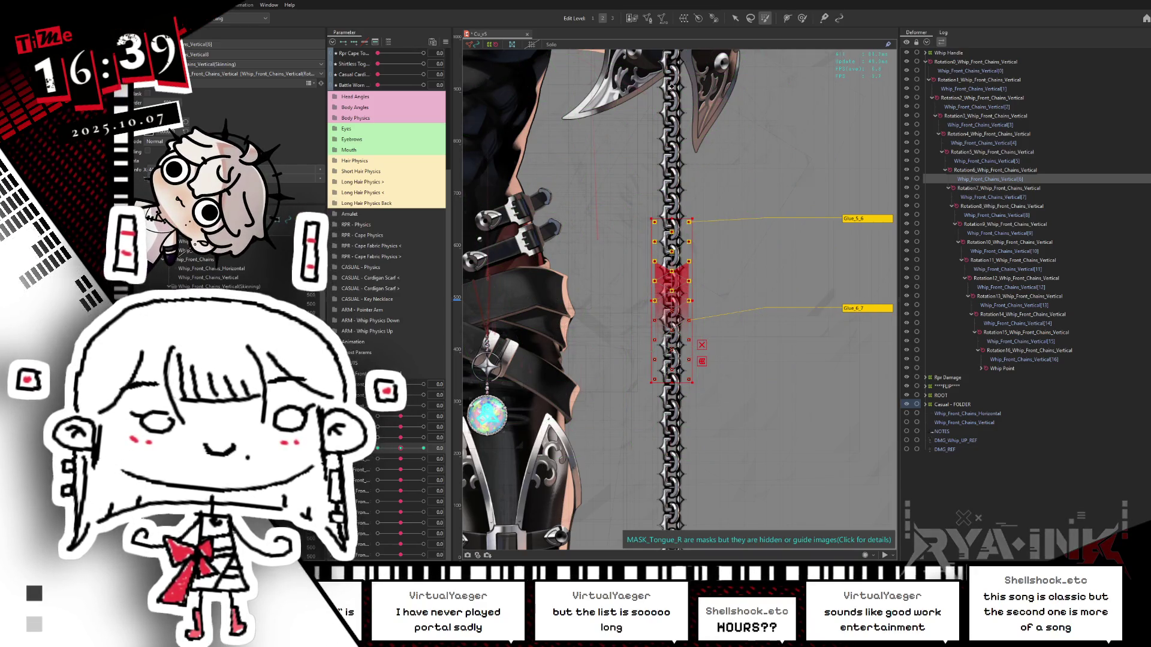
pyautogui.click(735, 18)
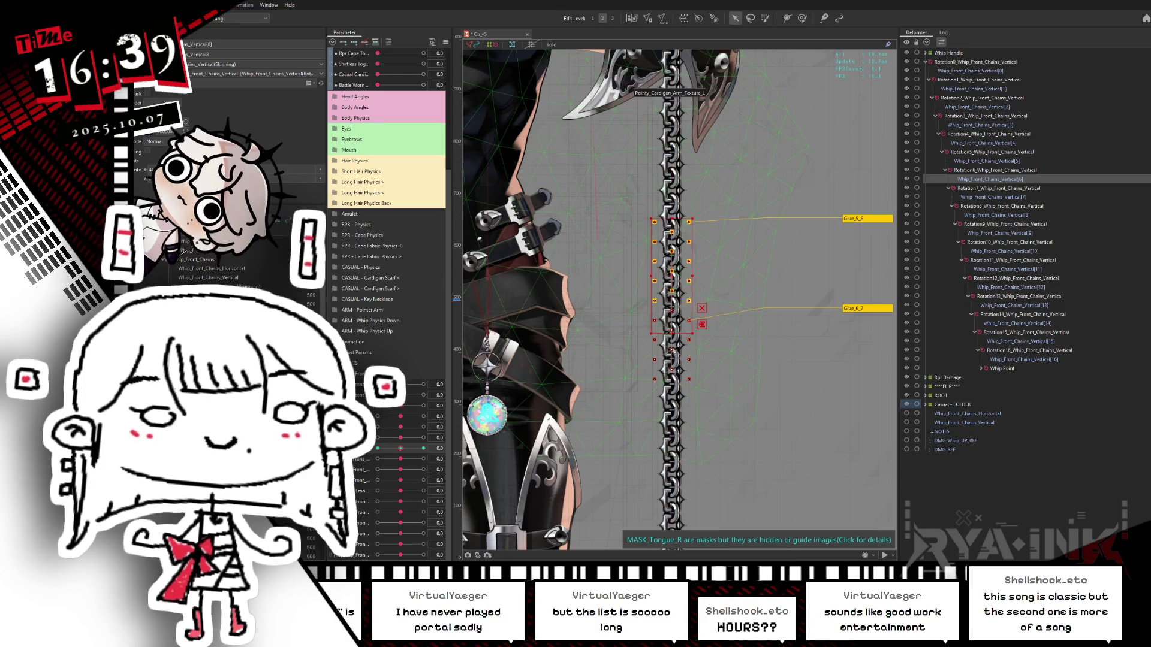
# Refine the -45 bend counter-clockwise, then rotate the deformer the opposite way at 45.
pyautogui.moveTo(407, 448); pyautogui.dragTo(378, 448)
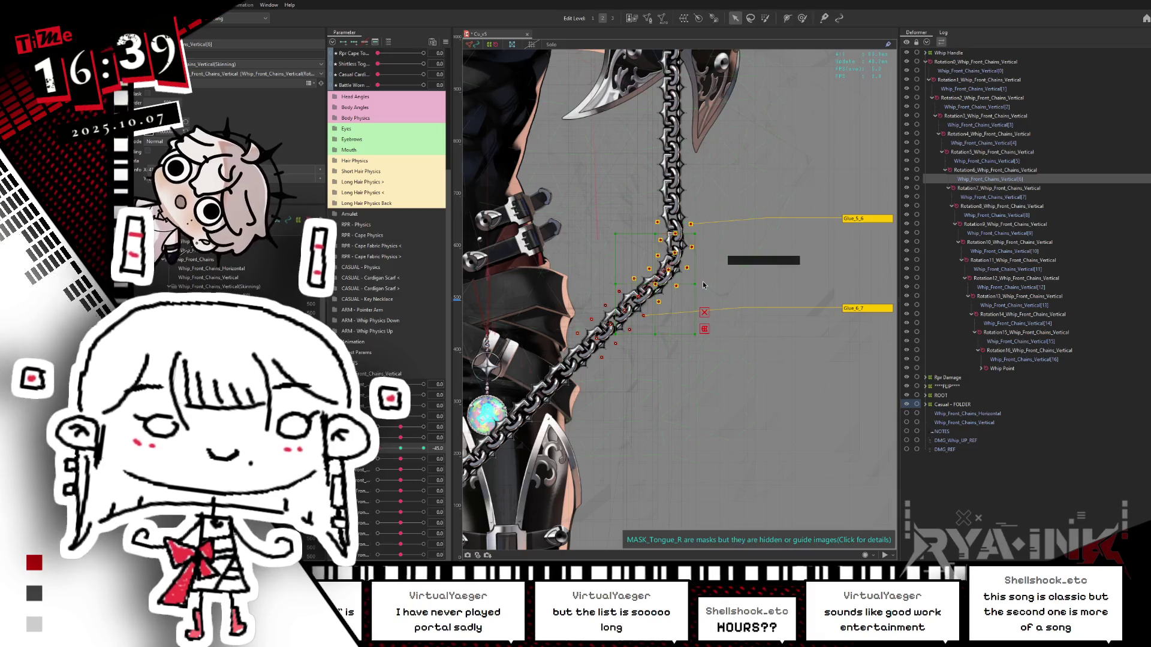
pyautogui.moveTo(699, 285)
pyautogui.mouseDown()
pyautogui.moveTo(671, 257)
pyautogui.moveTo(644, 278)
pyautogui.mouseUp()
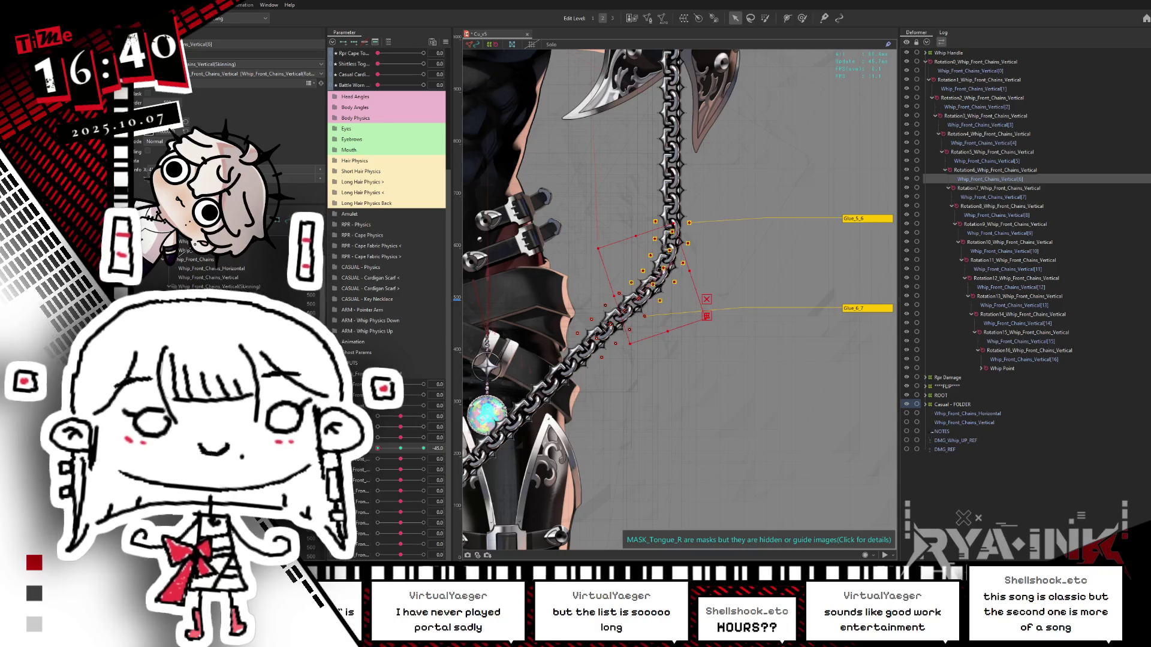
pyautogui.moveTo(403, 452); pyautogui.dragTo(423, 447)
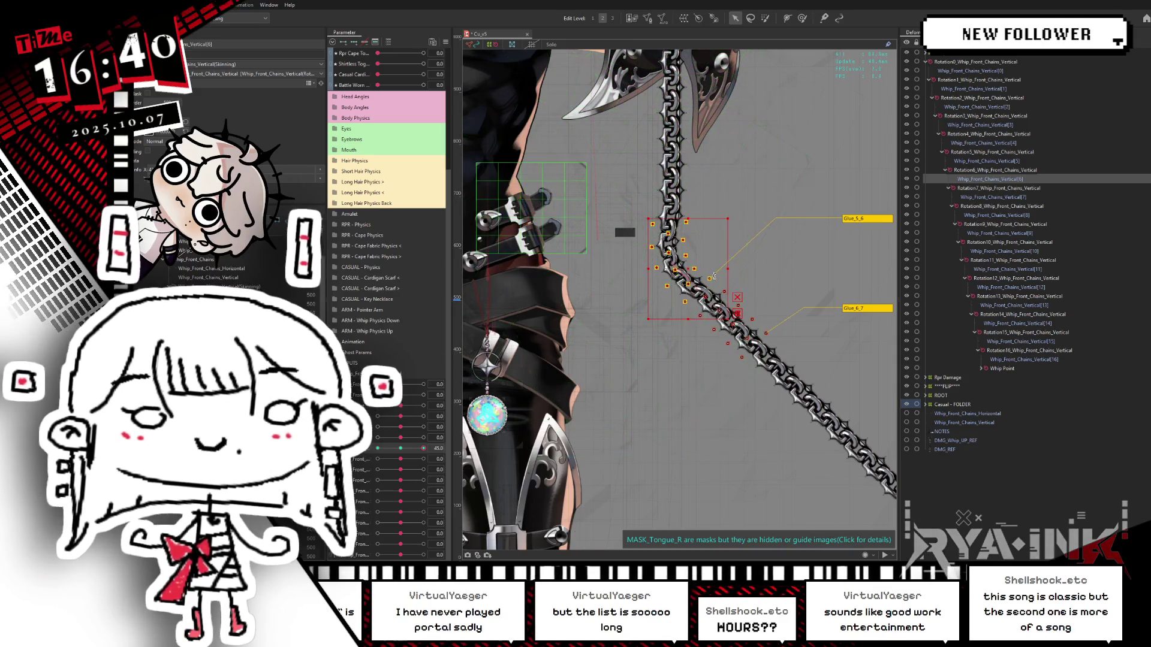
pyautogui.click(694, 278)
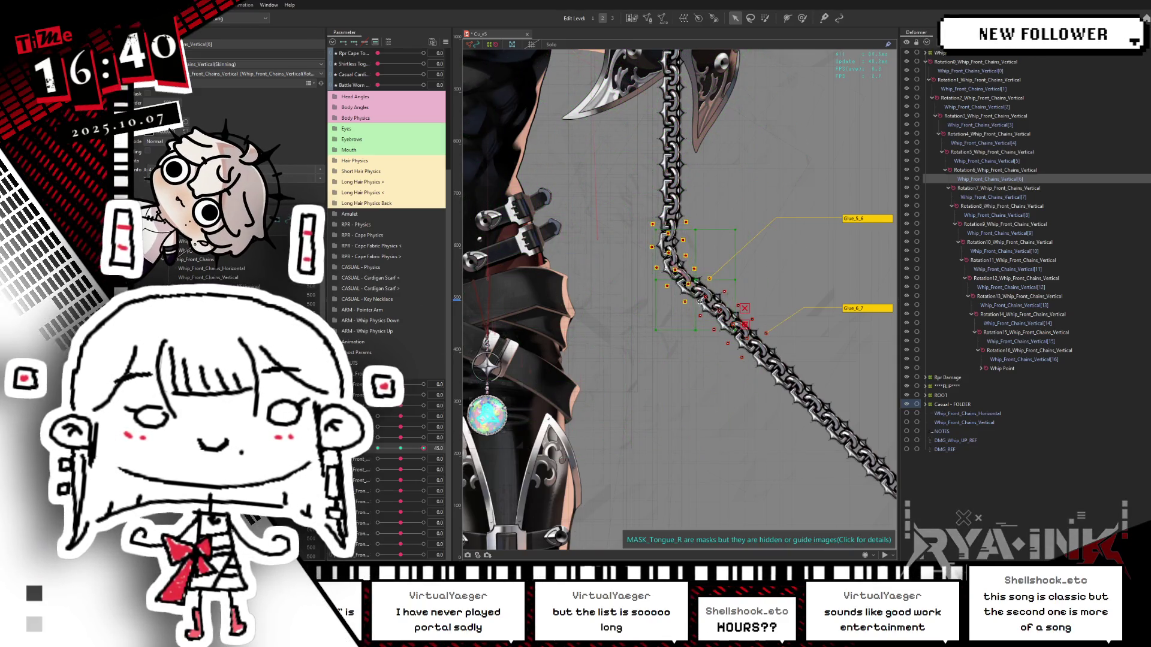
pyautogui.moveTo(694, 279); pyautogui.dragTo(736, 304)
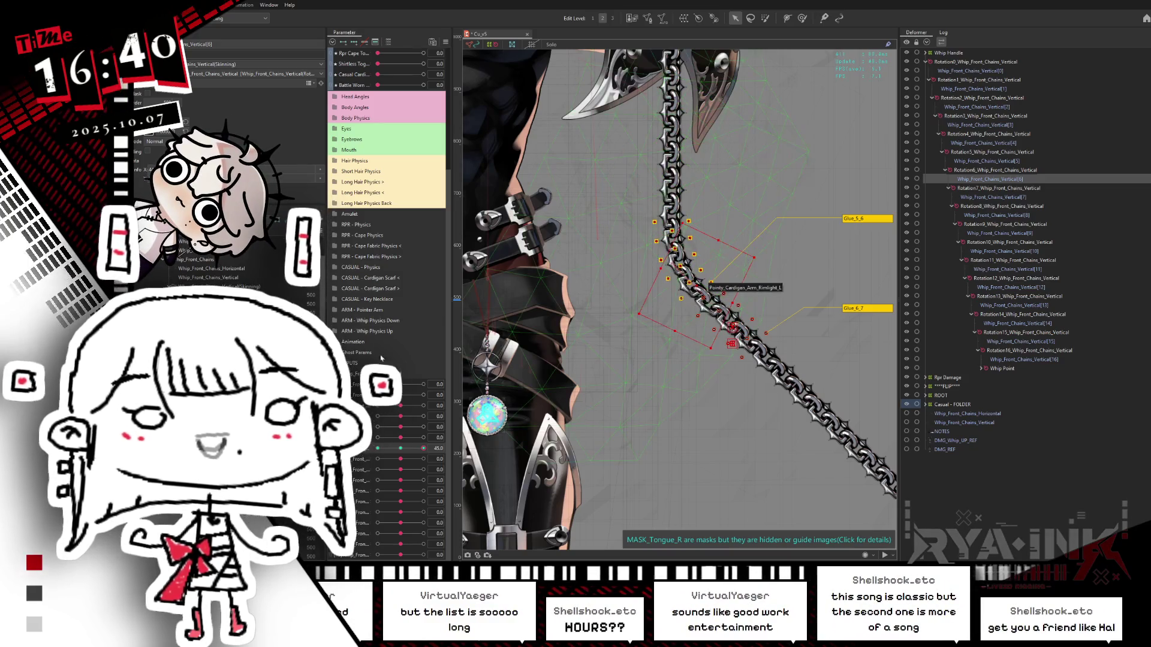
pyautogui.moveTo(419, 448); pyautogui.dragTo(374, 452)
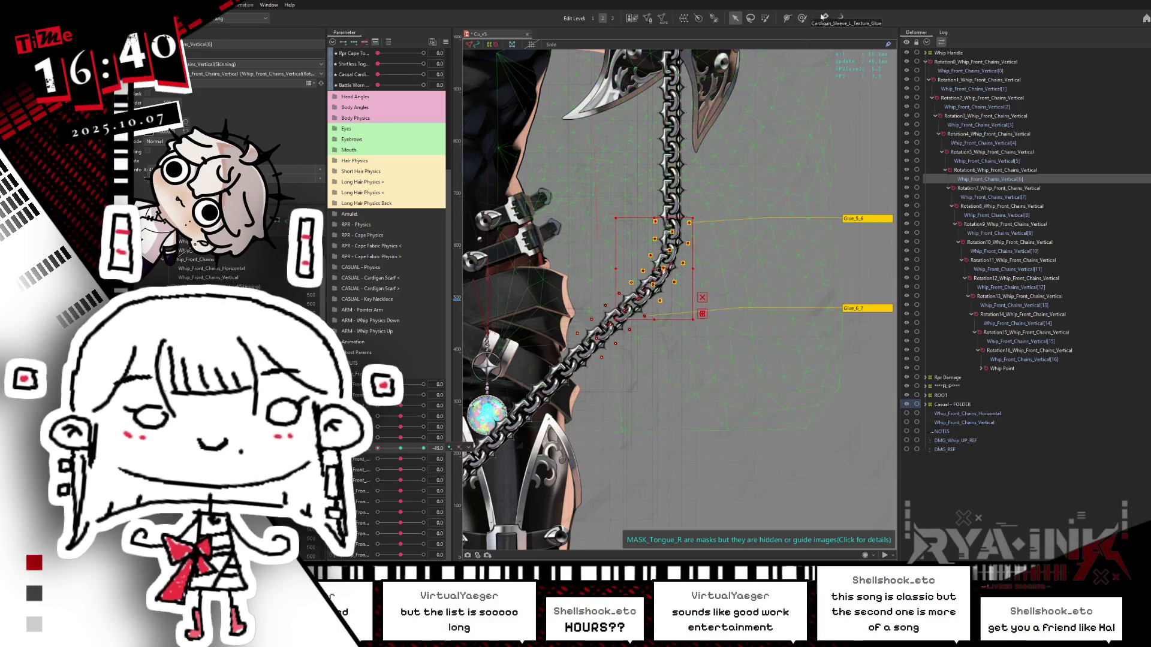
pyautogui.click(802, 18)
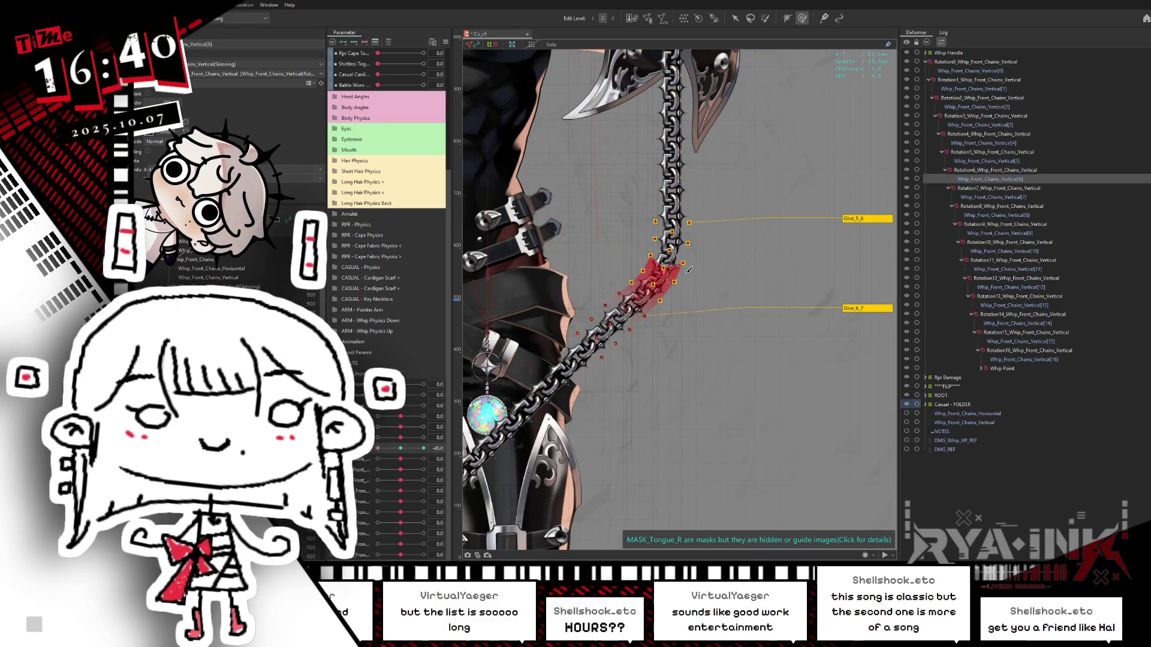
pyautogui.hotkey('ctrl', 'h')
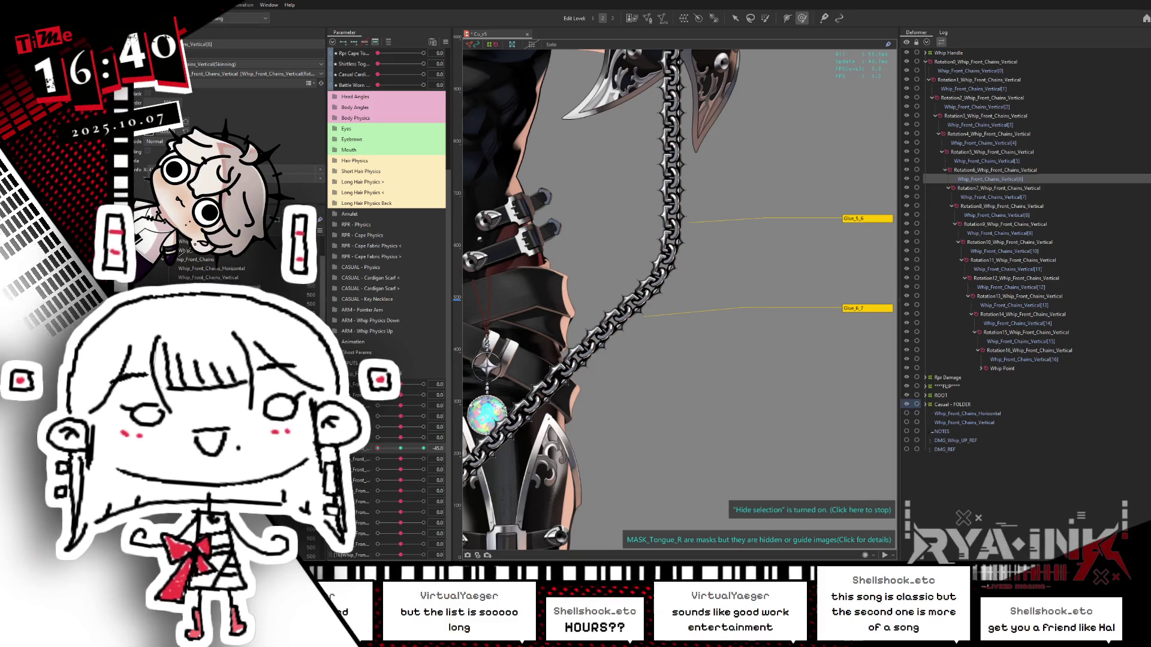
# Sweep the swing parameter repeatedly between -45 and 45 to preview the chain's motion.
pyautogui.click(401, 449)
pyautogui.moveTo(386, 452); pyautogui.dragTo(427, 449)
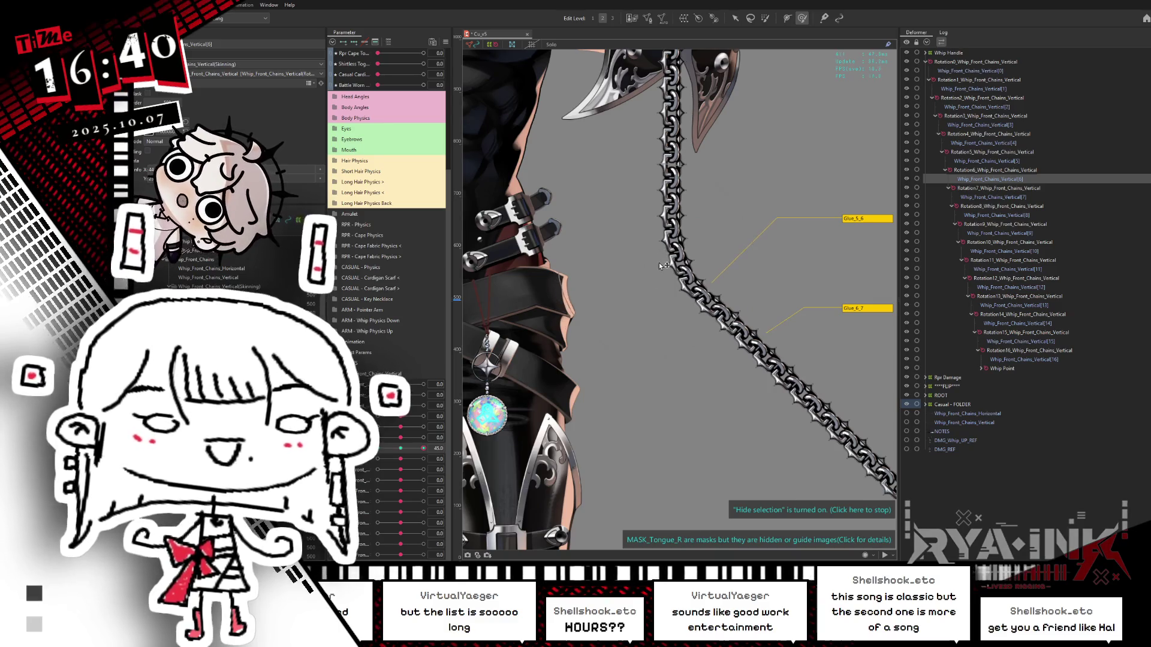
pyautogui.click(418, 449)
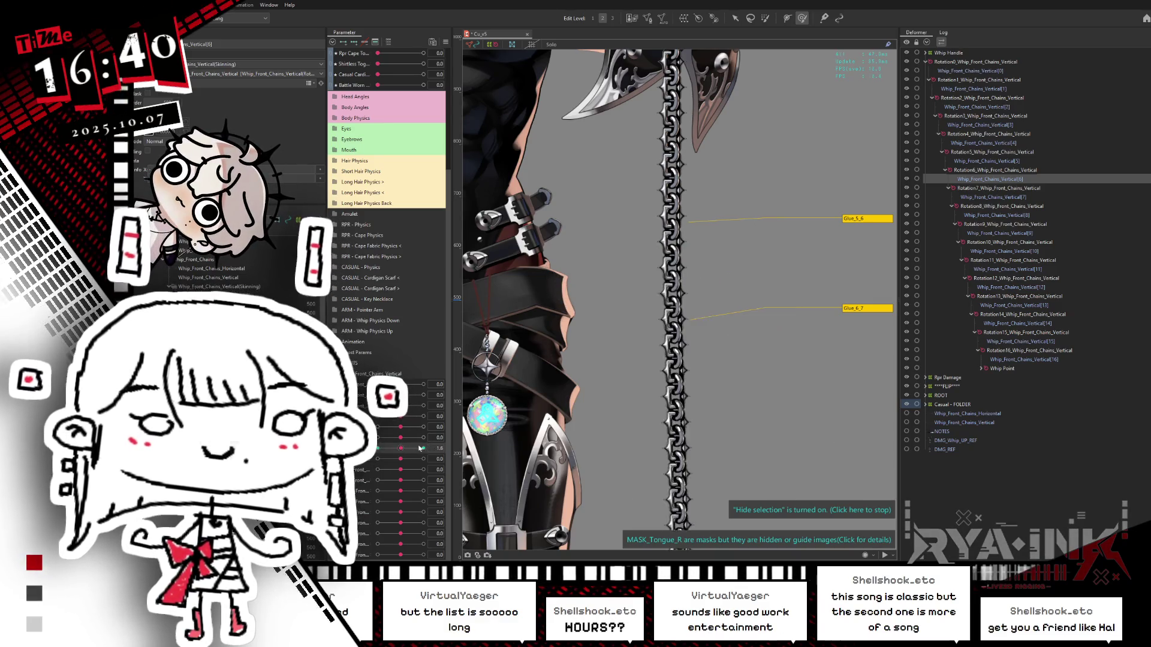
pyautogui.moveTo(418, 449); pyautogui.dragTo(435, 439)
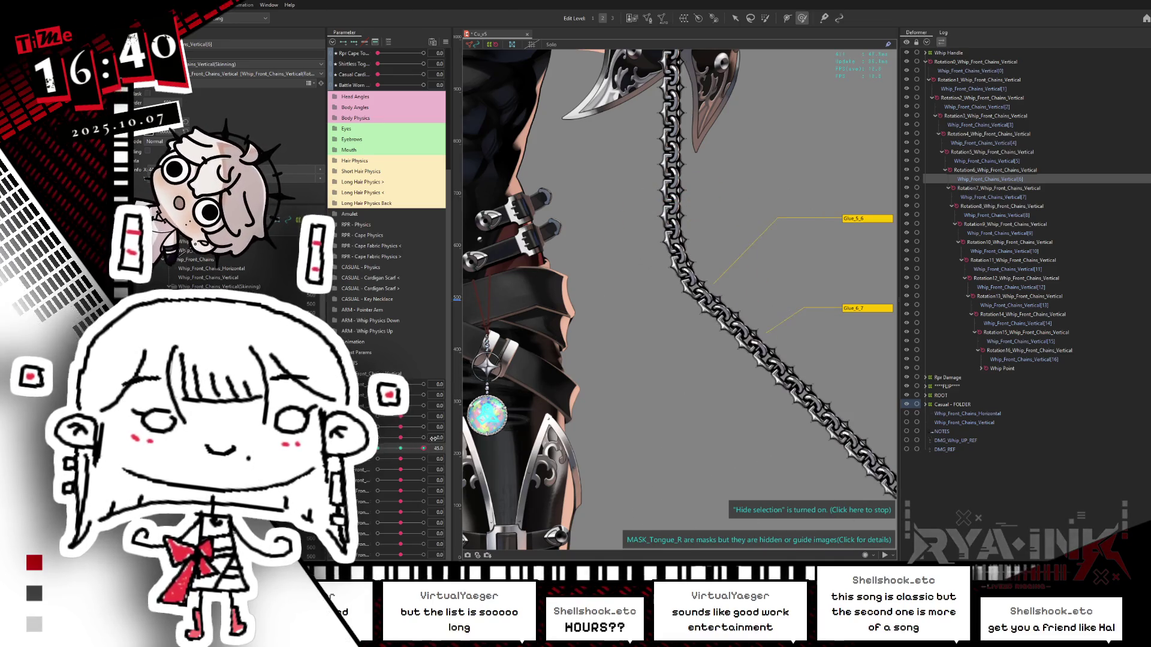
pyautogui.click(378, 449)
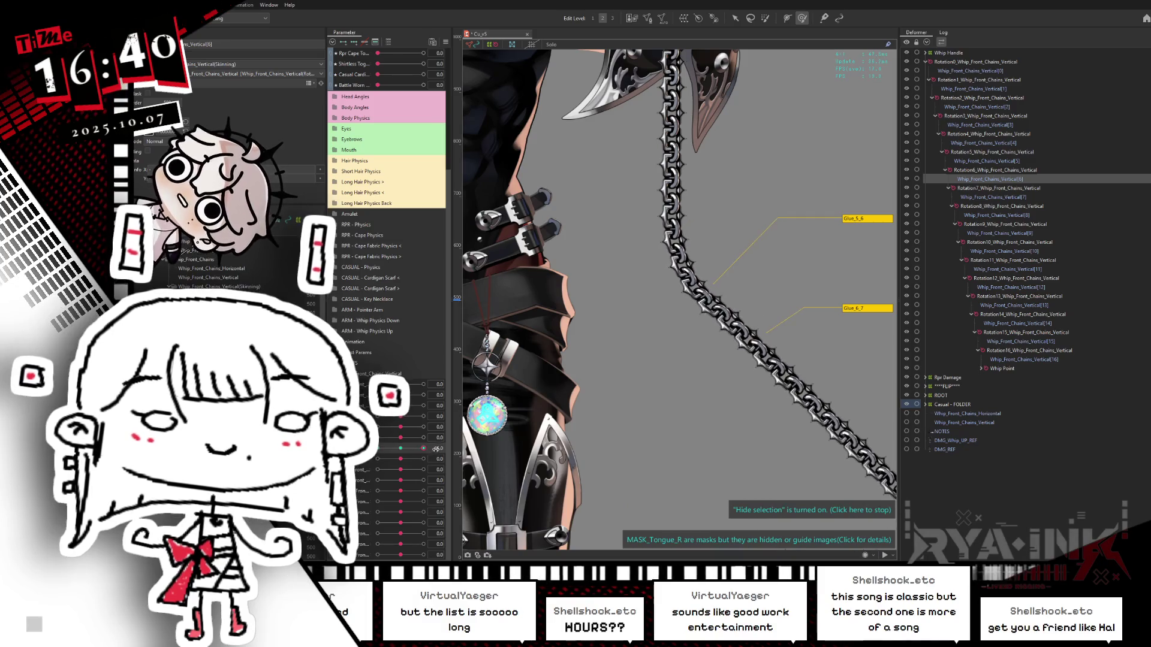
pyautogui.moveTo(378, 448); pyautogui.dragTo(438, 448)
pyautogui.click(384, 455)
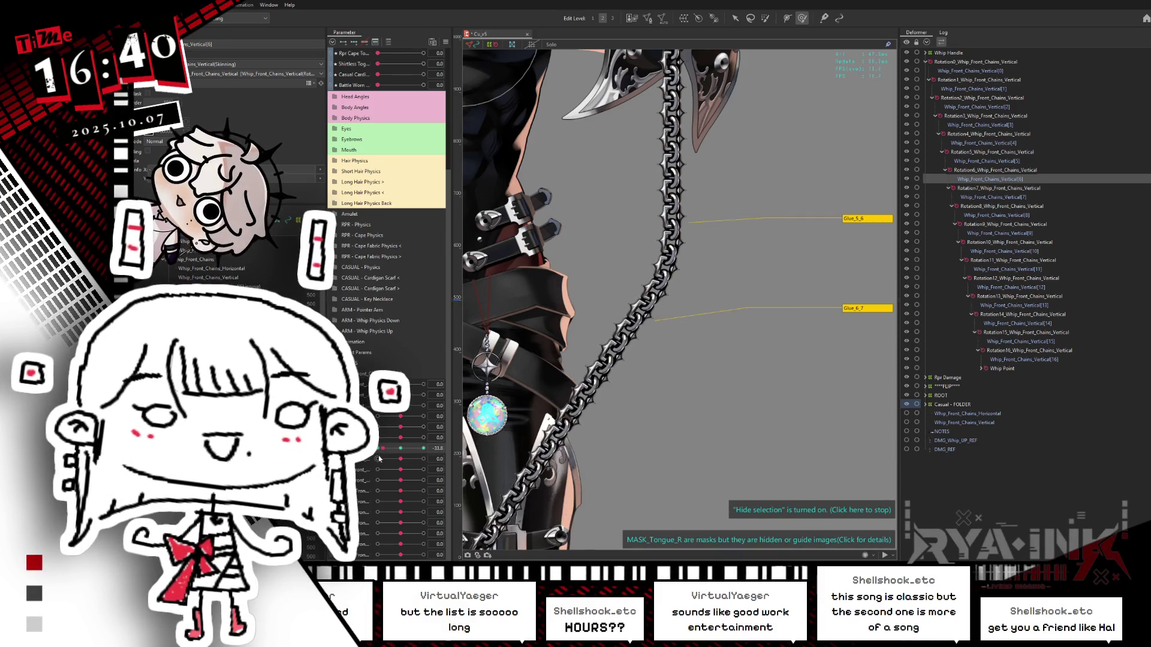
pyautogui.click(430, 458)
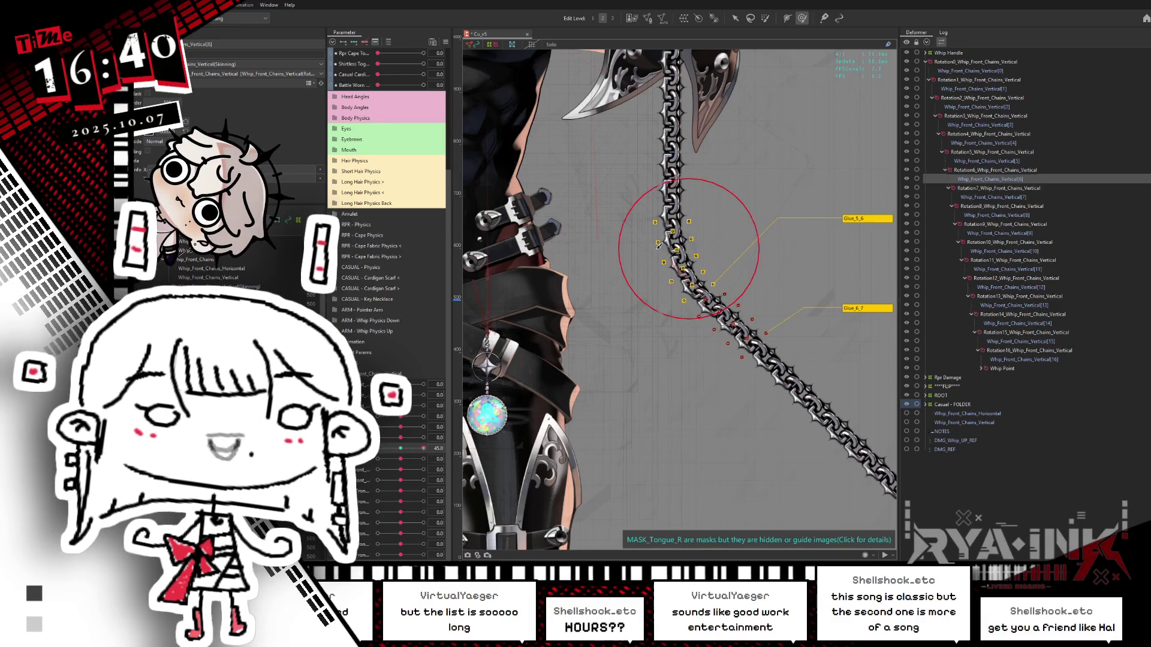
# Swing the chain between -45 and 45, reset to 0, then set the next chain parameter to 45.
pyautogui.click(384, 465)
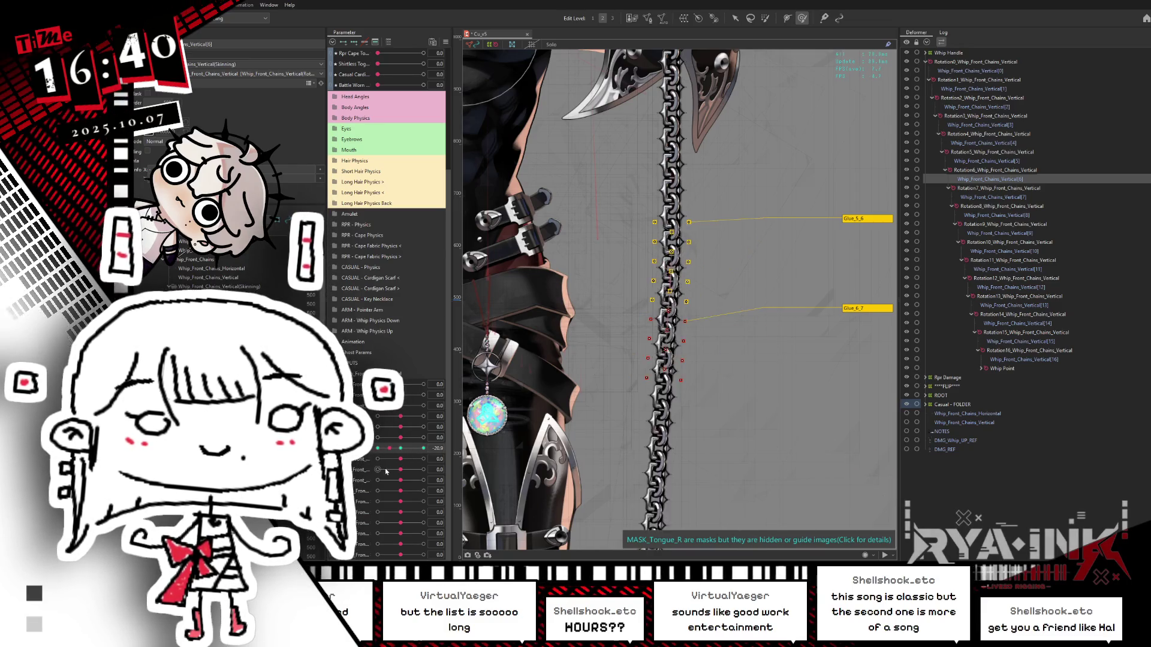
pyautogui.moveTo(387, 471); pyautogui.dragTo(359, 471)
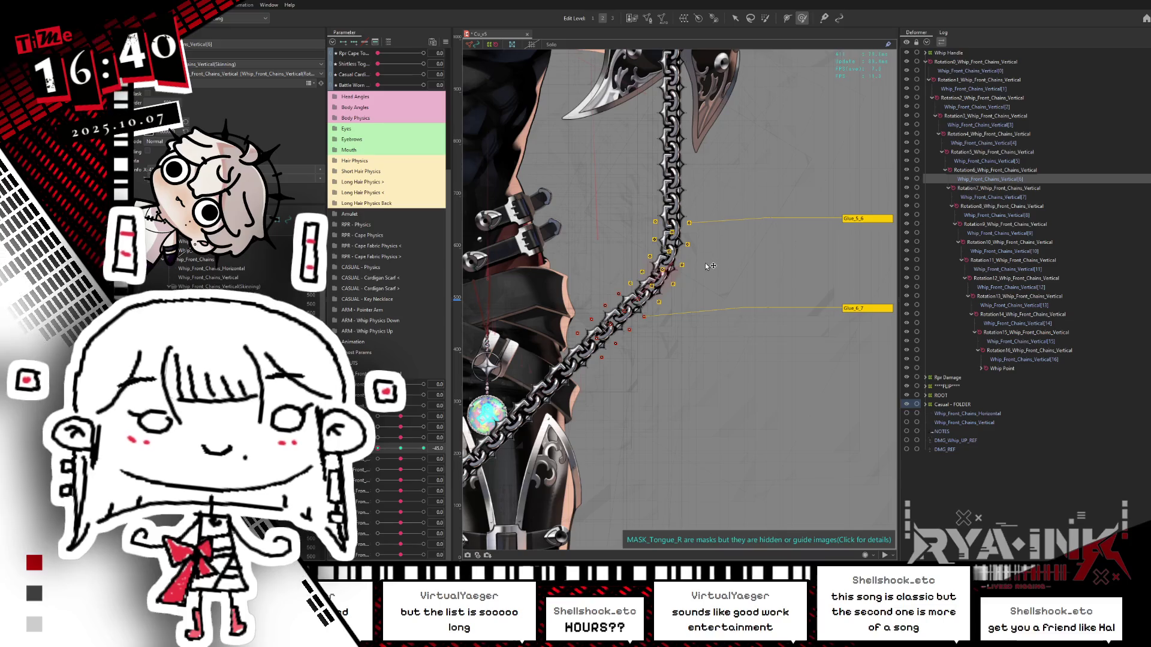
pyautogui.click(423, 448)
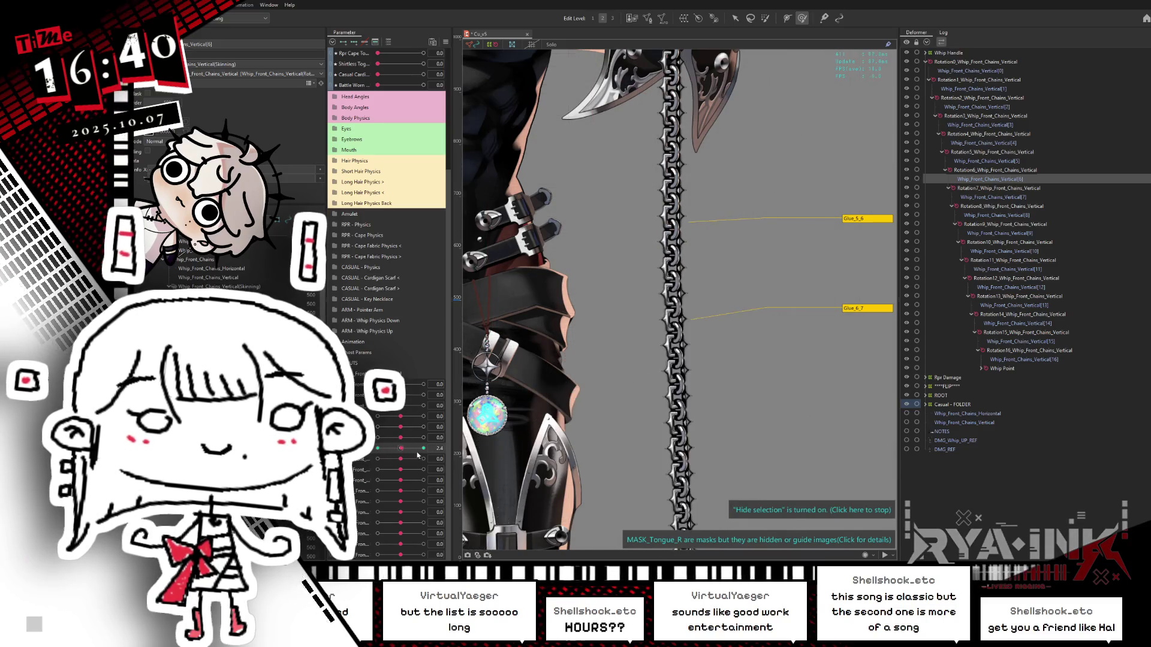
pyautogui.click(378, 448)
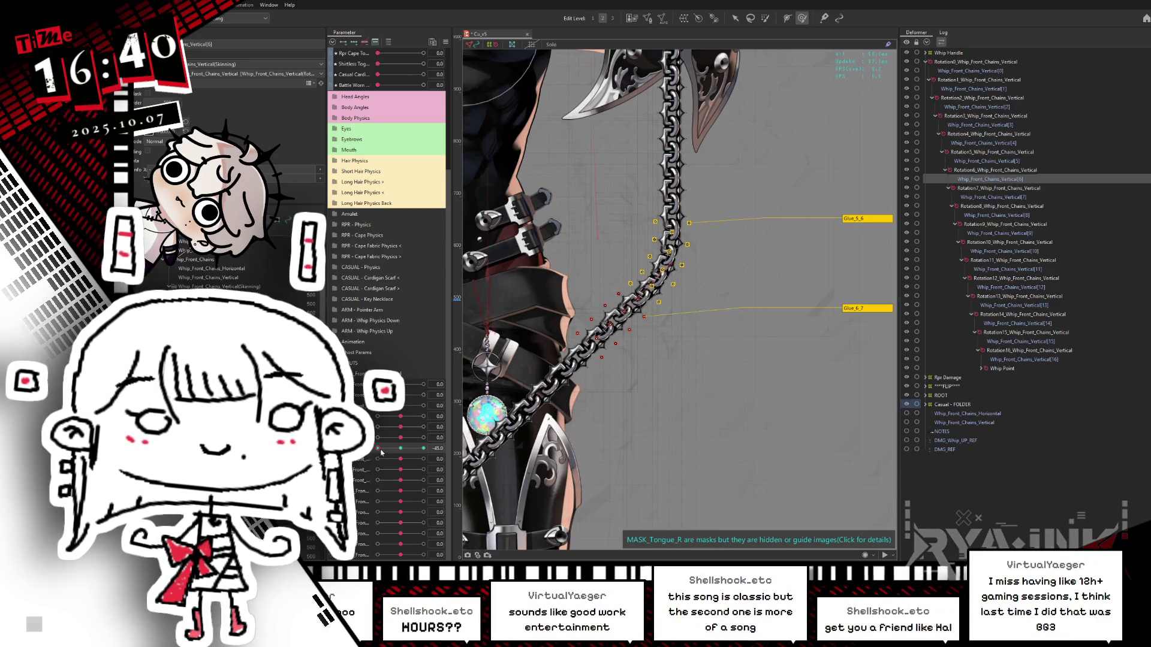
pyautogui.moveTo(379, 448); pyautogui.dragTo(437, 447)
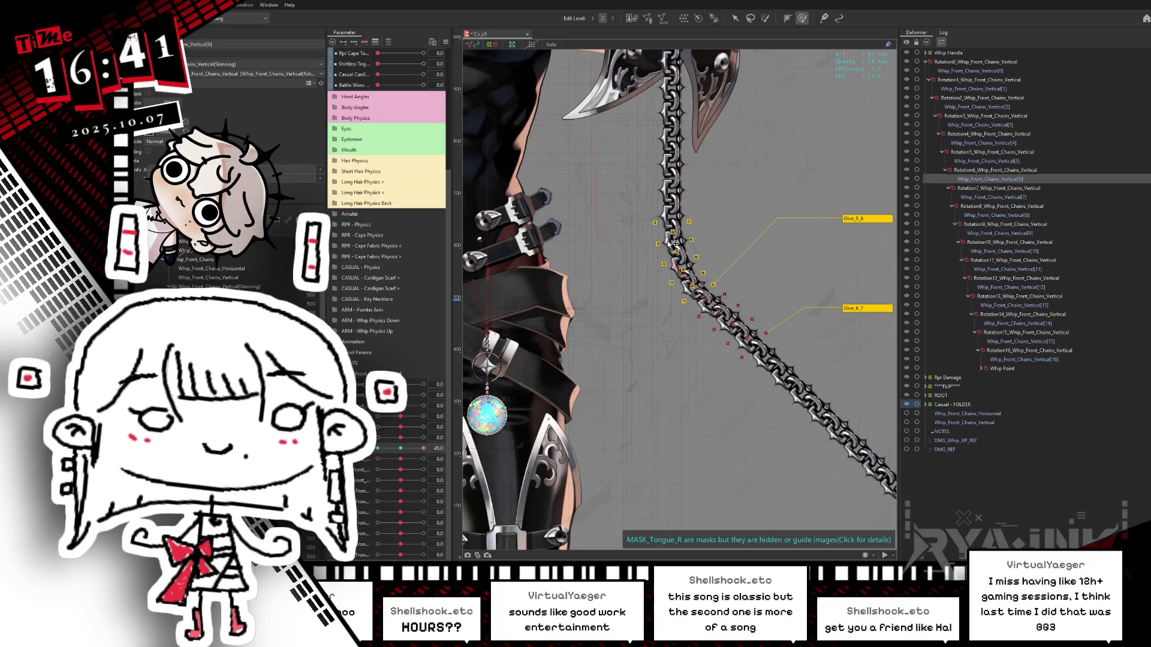
pyautogui.moveTo(423, 449)
pyautogui.mouseDown()
pyautogui.moveTo(377, 448)
pyautogui.moveTo(410, 461)
pyautogui.mouseUp()
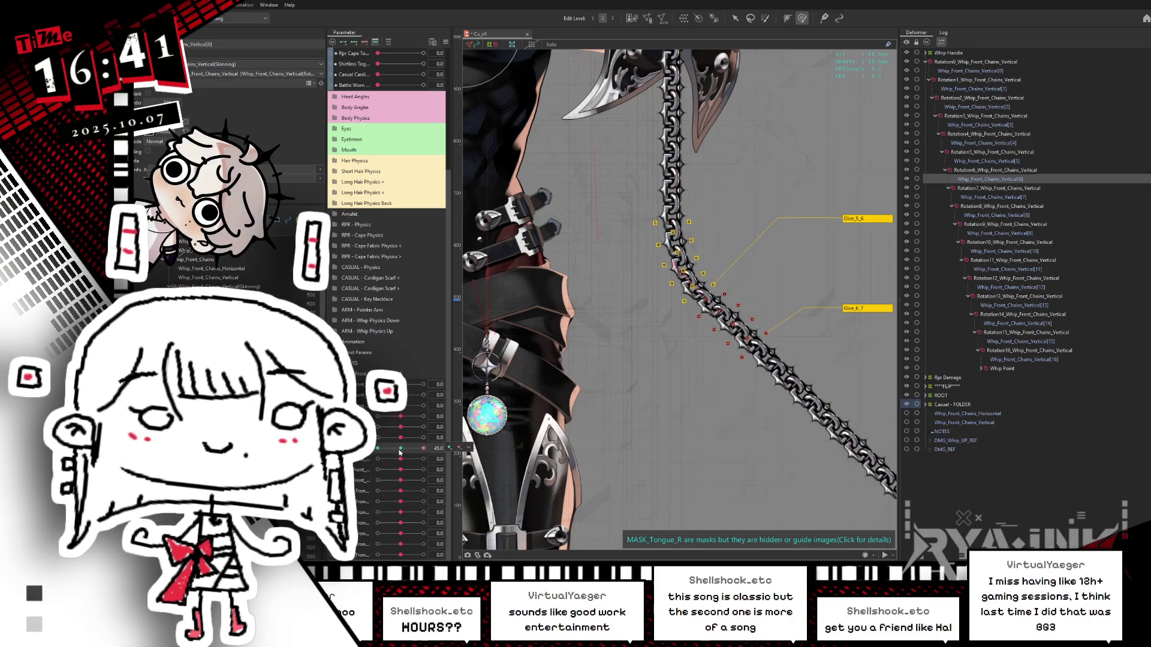
pyautogui.click(400, 450)
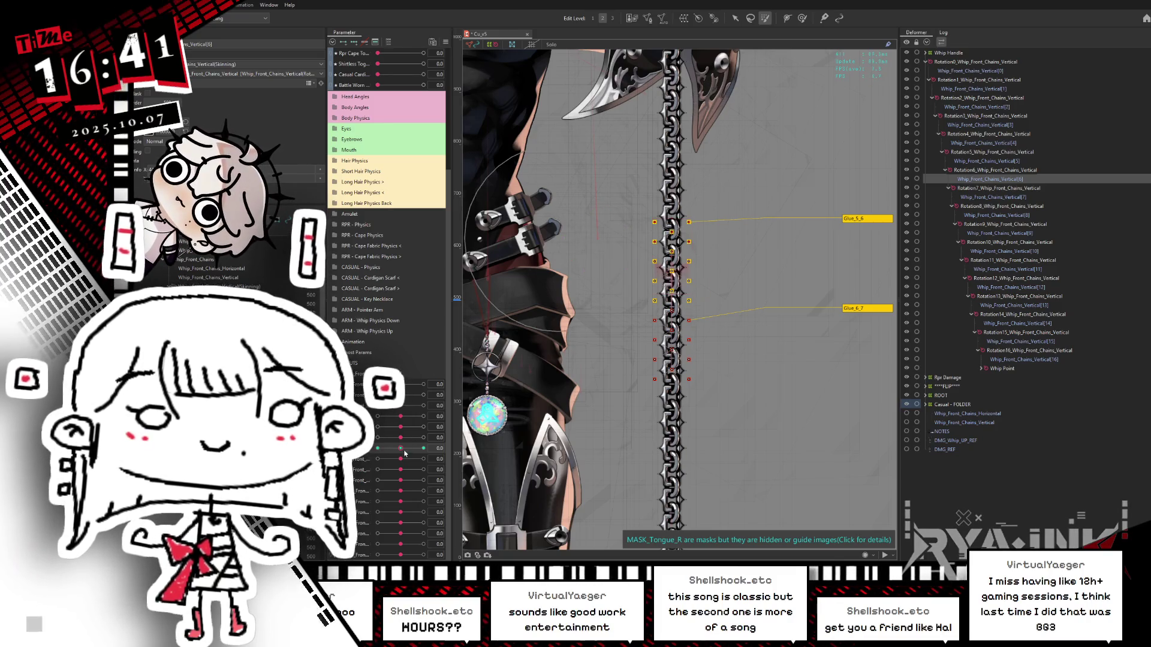
pyautogui.moveTo(400, 448); pyautogui.dragTo(451, 450)
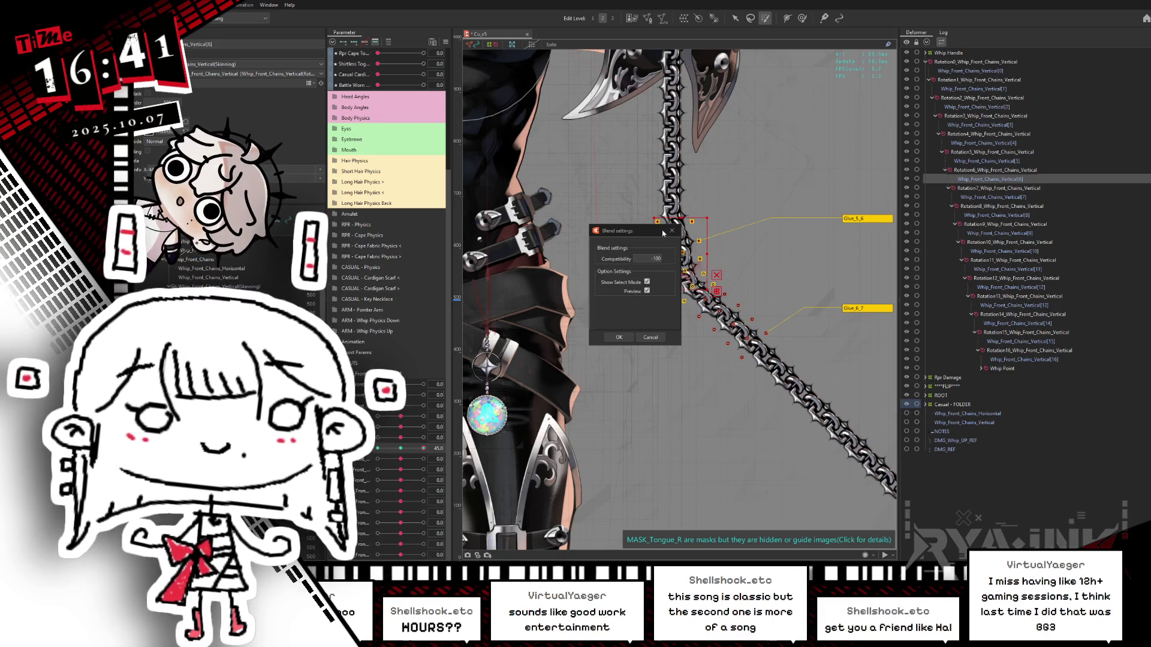
# Dismiss Blend settings and test the chain parameter at 45 and -45 before resetting to 0.
pyautogui.press('Return')
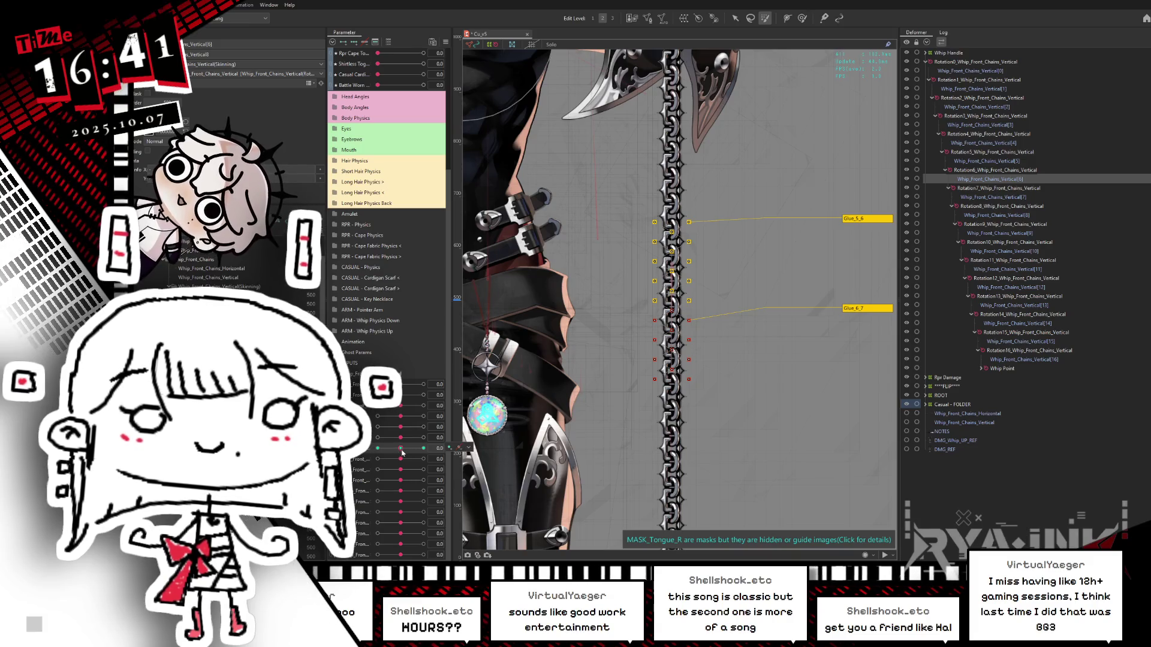
pyautogui.moveTo(401, 450); pyautogui.dragTo(420, 449)
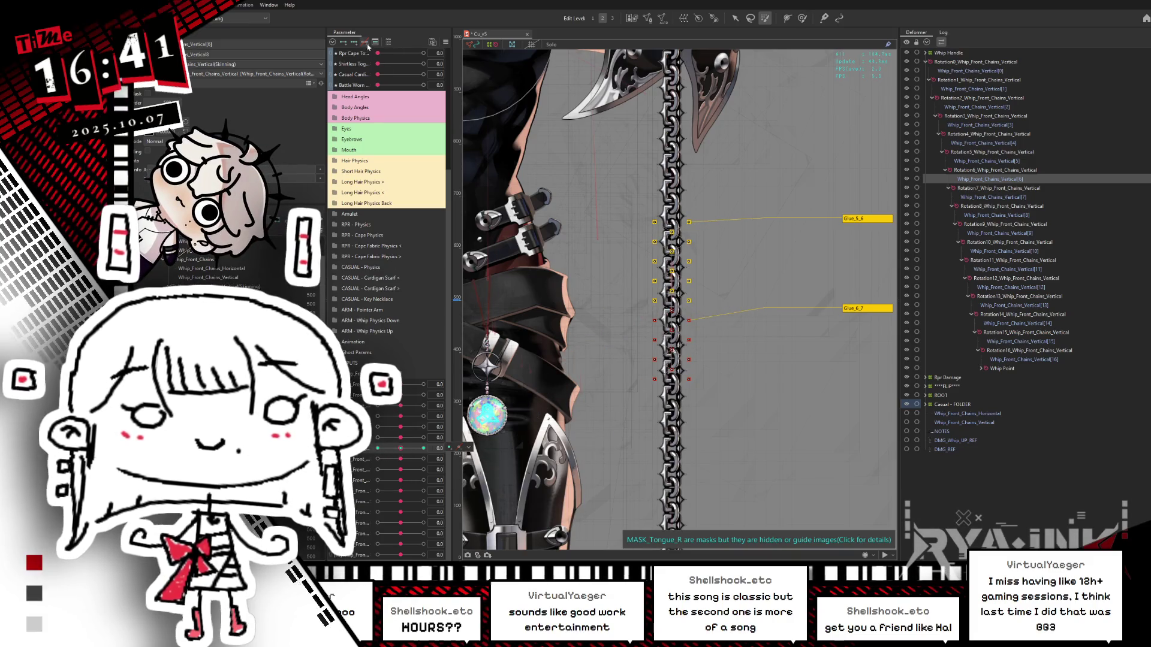
pyautogui.moveTo(400, 449); pyautogui.dragTo(377, 449)
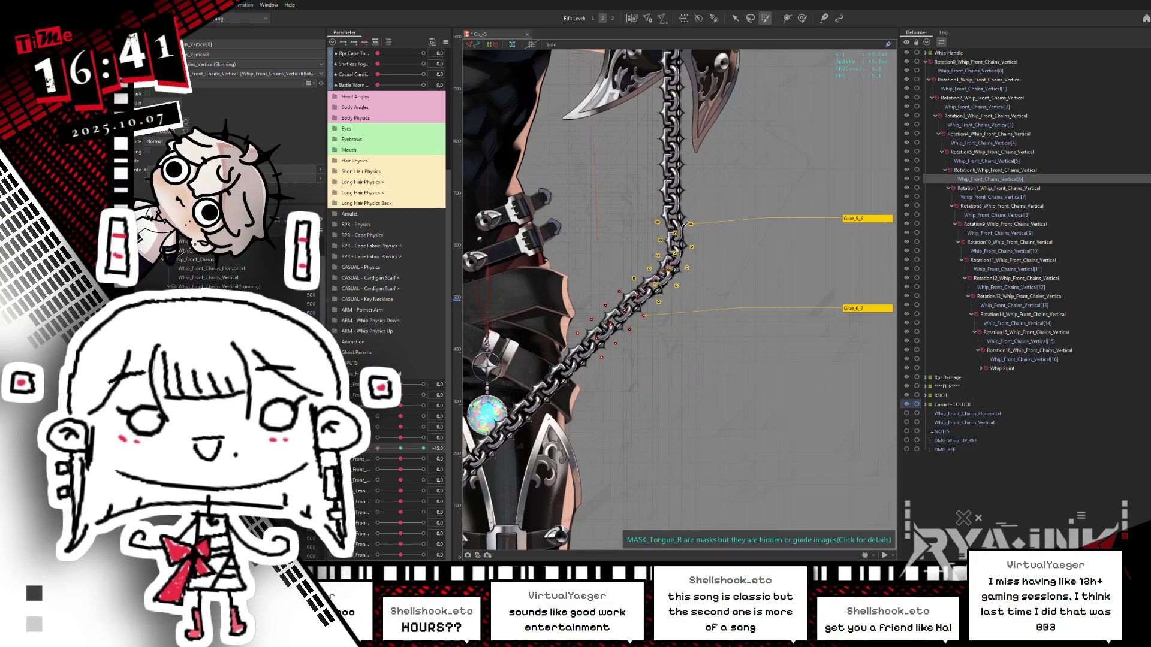
pyautogui.click(400, 448)
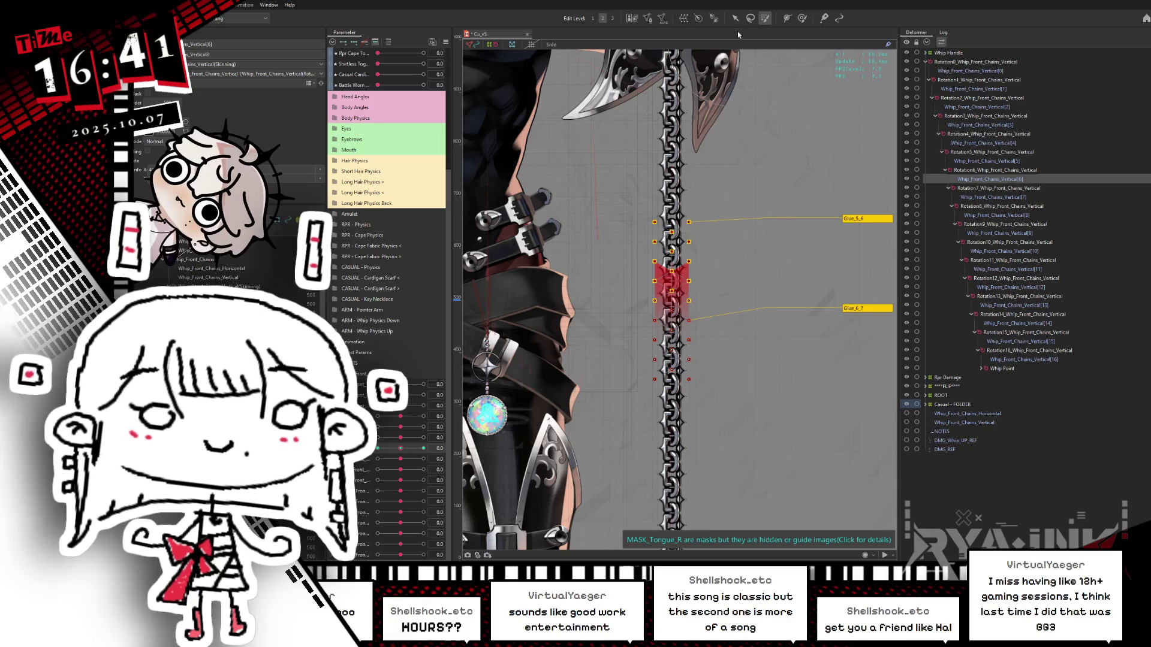
# Try rotating the chain section's deformer at -45, undo it, and nudge it slightly down-left.
pyautogui.press('v')
pyautogui.moveTo(400, 449); pyautogui.dragTo(376, 448)
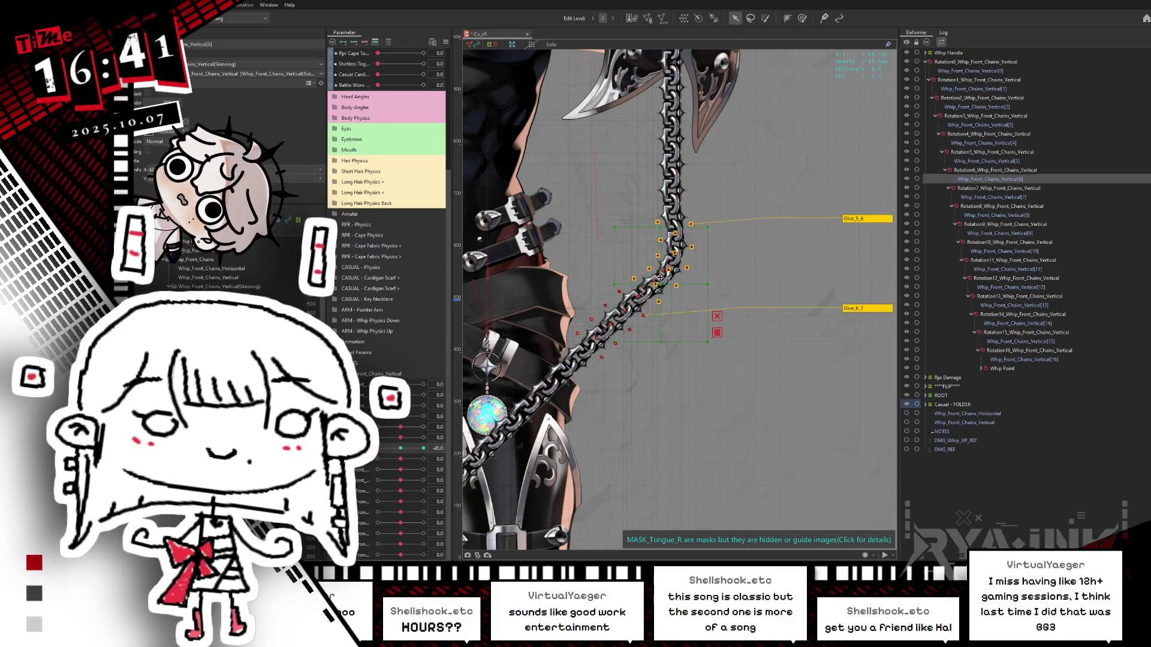
pyautogui.moveTo(710, 279); pyautogui.dragTo(653, 280)
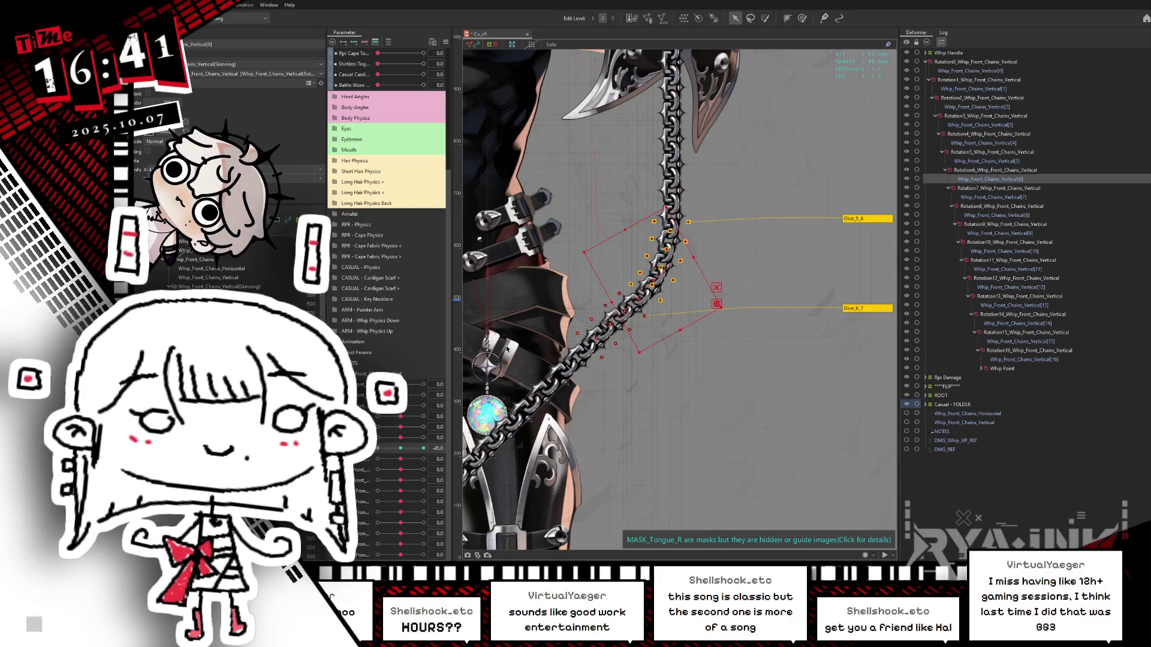
pyautogui.hotkey('ctrl', 'z')
pyautogui.hotkey('ctrl', 'y')
pyautogui.hotkey('ctrl', 'z')
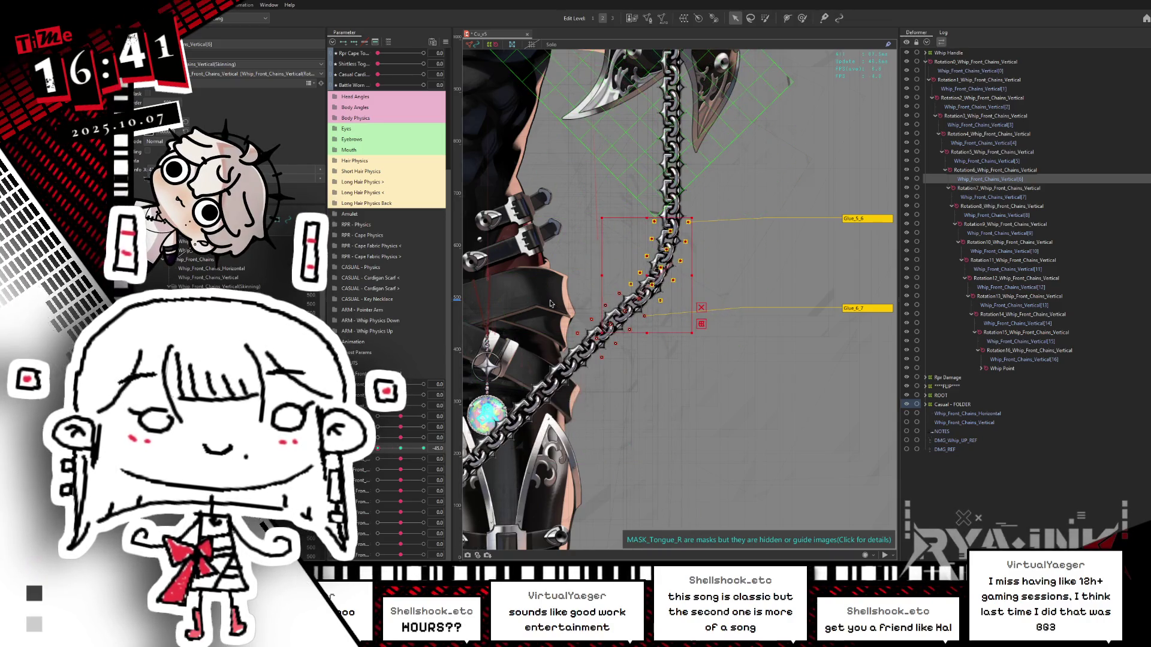
pyautogui.moveTo(647, 274); pyautogui.dragTo(645, 276)
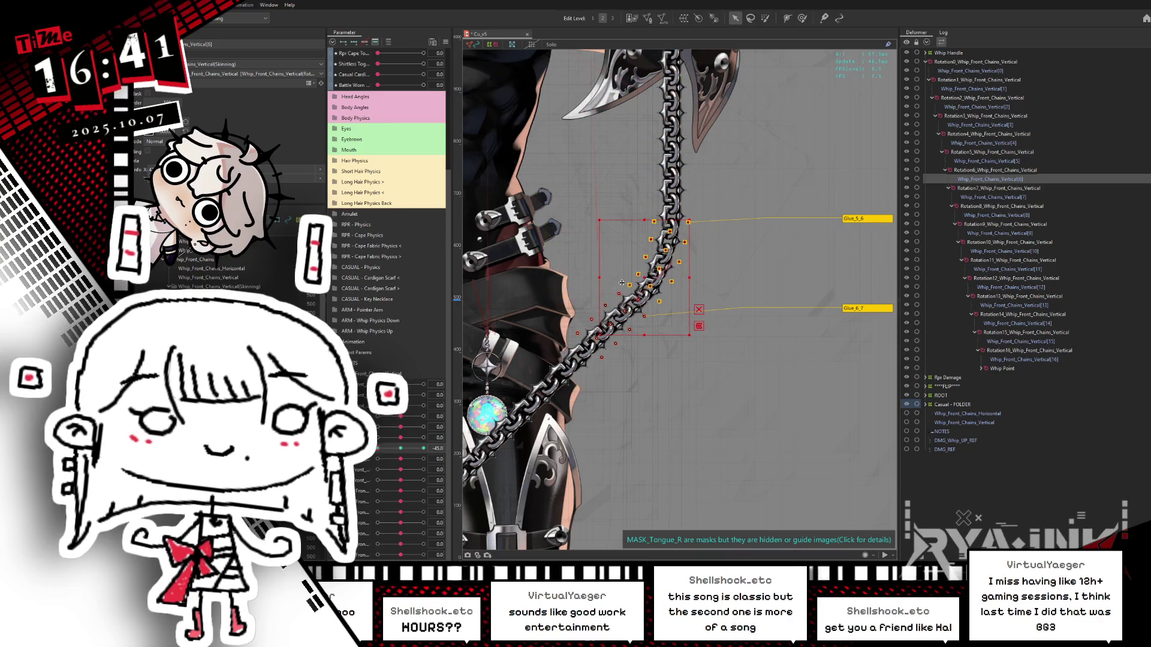
# At the 45 keyform, rotate the deformer clockwise and hide the selection.
pyautogui.moveTo(398, 449)
pyautogui.mouseDown()
pyautogui.moveTo(423, 448)
pyautogui.moveTo(383, 449)
pyautogui.moveTo(423, 448)
pyautogui.mouseUp()
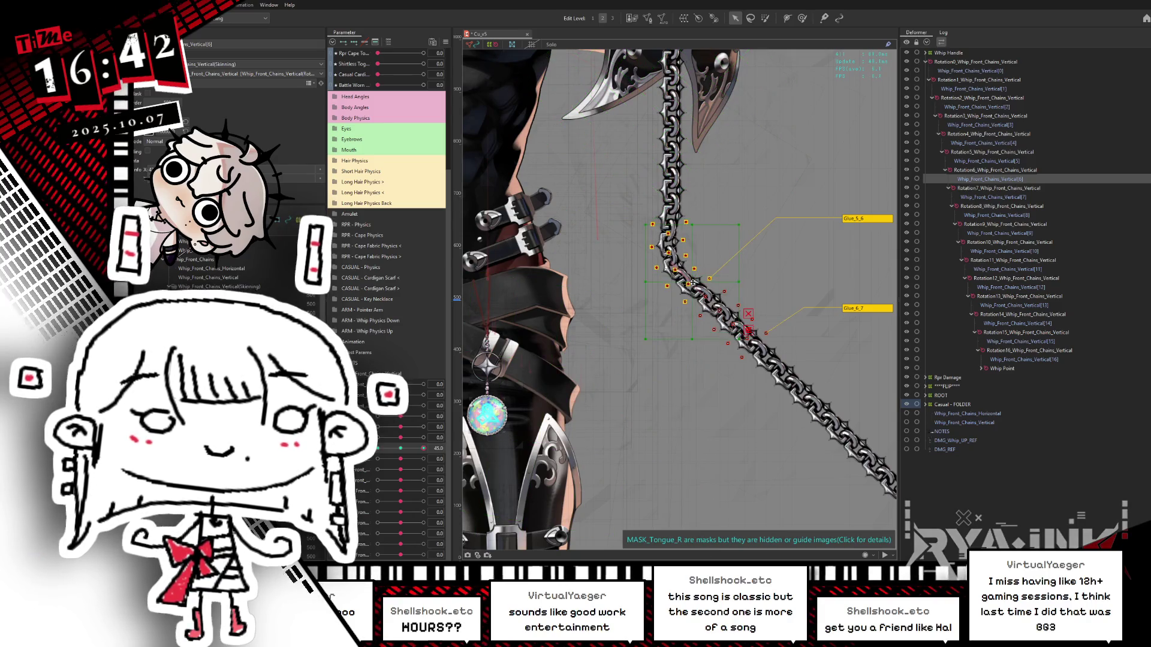
pyautogui.moveTo(743, 283); pyautogui.dragTo(744, 296)
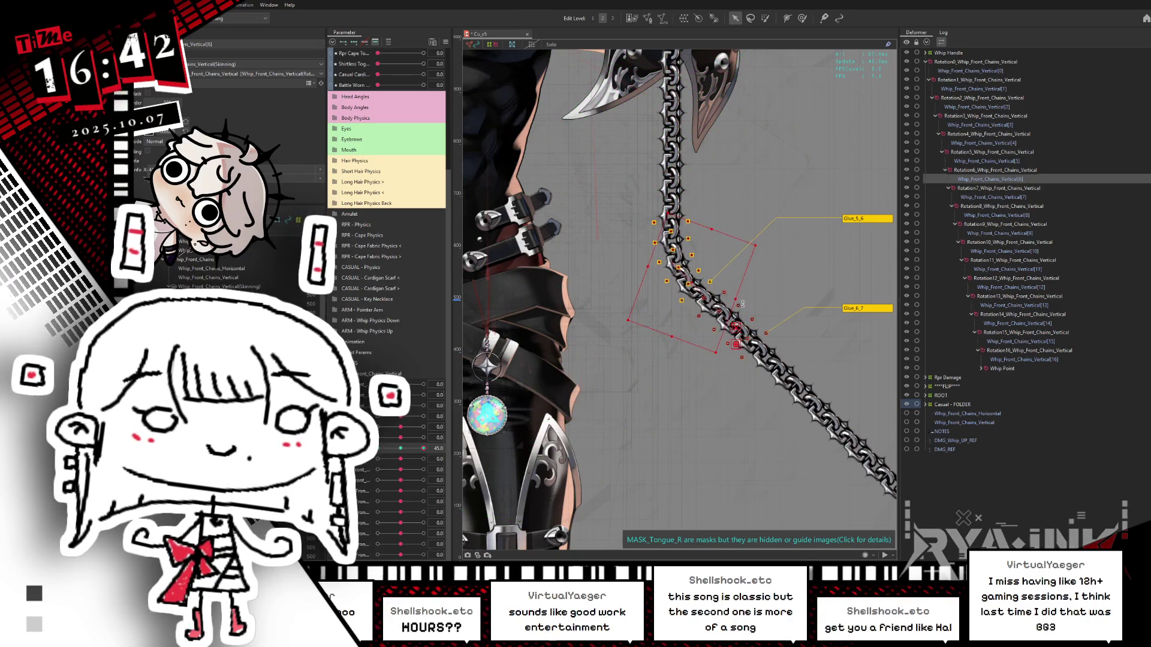
pyautogui.hotkey('ctrl', 'h')
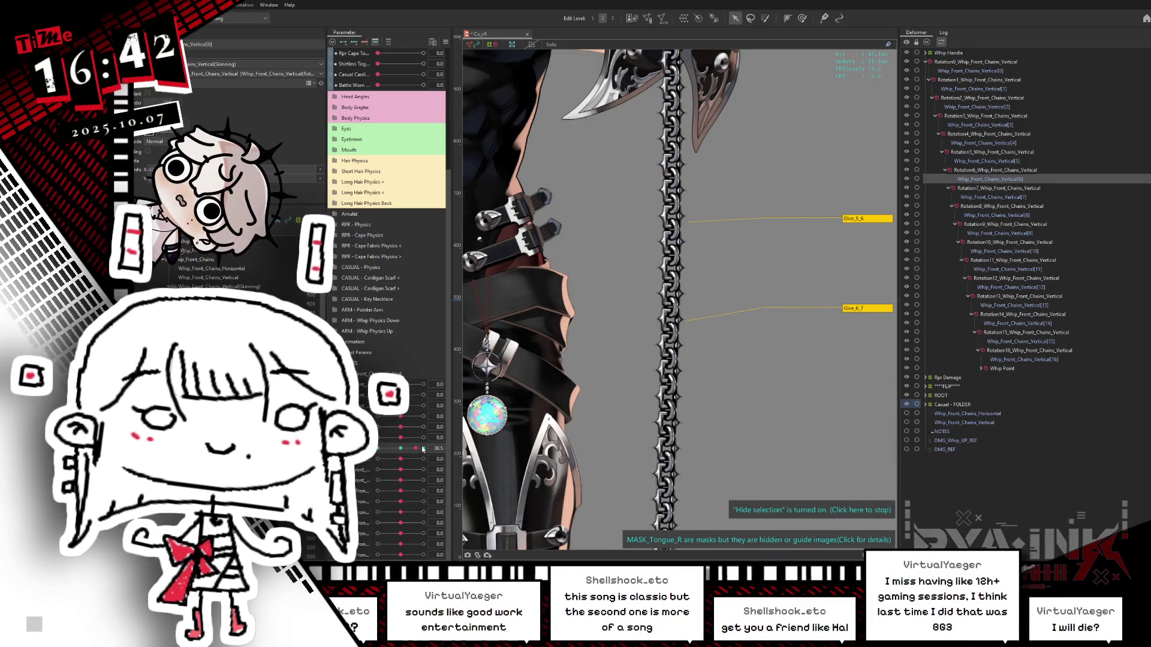
pyautogui.click(802, 18)
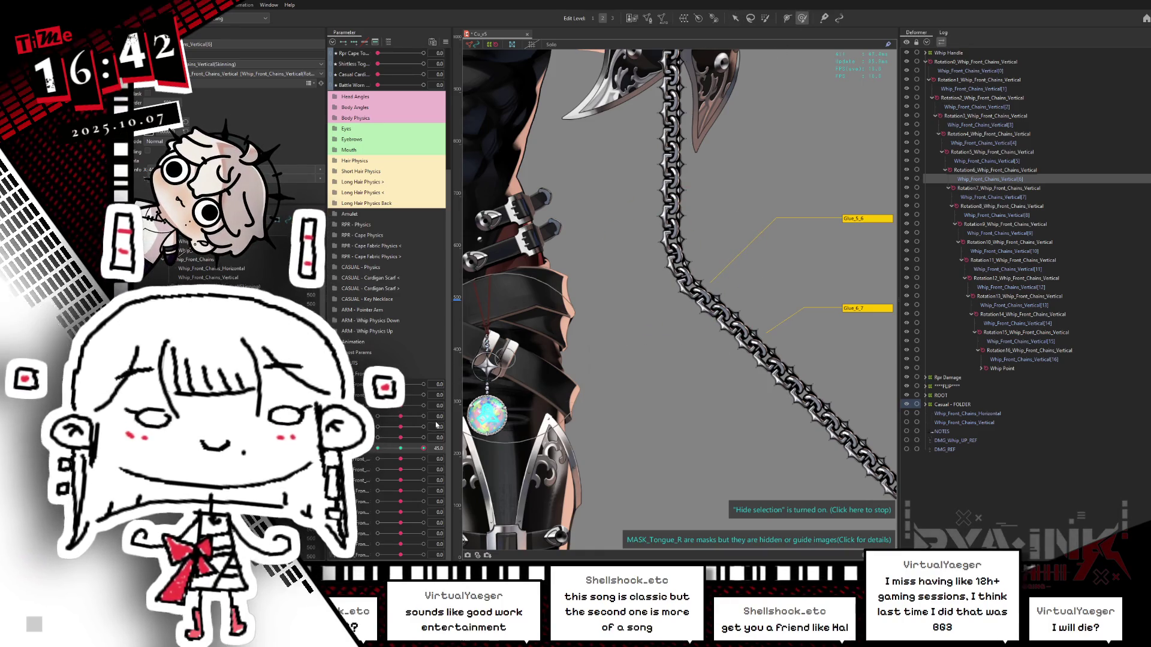
pyautogui.click(377, 447)
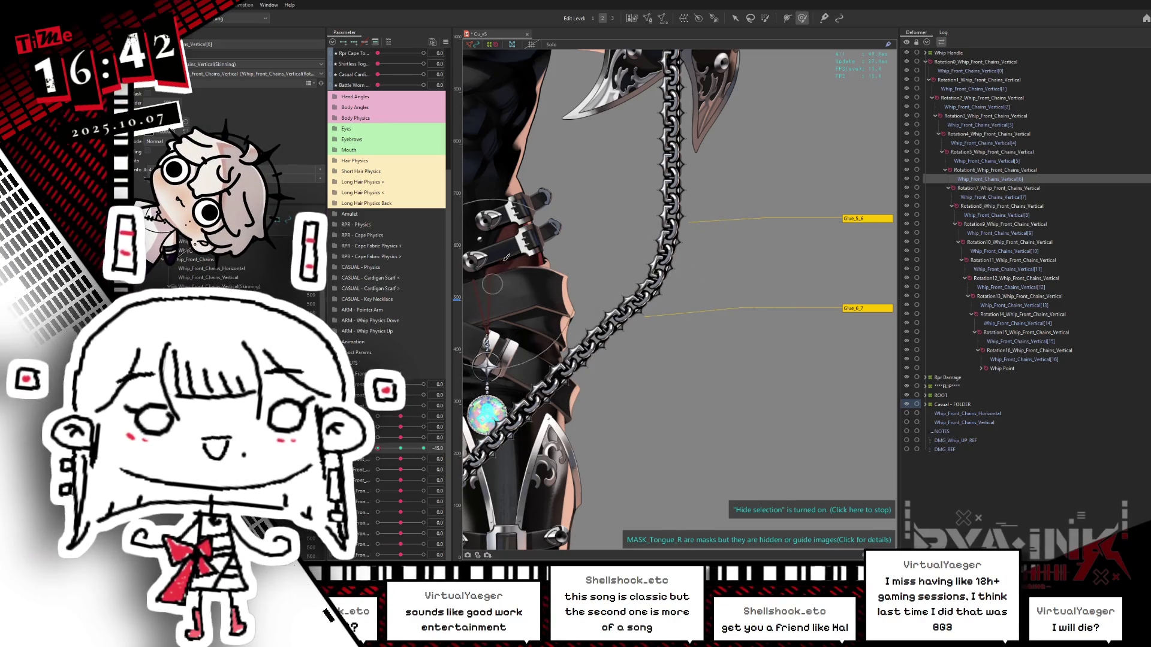
pyautogui.moveTo(401, 449); pyautogui.dragTo(460, 428)
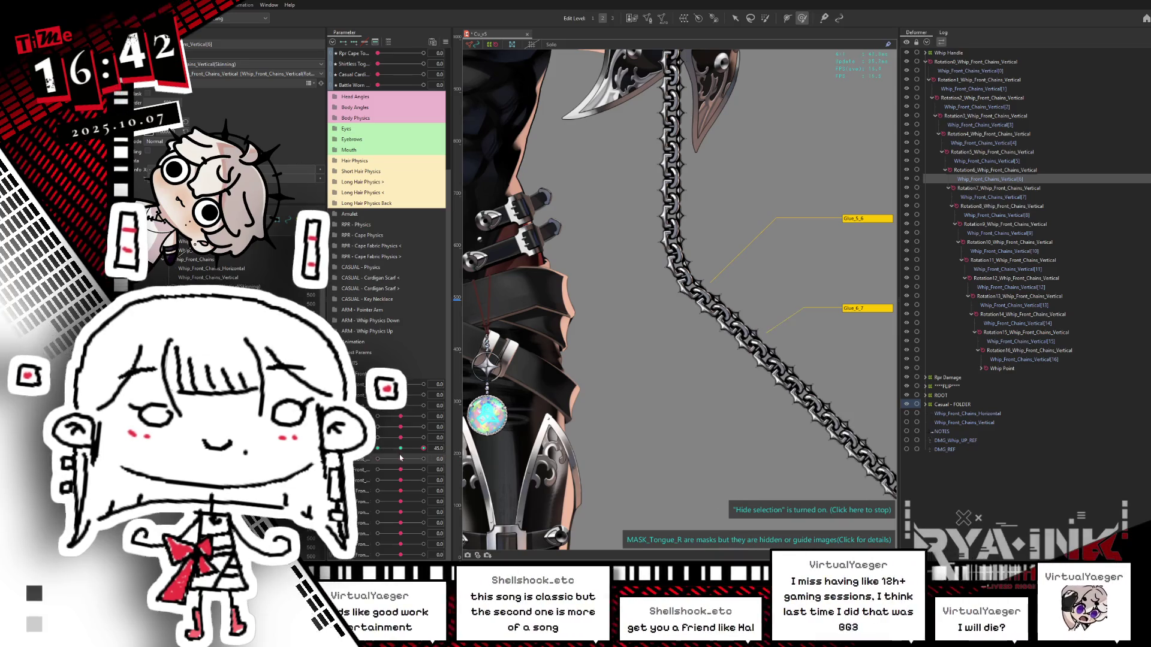
pyautogui.moveTo(401, 438); pyautogui.dragTo(433, 426)
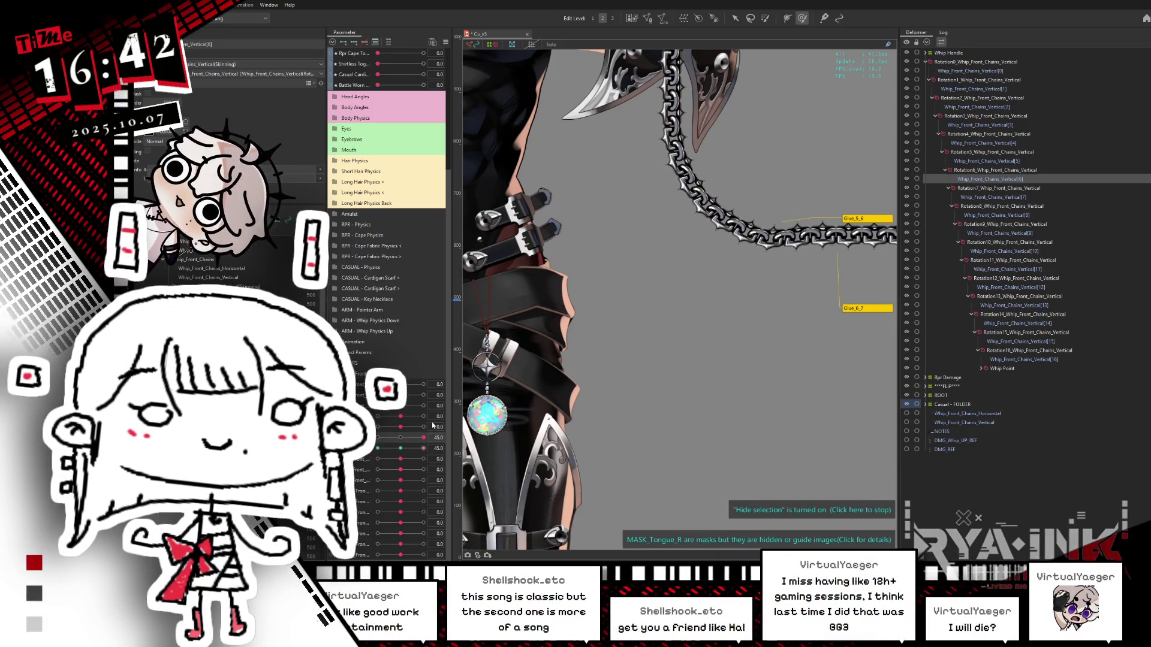
pyautogui.click(397, 438)
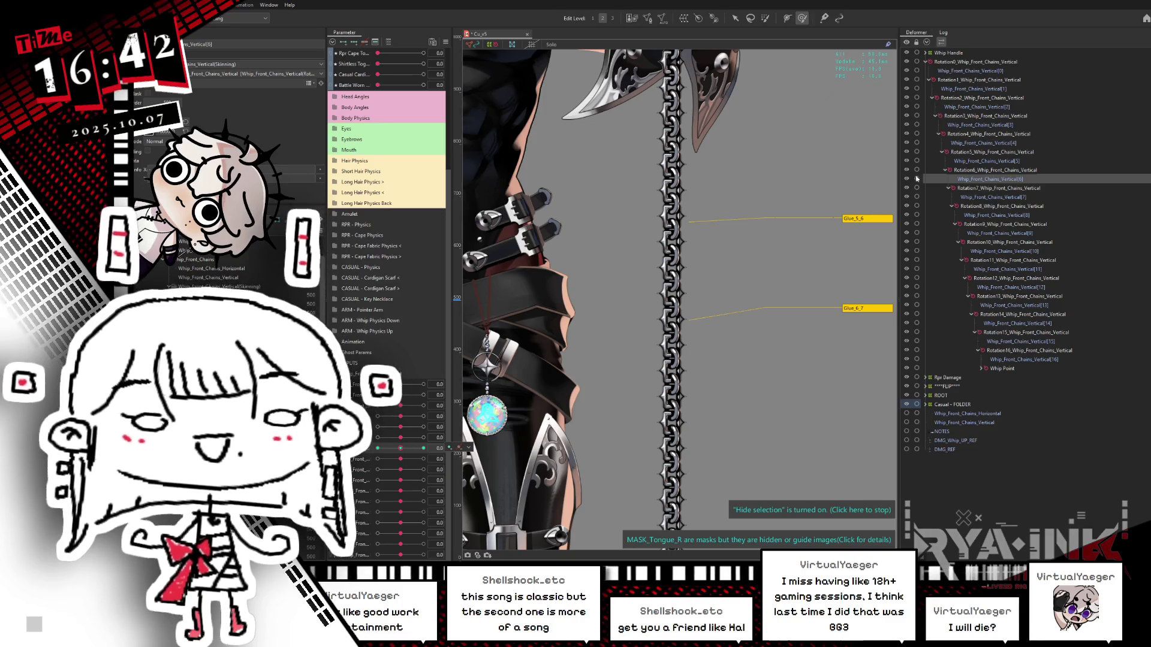
pyautogui.click(974, 198)
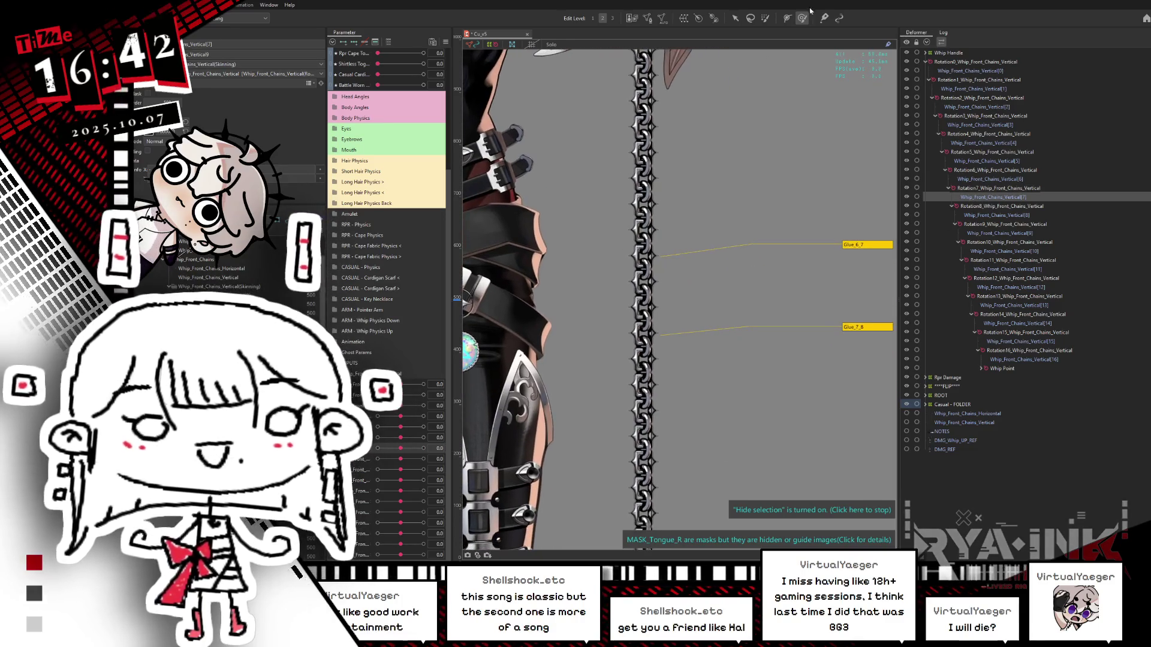
# Test Whip_Front_Chains_Vertical[7]'s parameter at -45, reset to 0, and select the chain art mesh.
pyautogui.moveTo(401, 449); pyautogui.dragTo(374, 449)
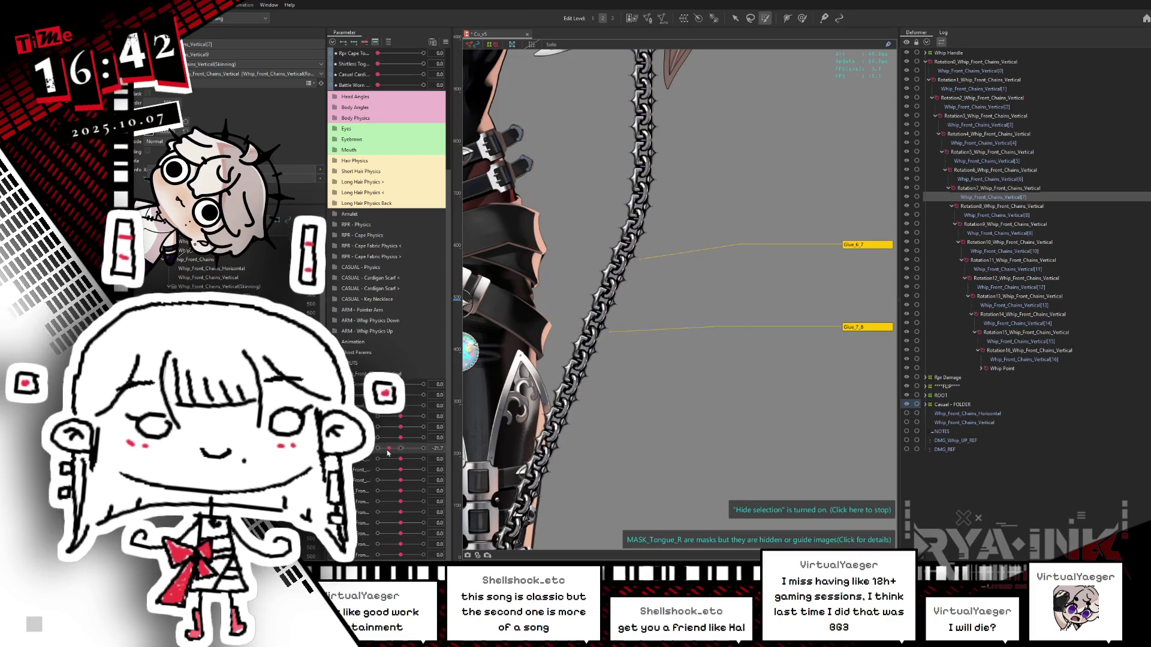
pyautogui.click(400, 450)
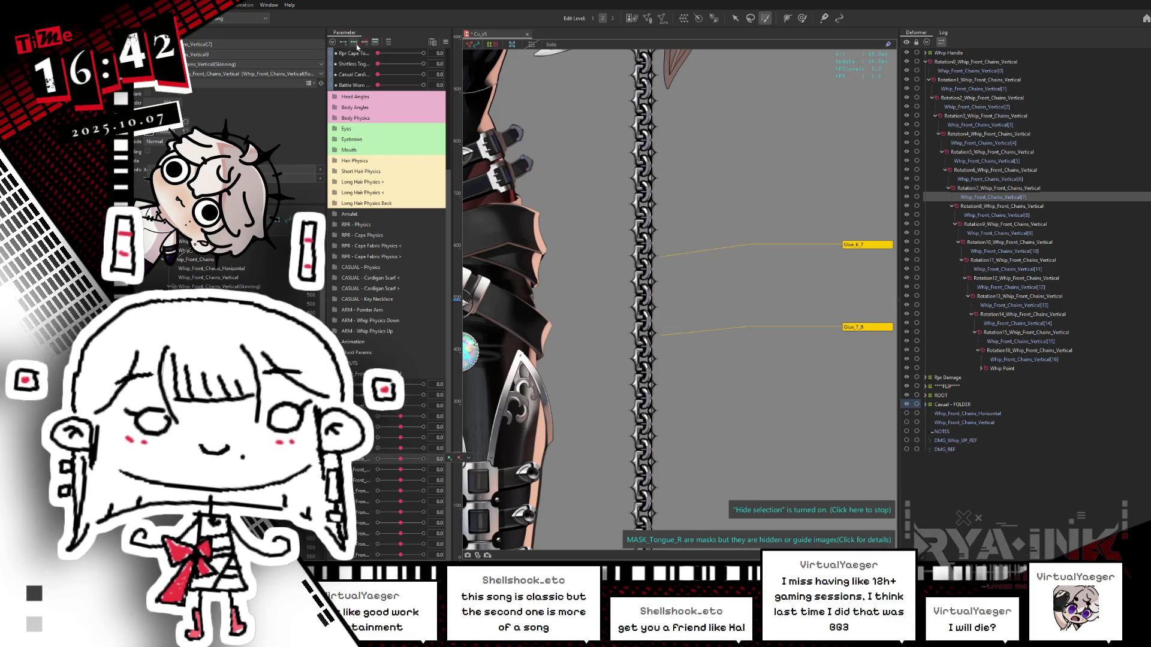
pyautogui.click(637, 254)
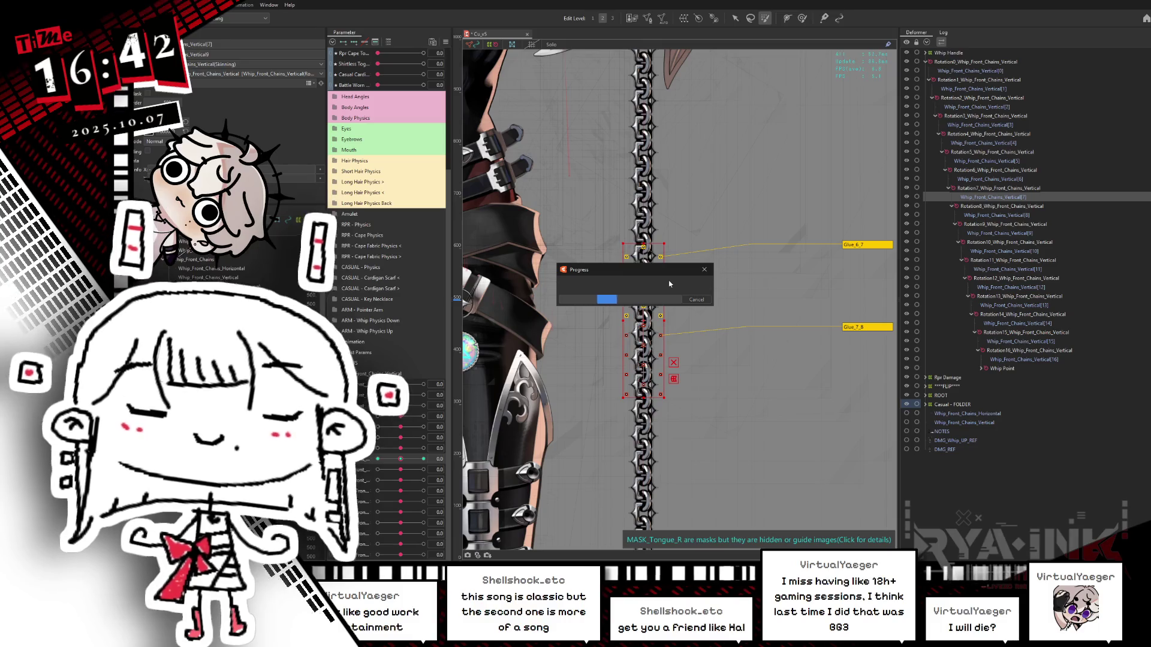
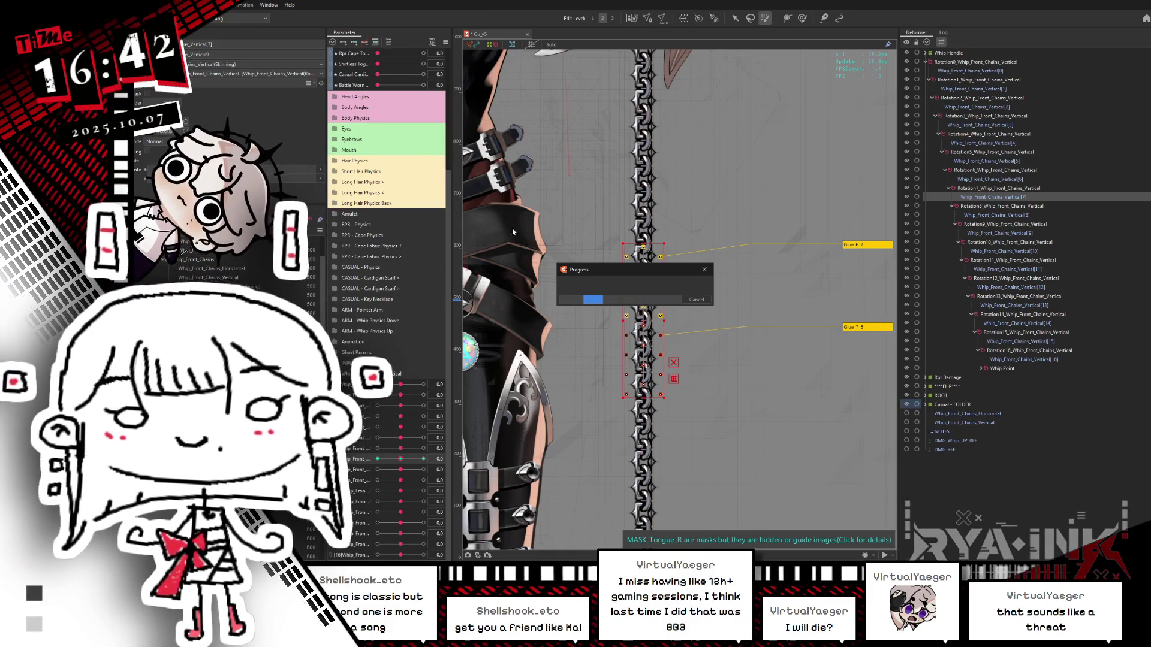
# Rotate the seventh link's deformer at whip parameter -45 to curve the chain.
pyautogui.moveTo(732, 286)
pyautogui.mouseDown()
pyautogui.moveTo(734, 263)
pyautogui.moveTo(723, 275)
pyautogui.mouseUp()
pyautogui.hotkey('ctrl', 'h')
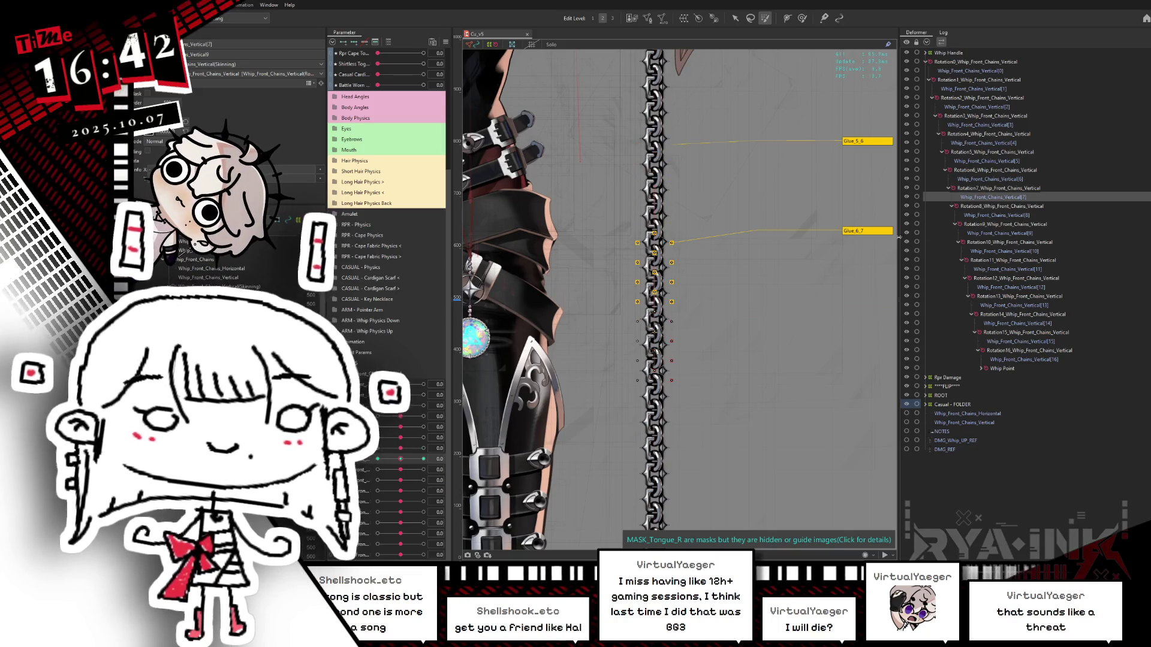
pyautogui.moveTo(396, 458)
pyautogui.mouseDown()
pyautogui.moveTo(420, 459)
pyautogui.moveTo(401, 459)
pyautogui.mouseUp()
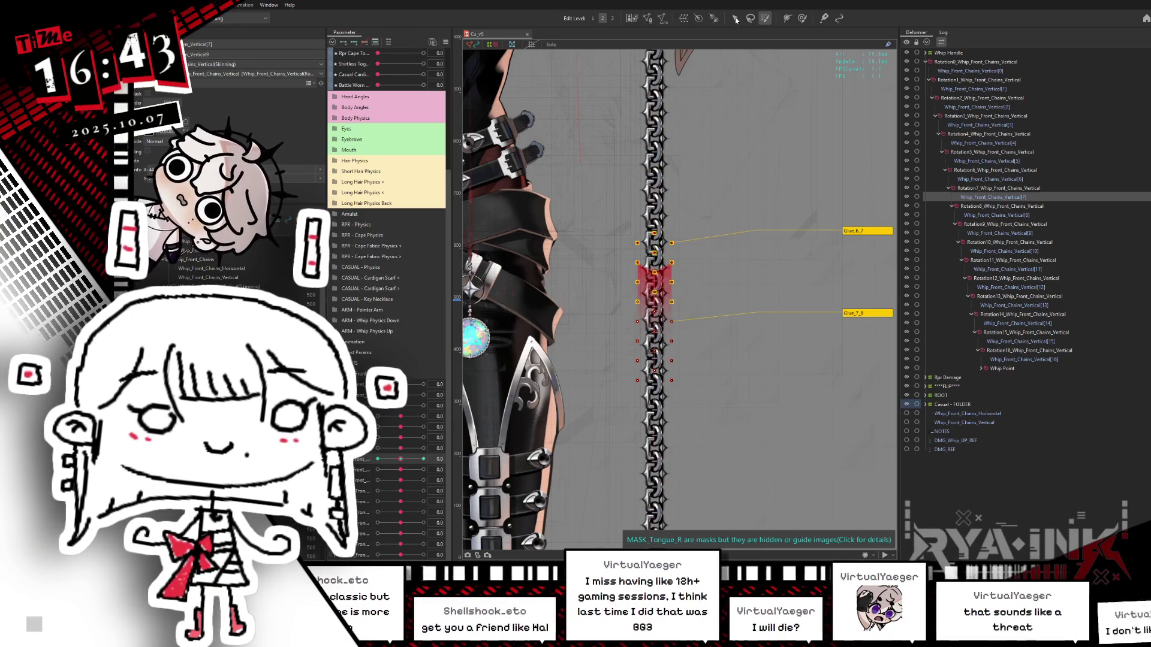
pyautogui.press('v')
pyautogui.moveTo(395, 459); pyautogui.dragTo(377, 459)
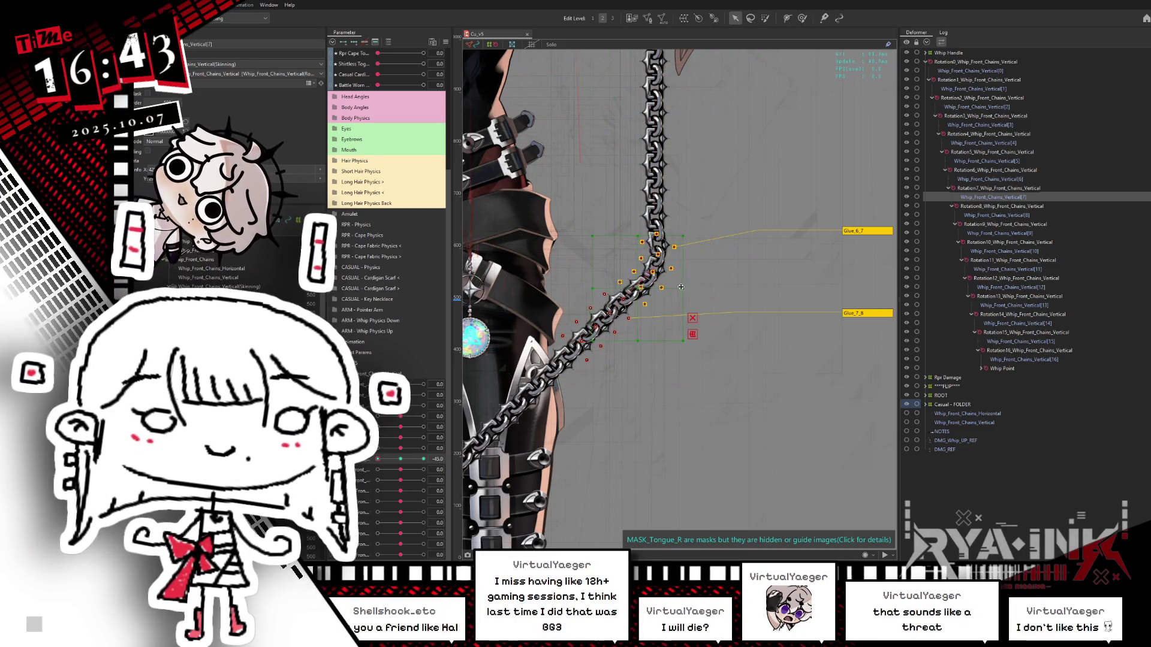
pyautogui.moveTo(684, 282); pyautogui.dragTo(667, 273)
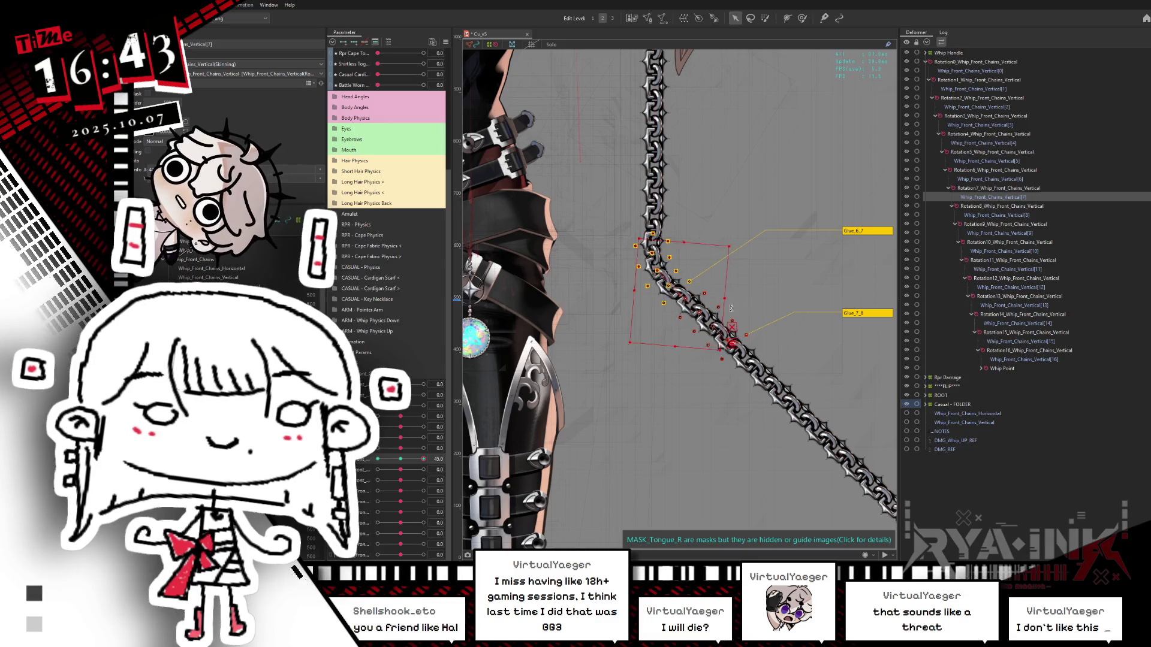
# Sweep the whip parameter to test the seventh link's swing, then reset it to 0.
pyautogui.moveTo(423, 459); pyautogui.dragTo(423, 460)
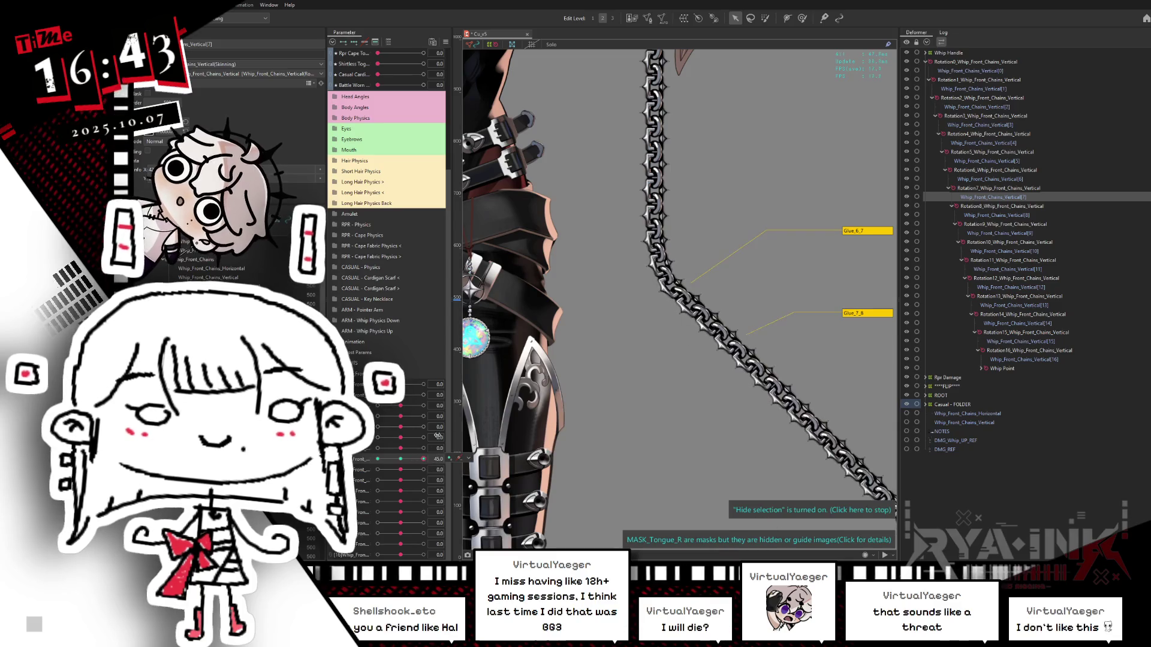
pyautogui.click(679, 282)
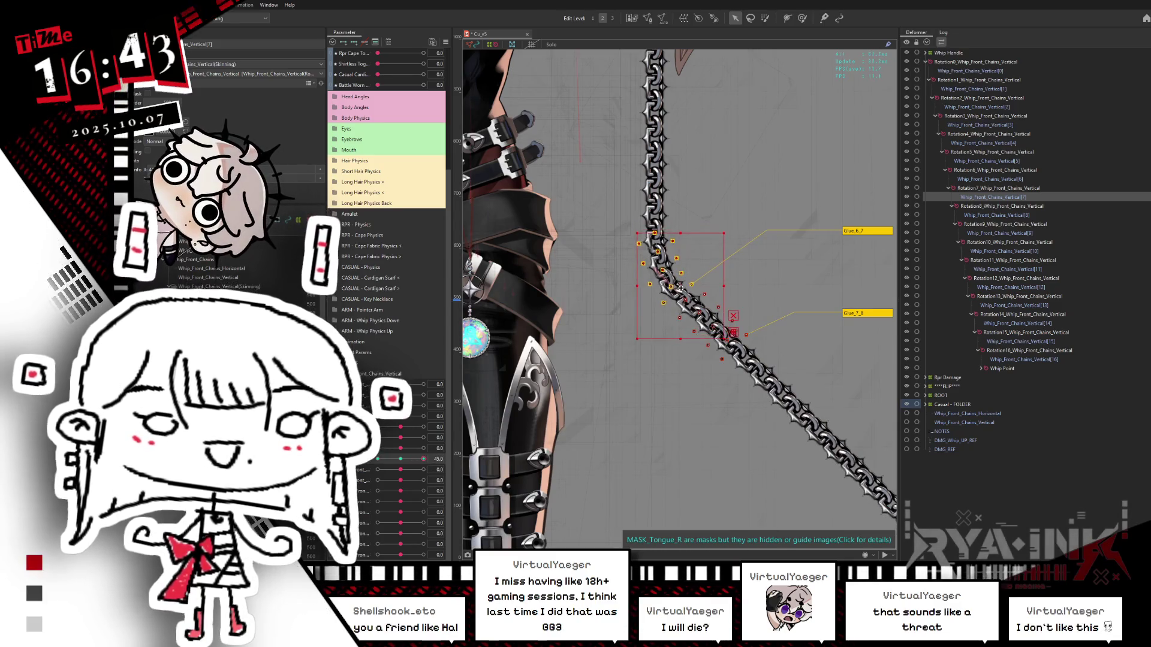
pyautogui.moveTo(399, 459)
pyautogui.mouseDown()
pyautogui.moveTo(377, 460)
pyautogui.moveTo(423, 459)
pyautogui.mouseUp()
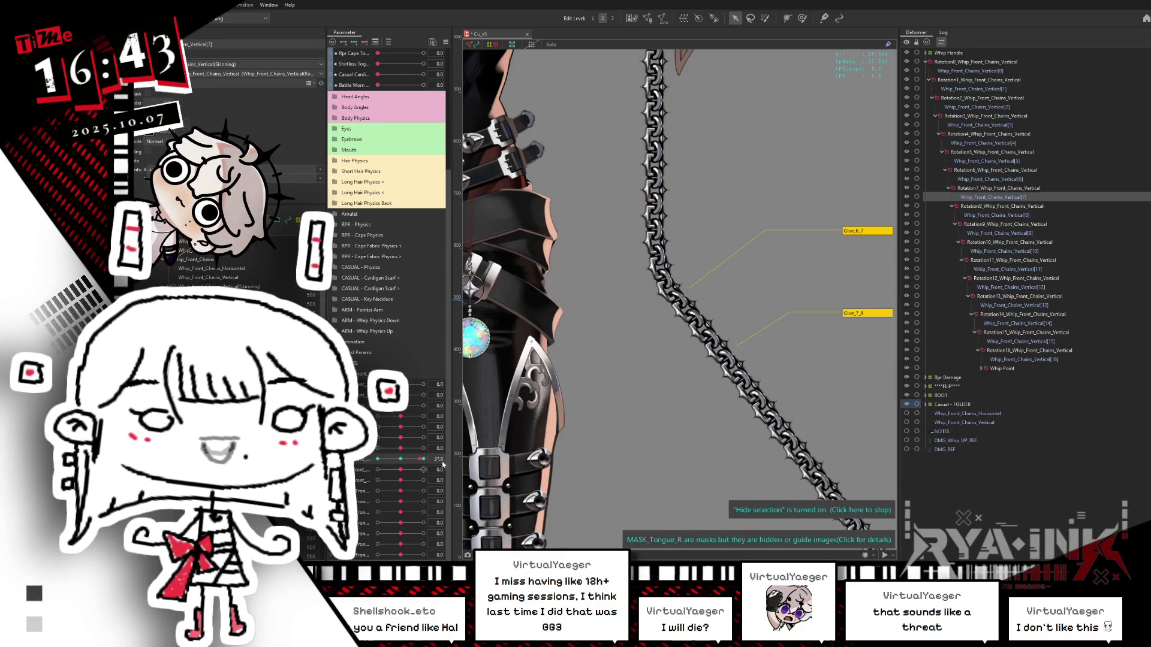
pyautogui.click(399, 457)
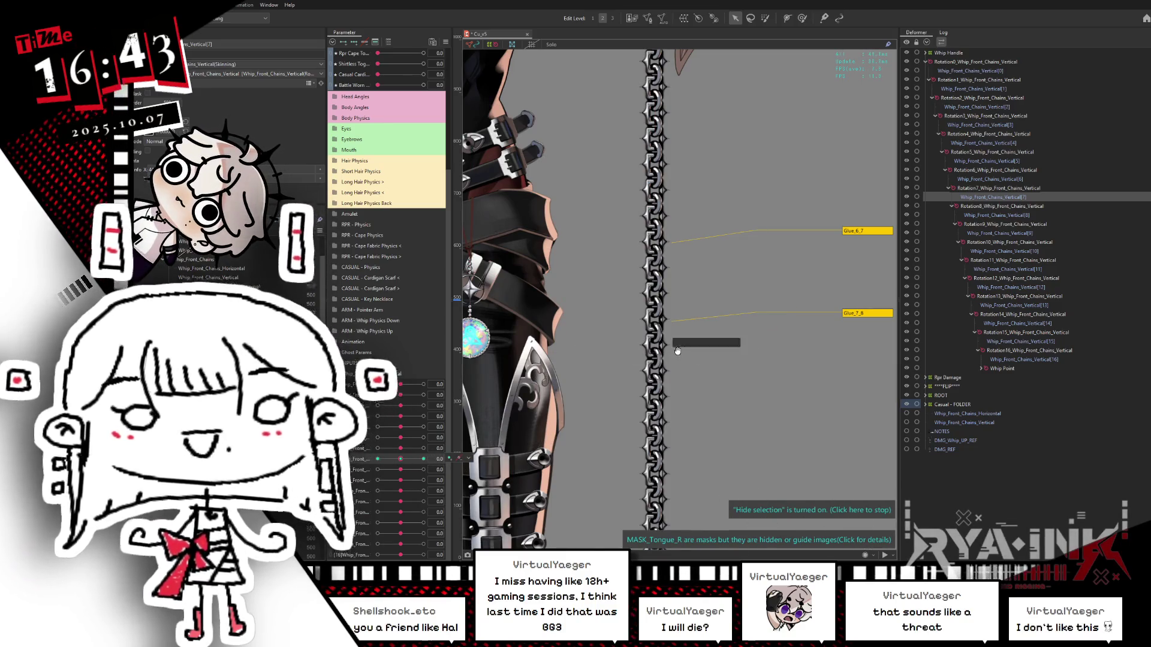
pyautogui.click(984, 216)
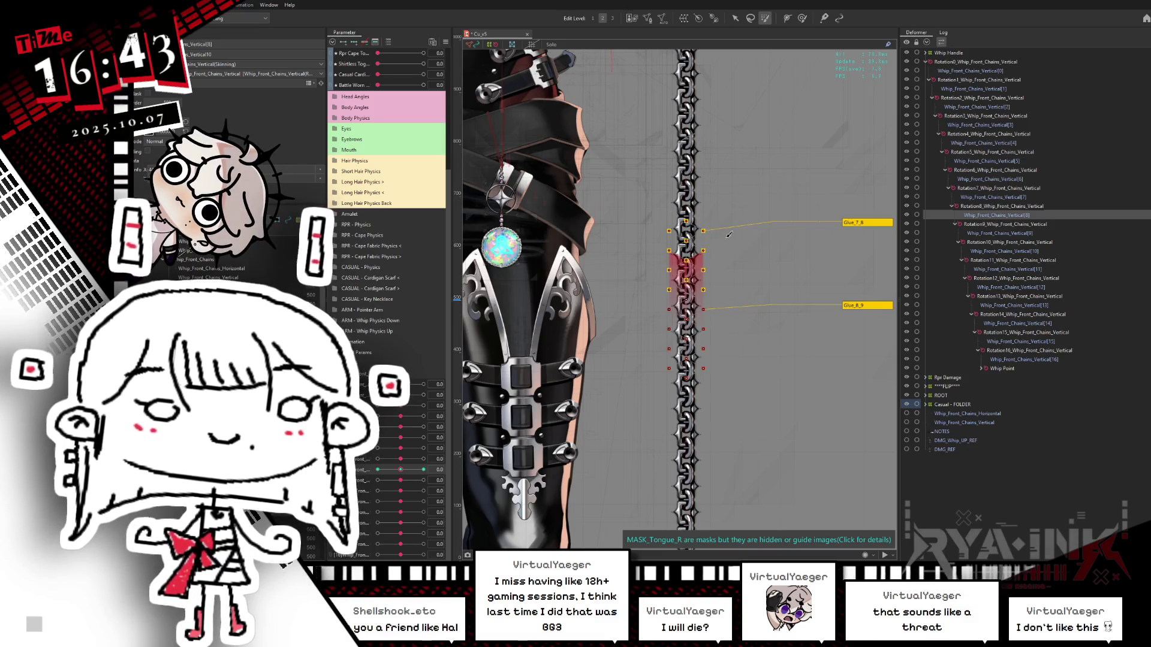
# Rotate the eighth link's deformer at whip parameter -45 to bend the chain left.
pyautogui.click(735, 18)
pyautogui.moveTo(405, 472); pyautogui.dragTo(377, 470)
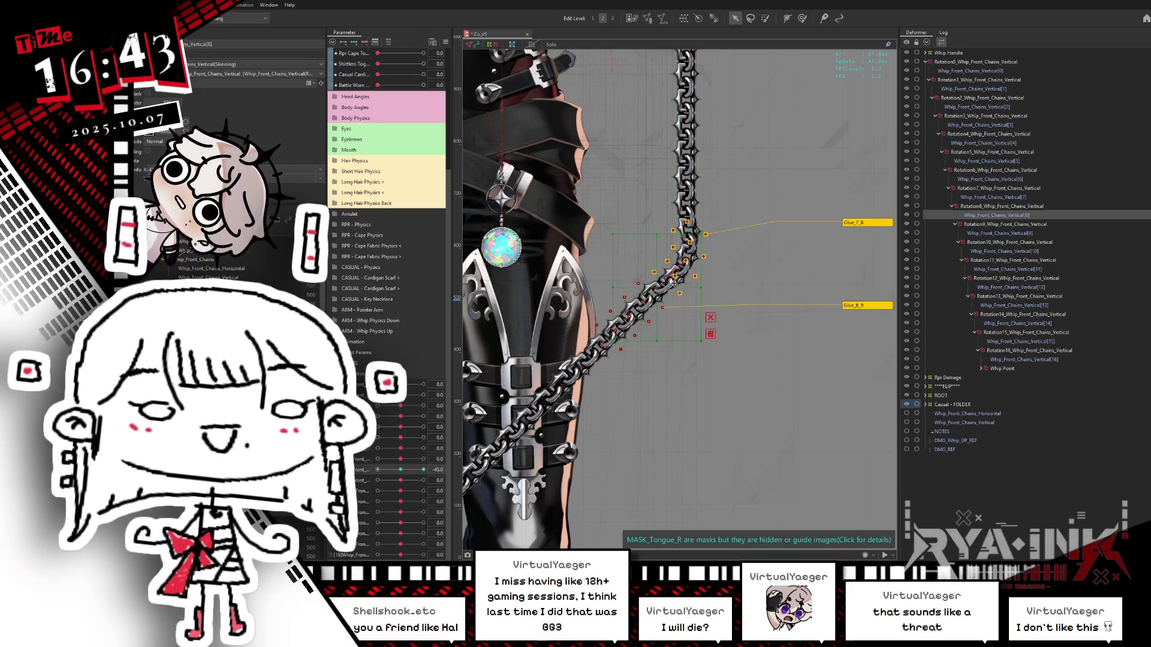
pyautogui.moveTo(708, 287); pyautogui.dragTo(697, 269)
pyautogui.moveTo(398, 473); pyautogui.dragTo(361, 481)
pyautogui.moveTo(678, 277)
pyautogui.mouseDown()
pyautogui.moveTo(726, 264)
pyautogui.moveTo(718, 246)
pyautogui.mouseUp()
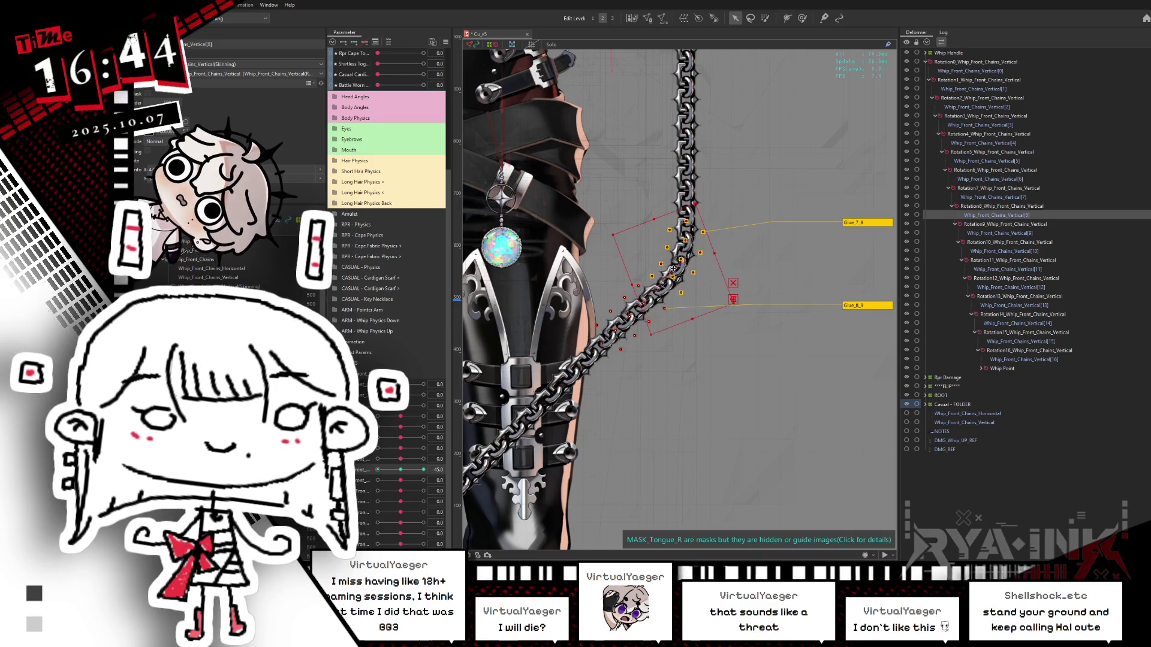
pyautogui.click(368, 471)
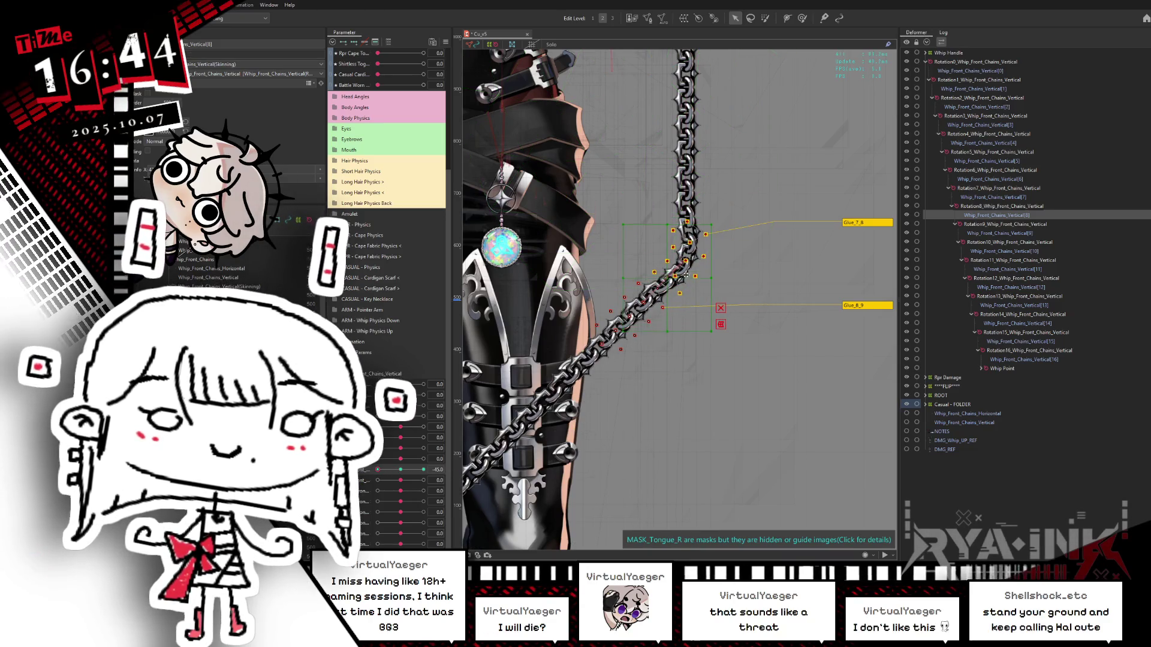
pyautogui.moveTo(684, 273)
pyautogui.mouseDown()
pyautogui.moveTo(689, 264)
pyautogui.moveTo(635, 283)
pyautogui.mouseUp()
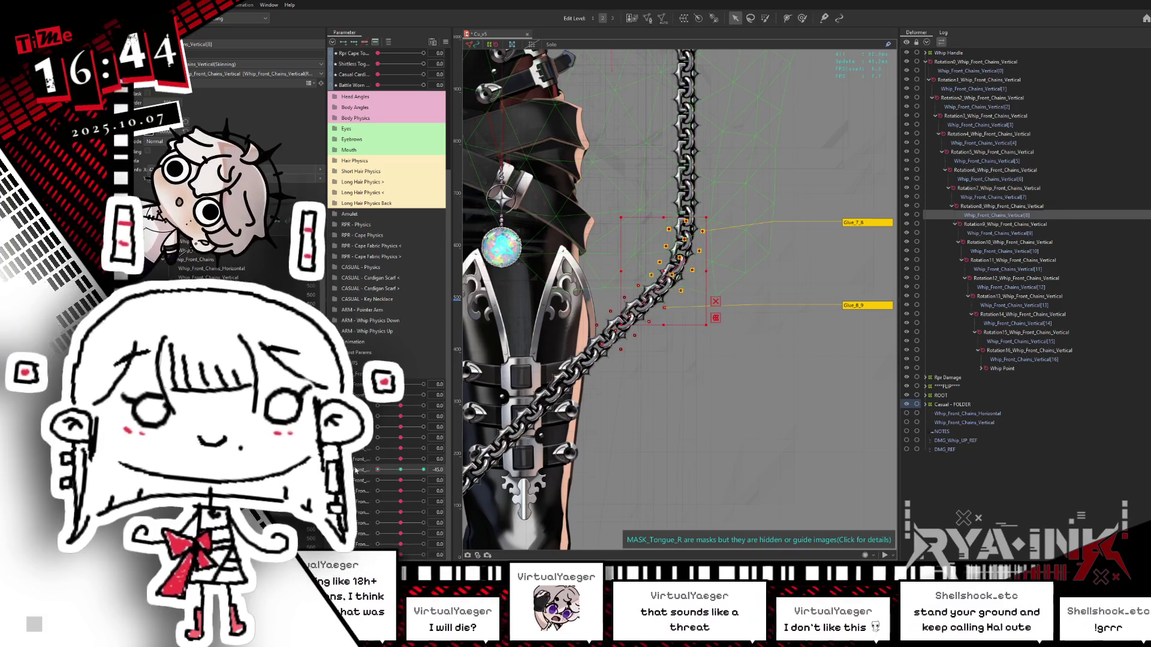
# Pose the eighth link at 45, preview the swing, and reset all parameters to defaults.
pyautogui.moveTo(378, 470); pyautogui.dragTo(424, 469)
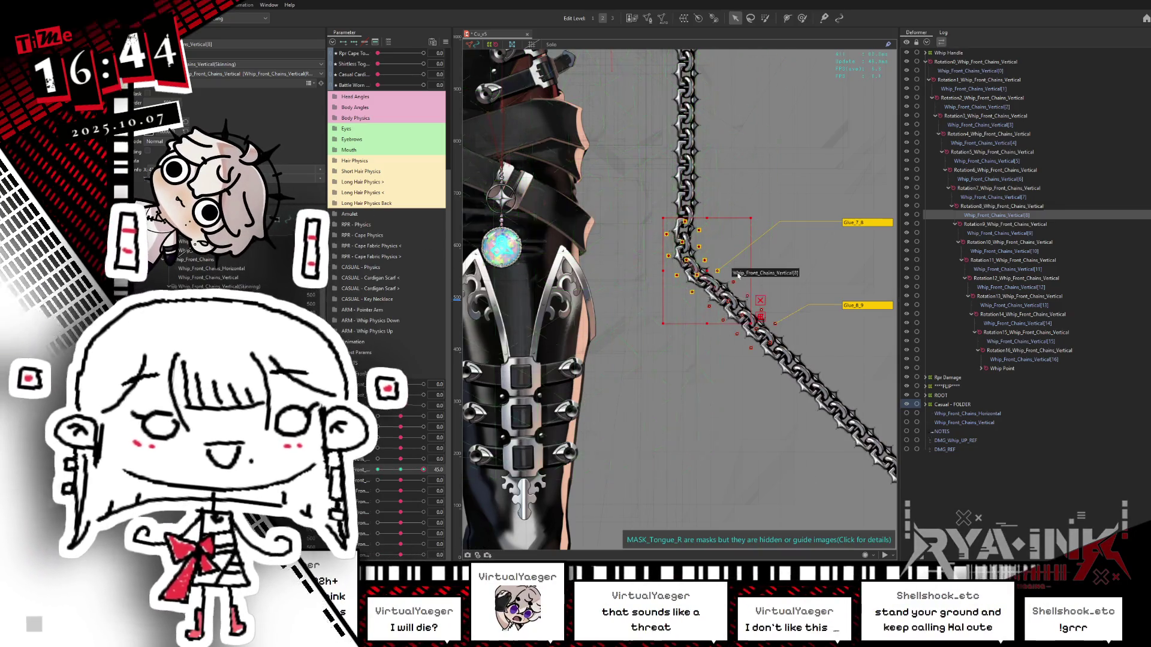
pyautogui.click(758, 286)
pyautogui.click(746, 298)
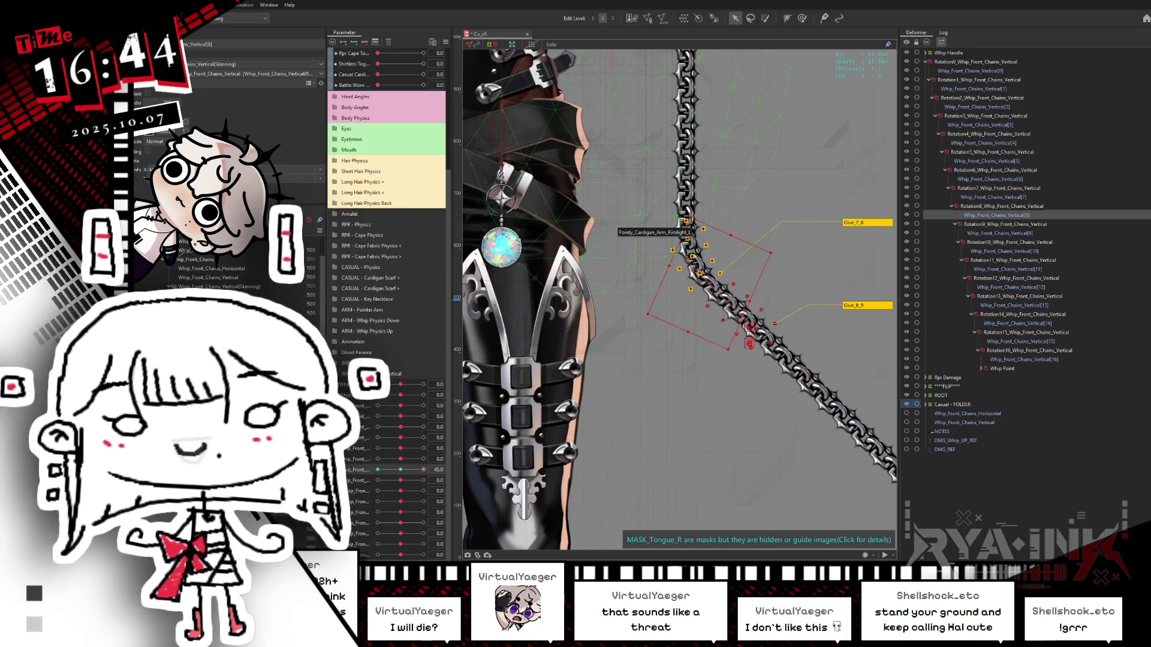
pyautogui.moveTo(408, 470); pyautogui.dragTo(376, 472)
pyautogui.click(802, 18)
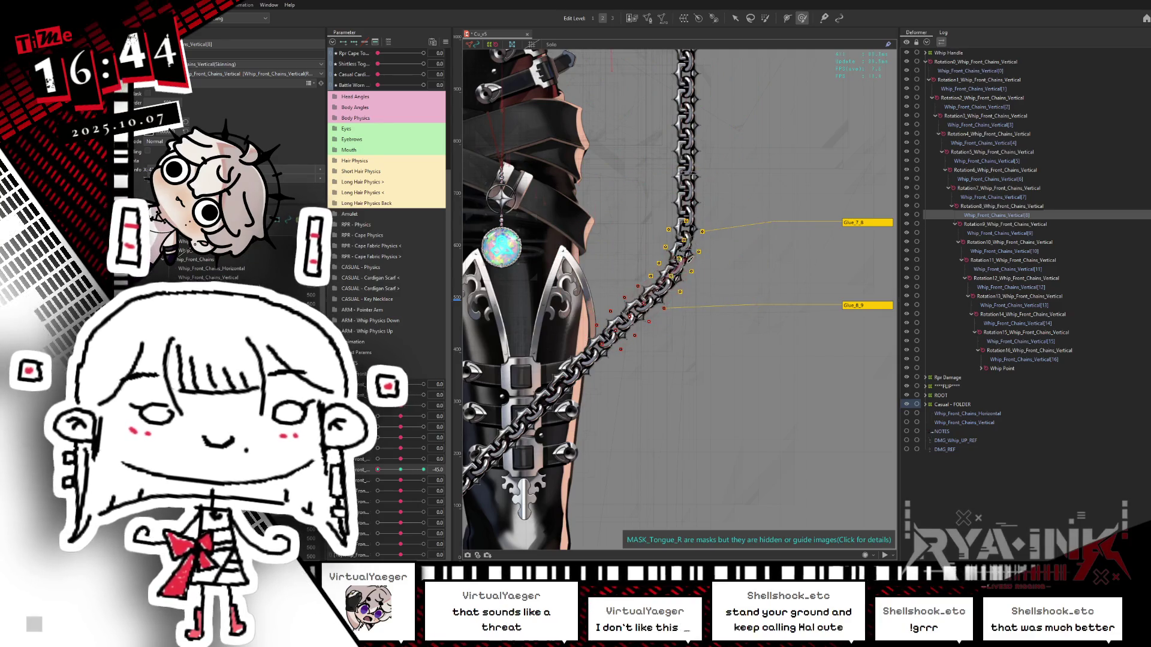
pyautogui.moveTo(406, 473)
pyautogui.mouseDown()
pyautogui.moveTo(444, 477)
pyautogui.moveTo(374, 476)
pyautogui.mouseUp()
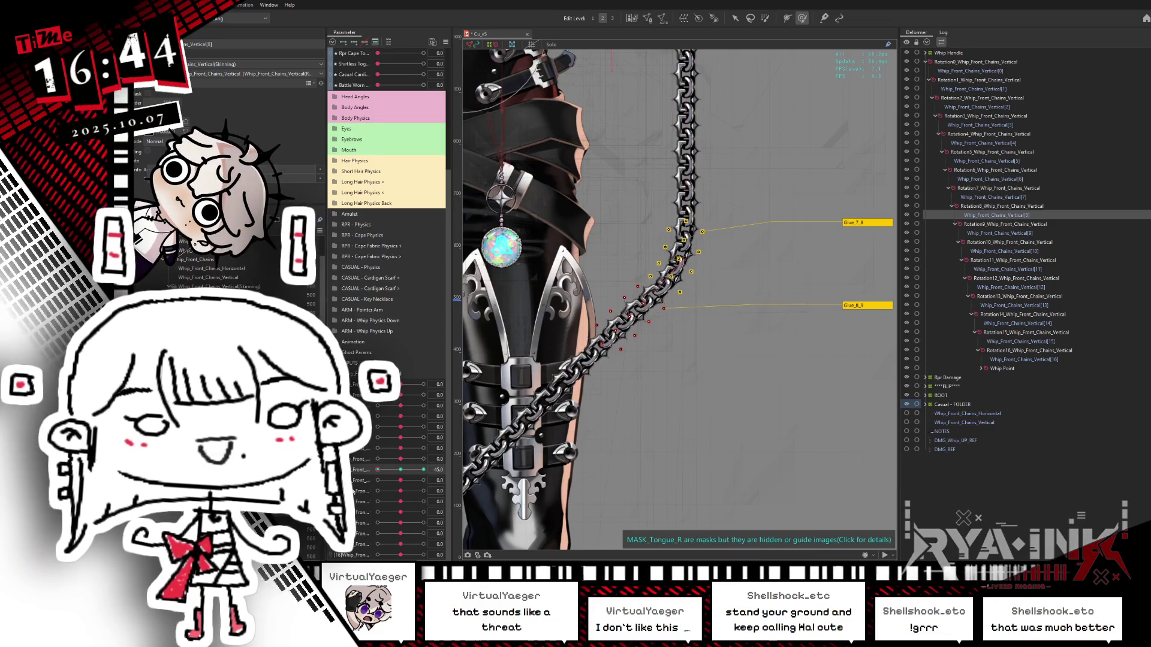
pyautogui.moveTo(401, 459); pyautogui.dragTo(376, 460)
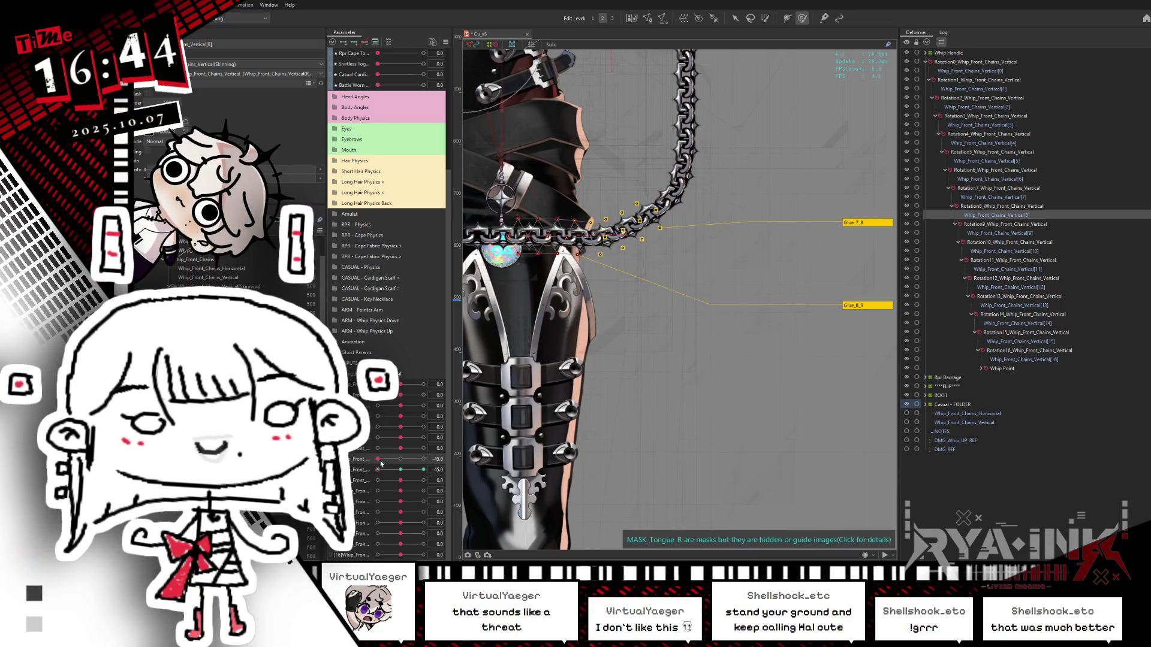
pyautogui.hotkey('ctrl', 'shift', 'r')
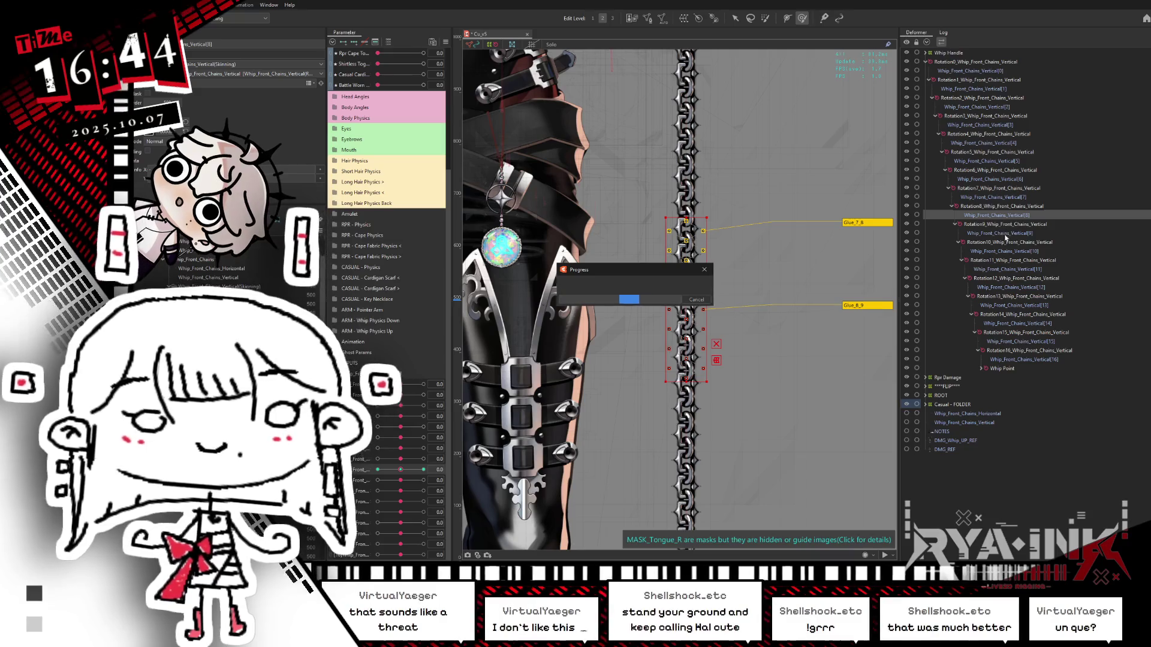
# Select the ninth link's deformer and rotate it to bend the chain at -45.
pyautogui.click(1001, 234)
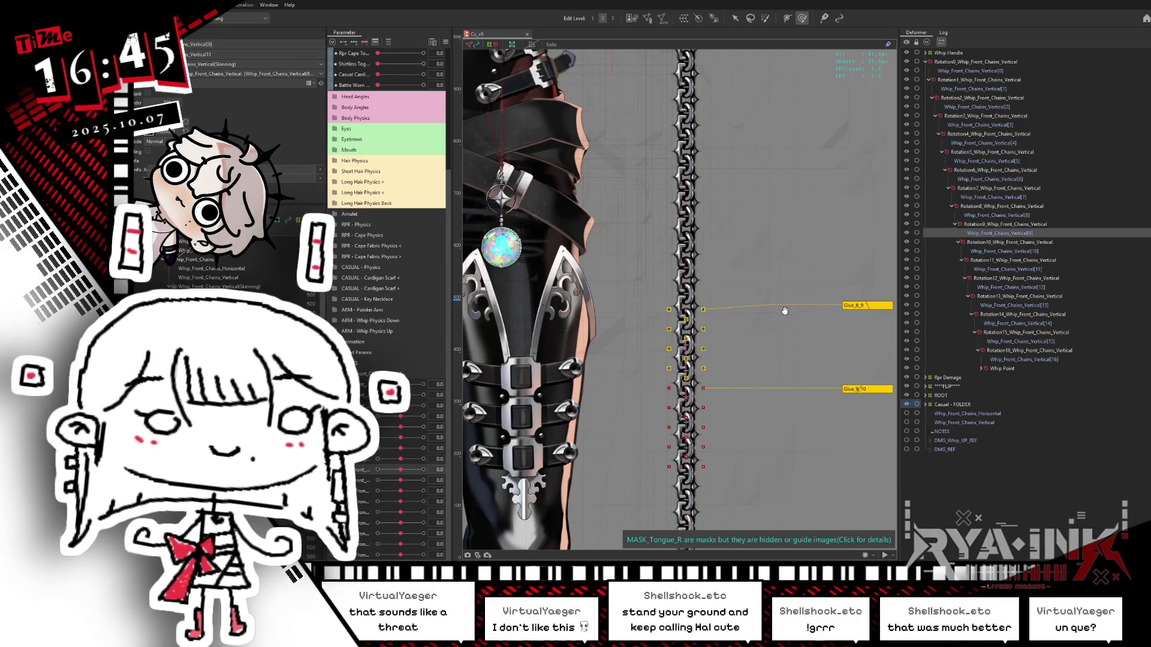
pyautogui.moveTo(789, 316); pyautogui.dragTo(780, 255)
pyautogui.moveTo(400, 481); pyautogui.dragTo(370, 477)
pyautogui.click(401, 480)
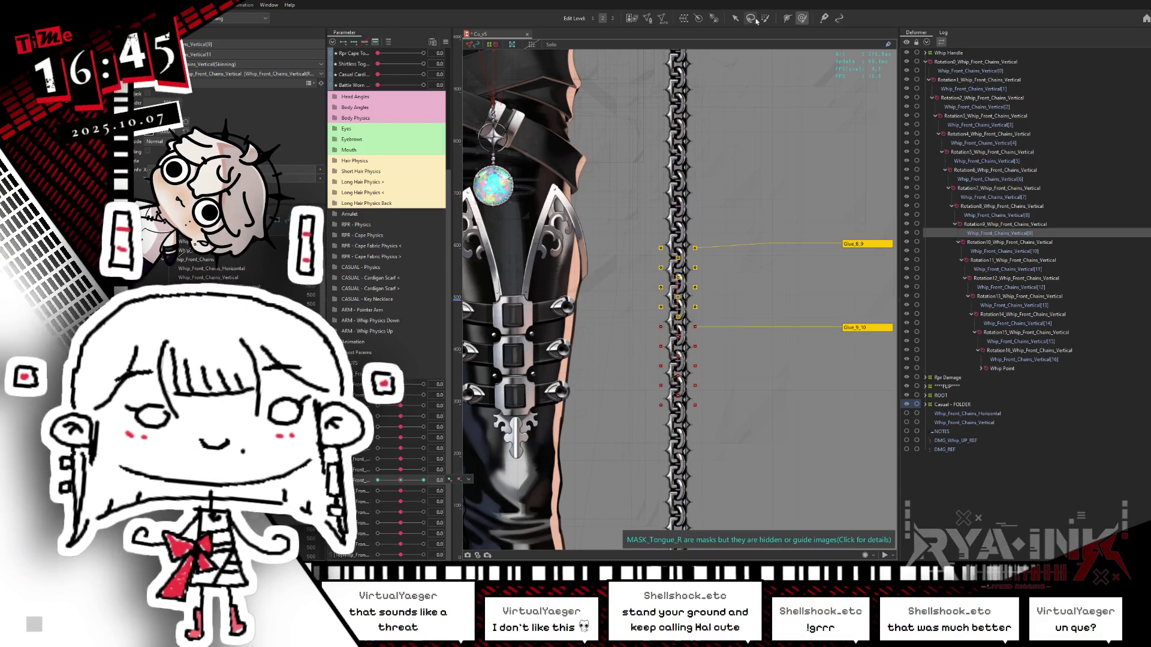
pyautogui.hotkey('ctrl', 'h')
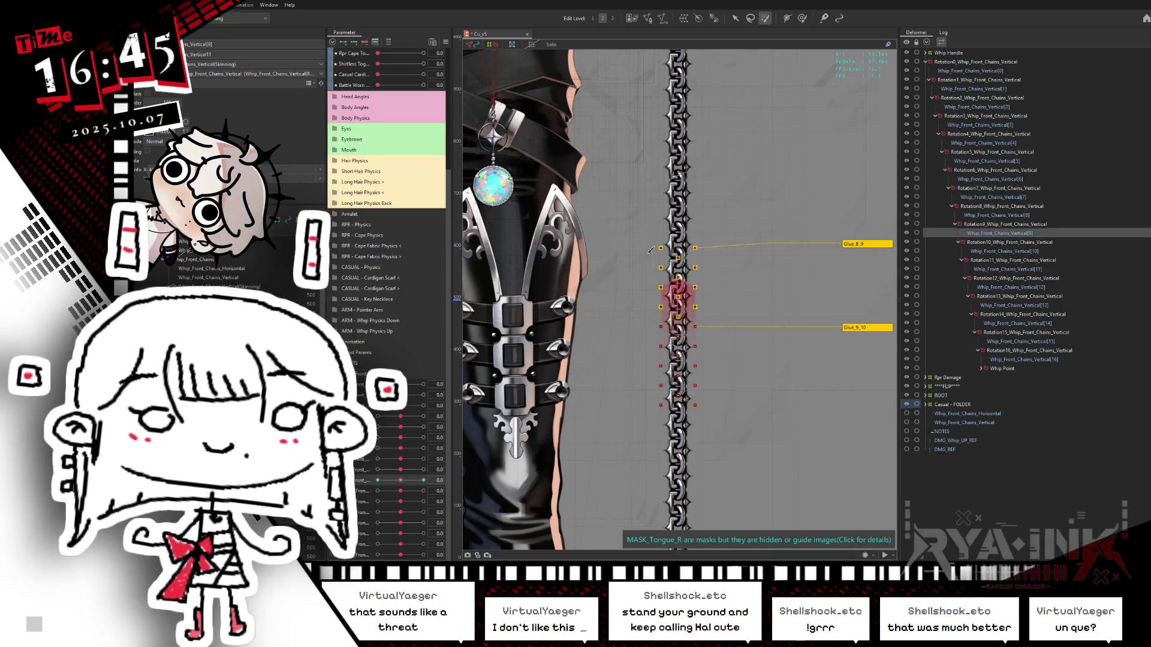
pyautogui.press('v')
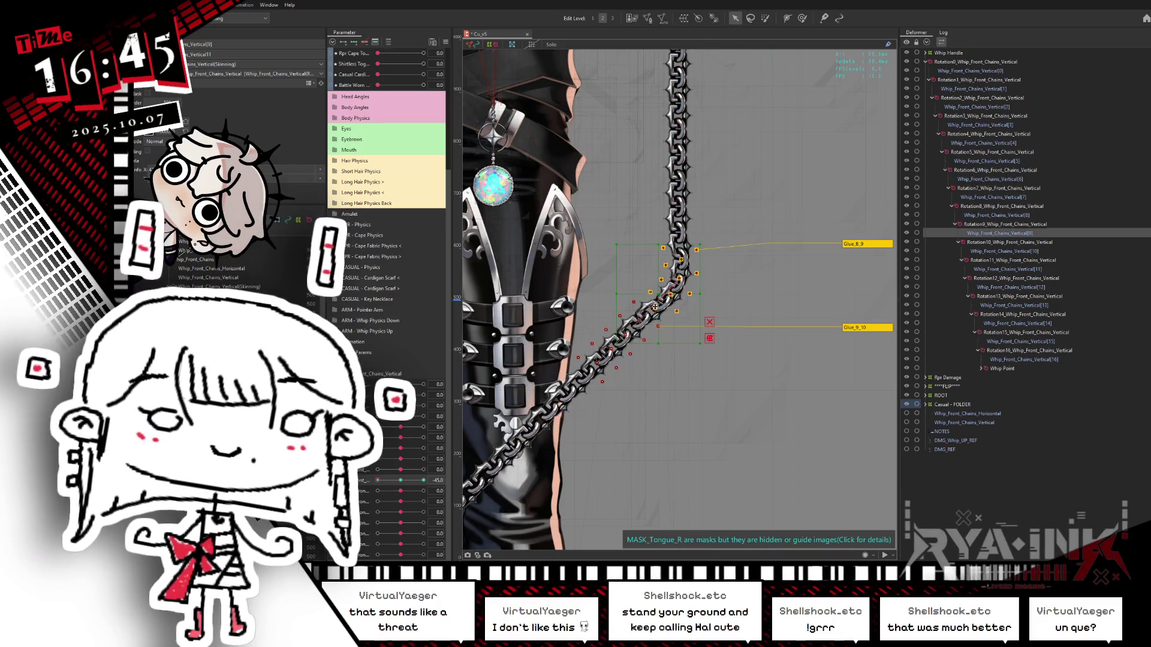
pyautogui.moveTo(701, 299); pyautogui.dragTo(687, 290)
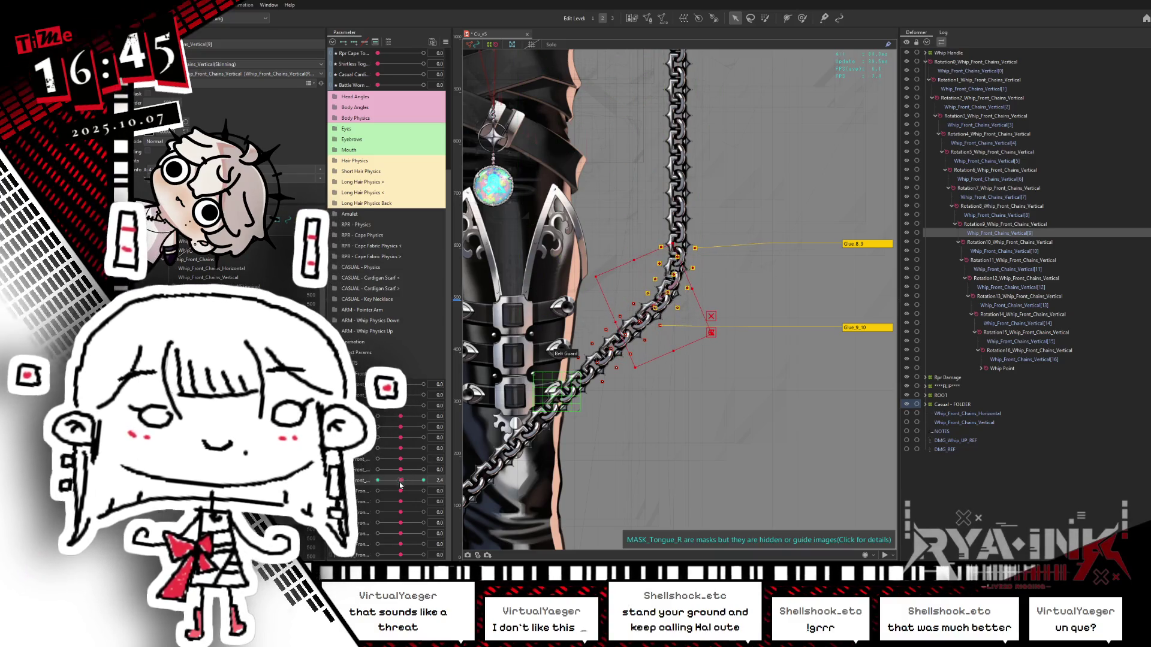
# Rotate the ninth link for the 45 key, test the swing, and return the parameter to 0.
pyautogui.click(366, 486)
pyautogui.click(423, 480)
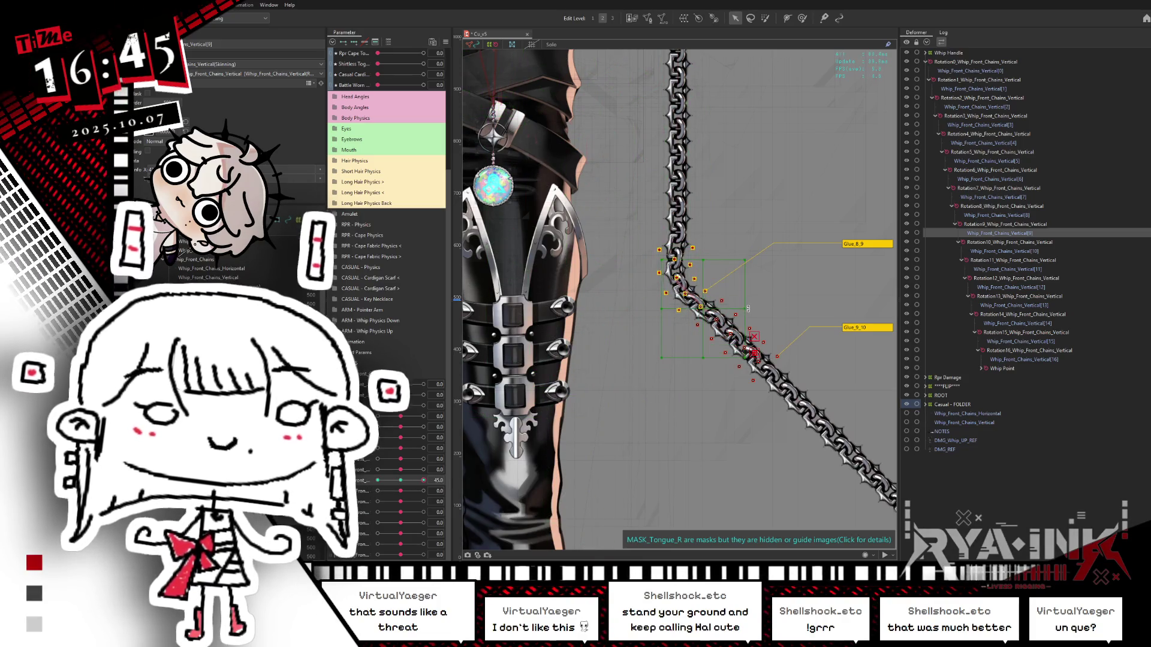
pyautogui.moveTo(749, 309); pyautogui.dragTo(727, 332)
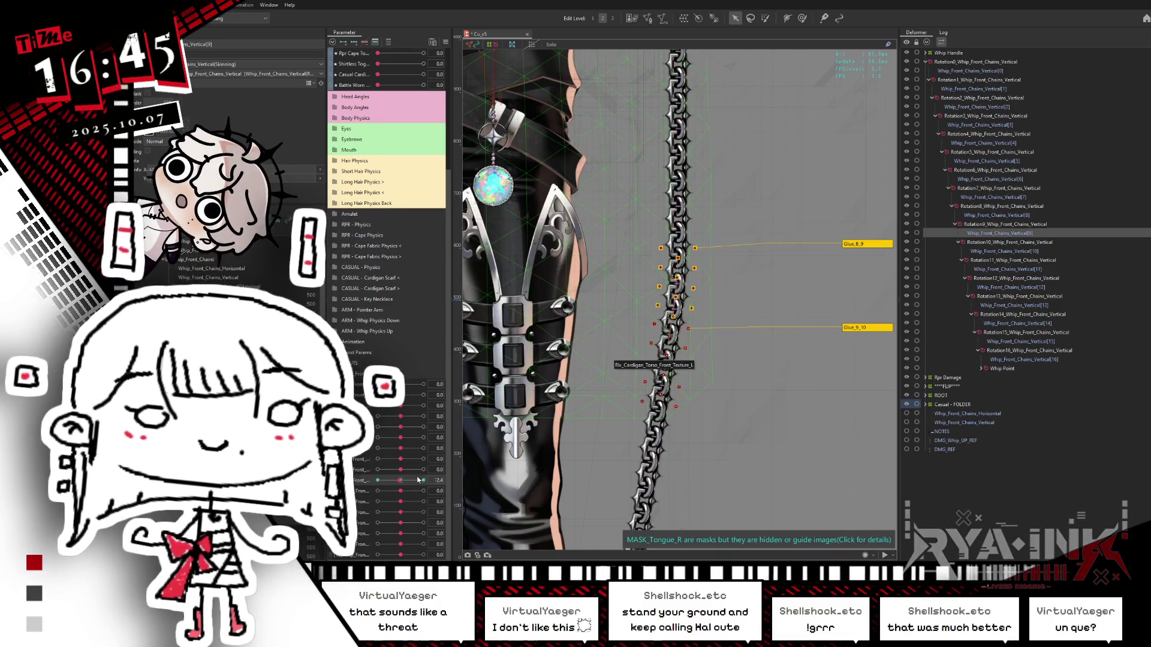
pyautogui.moveTo(423, 480); pyautogui.dragTo(378, 480)
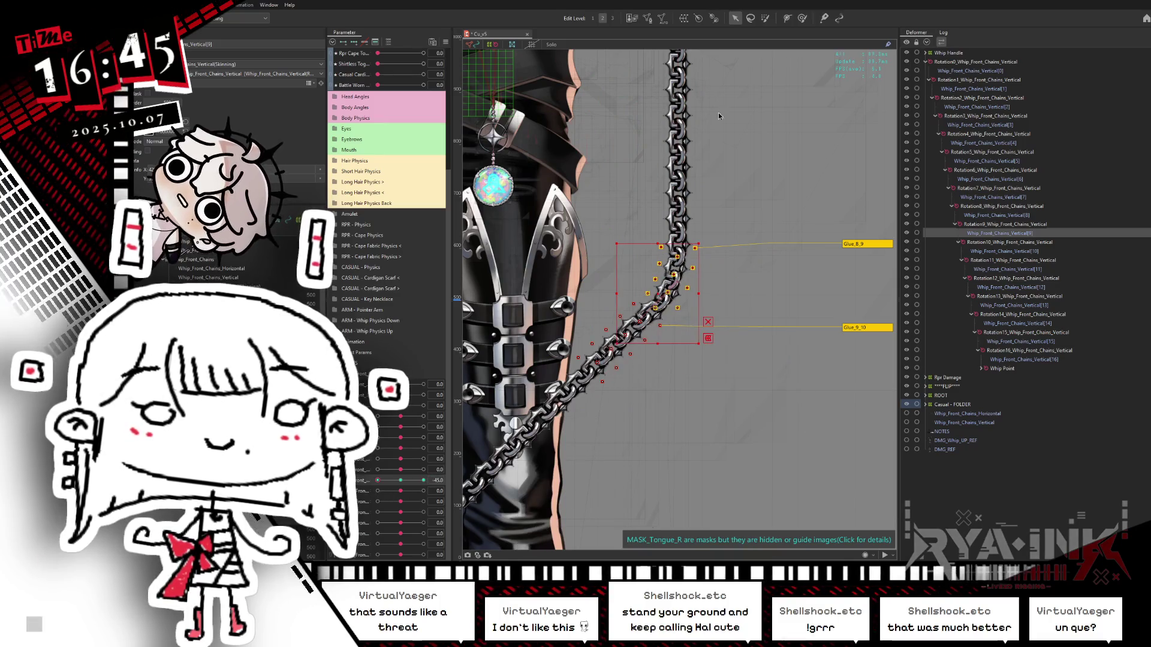
pyautogui.click(802, 19)
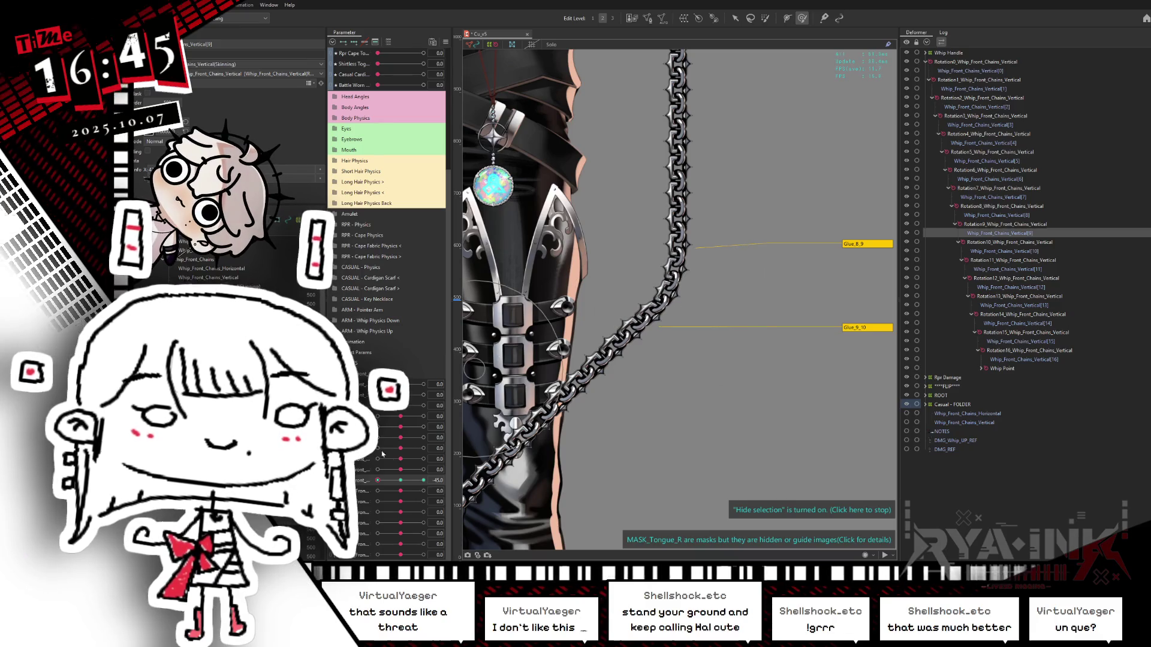
pyautogui.click(402, 480)
pyautogui.click(423, 480)
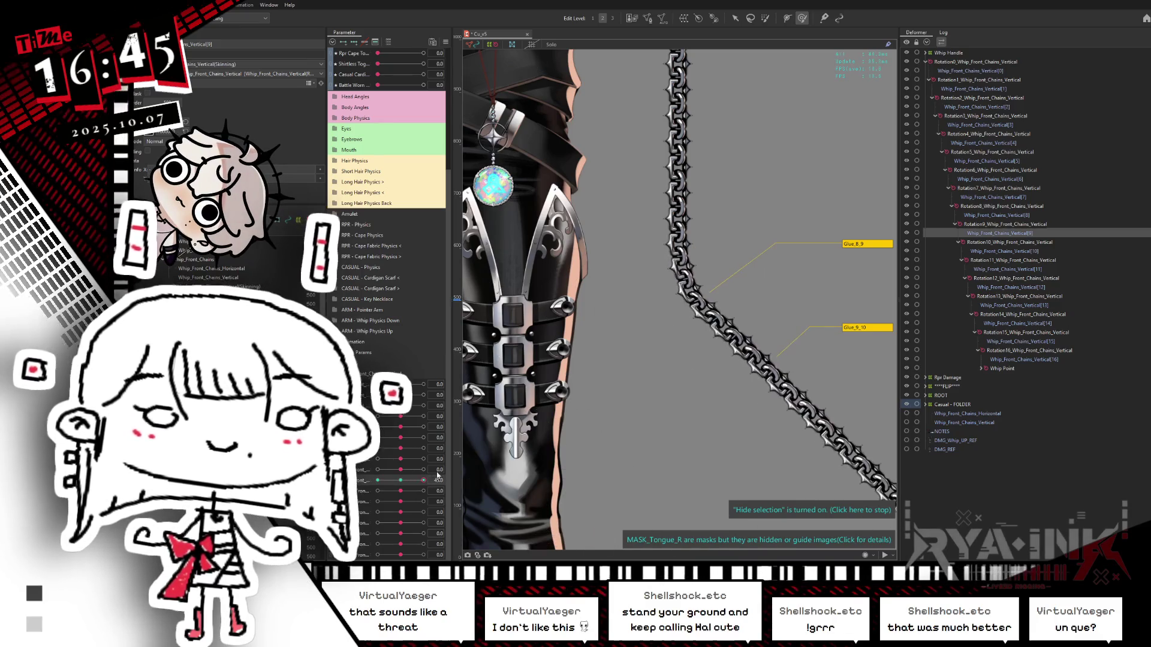
pyautogui.click(398, 470)
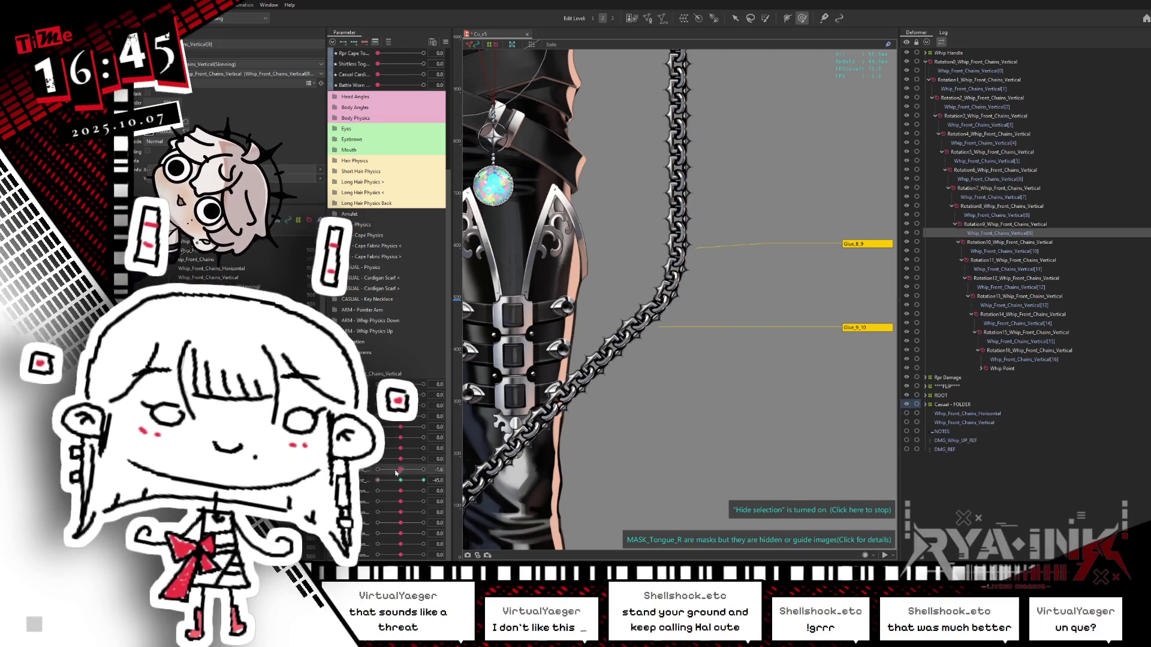
pyautogui.click(400, 481)
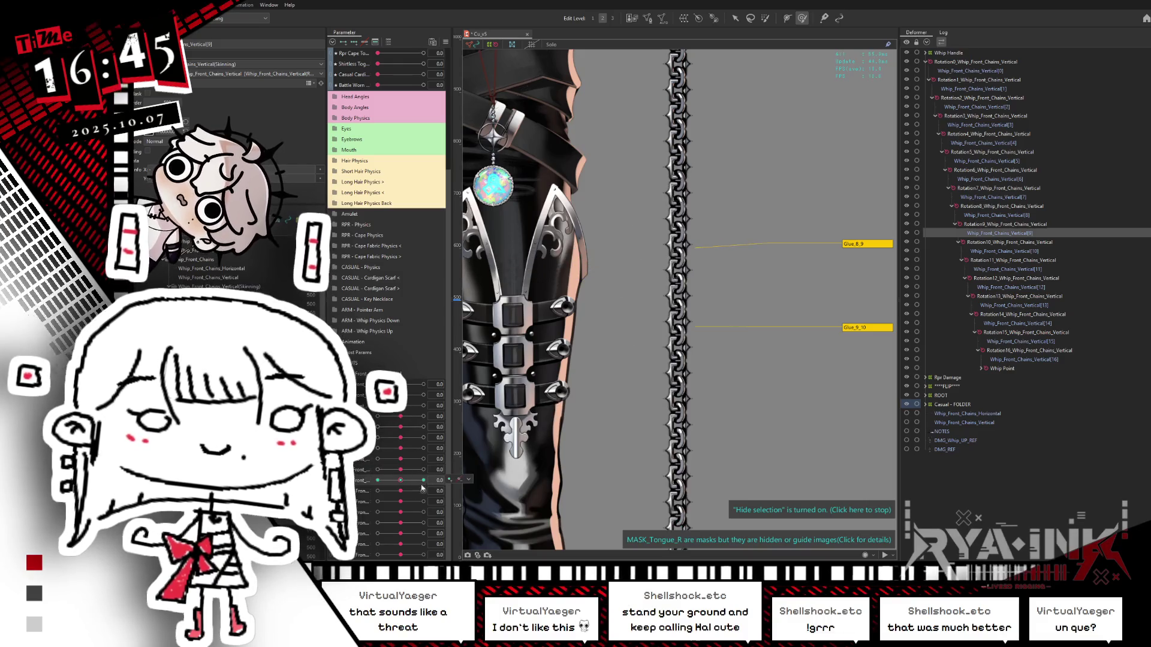
pyautogui.click(422, 490)
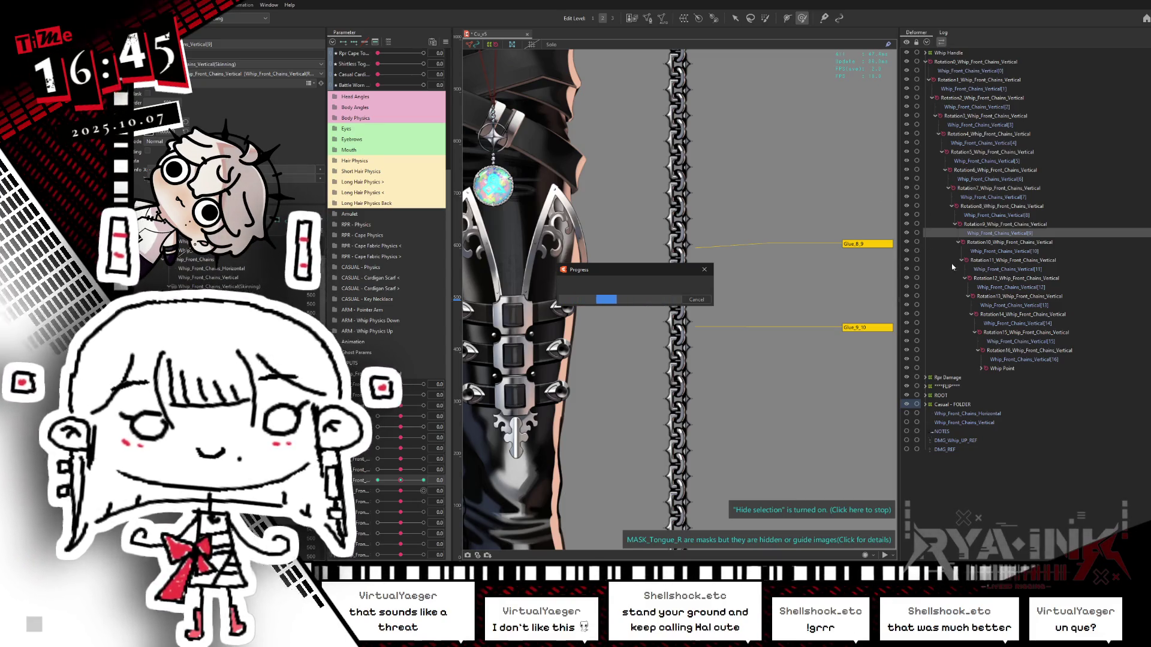
# Add whip parameter keys for Rotation10 and rotate it to bend the chain at -45.
pyautogui.click(984, 252)
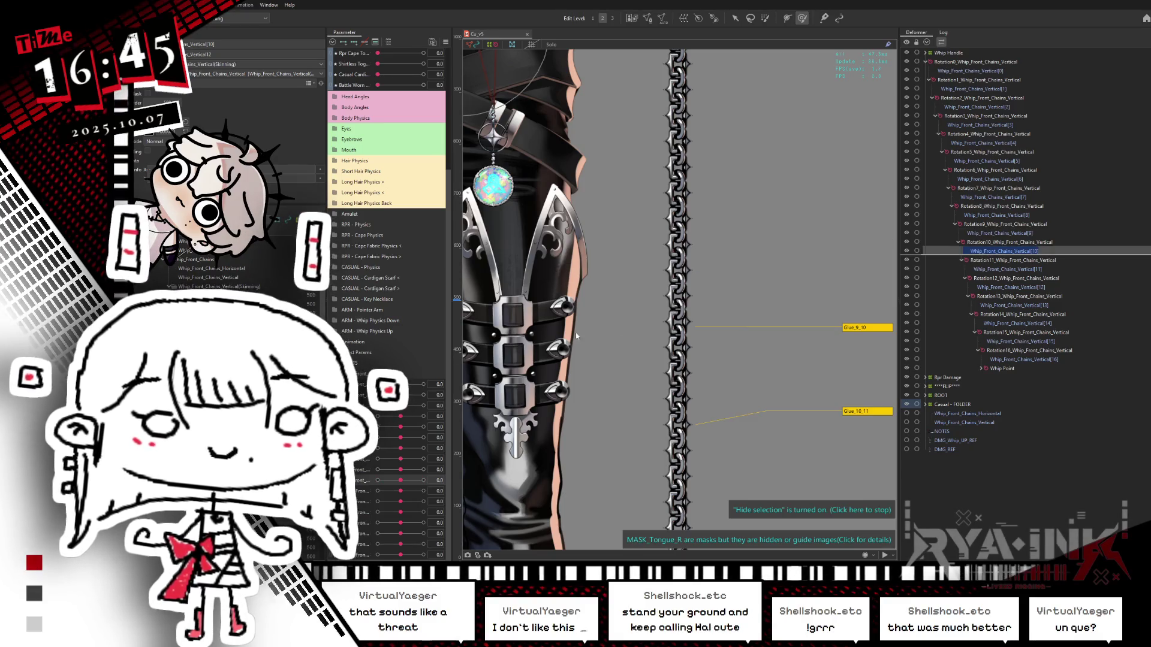
pyautogui.click(395, 492)
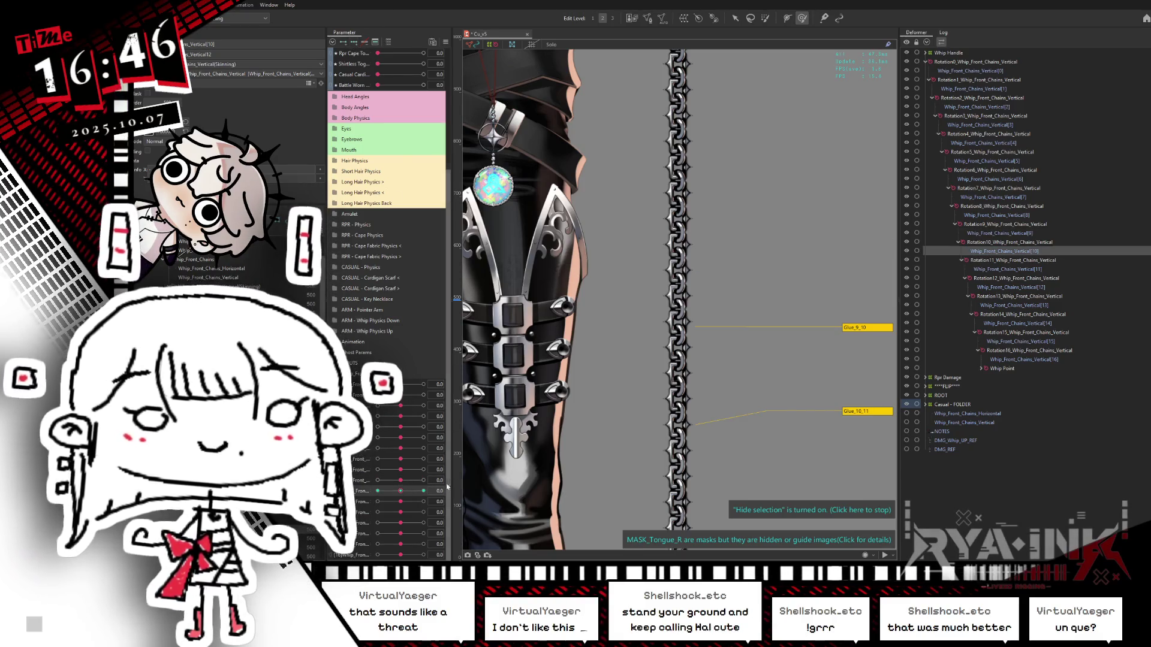
pyautogui.moveTo(406, 498); pyautogui.dragTo(378, 498)
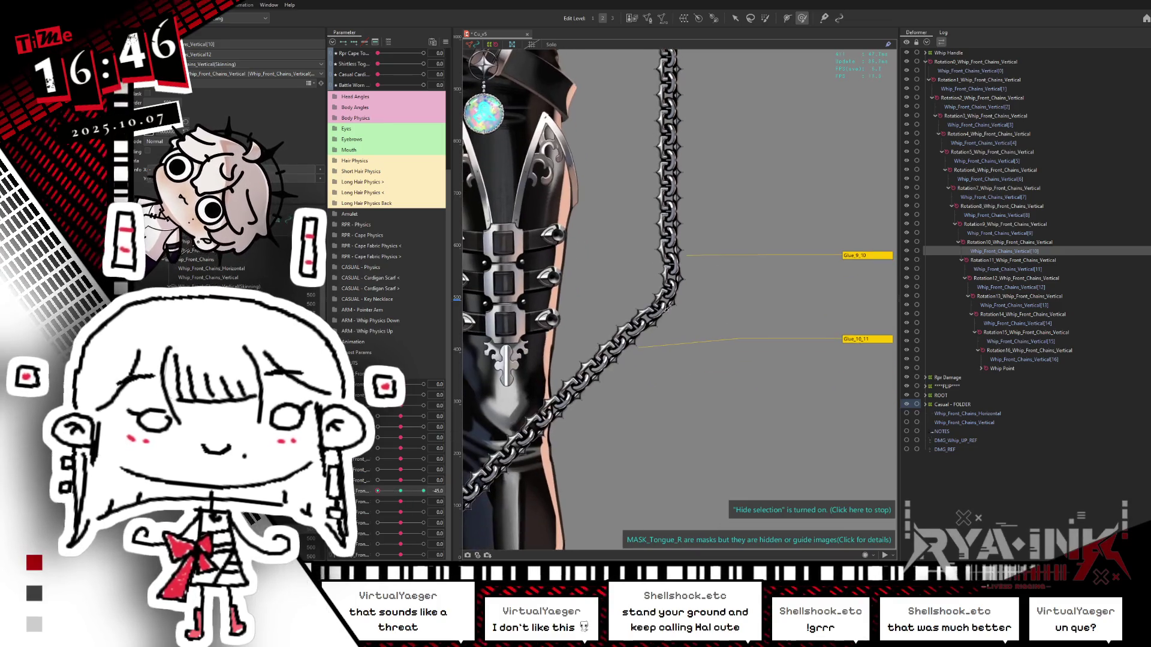
pyautogui.hotkey('ctrl', 'h')
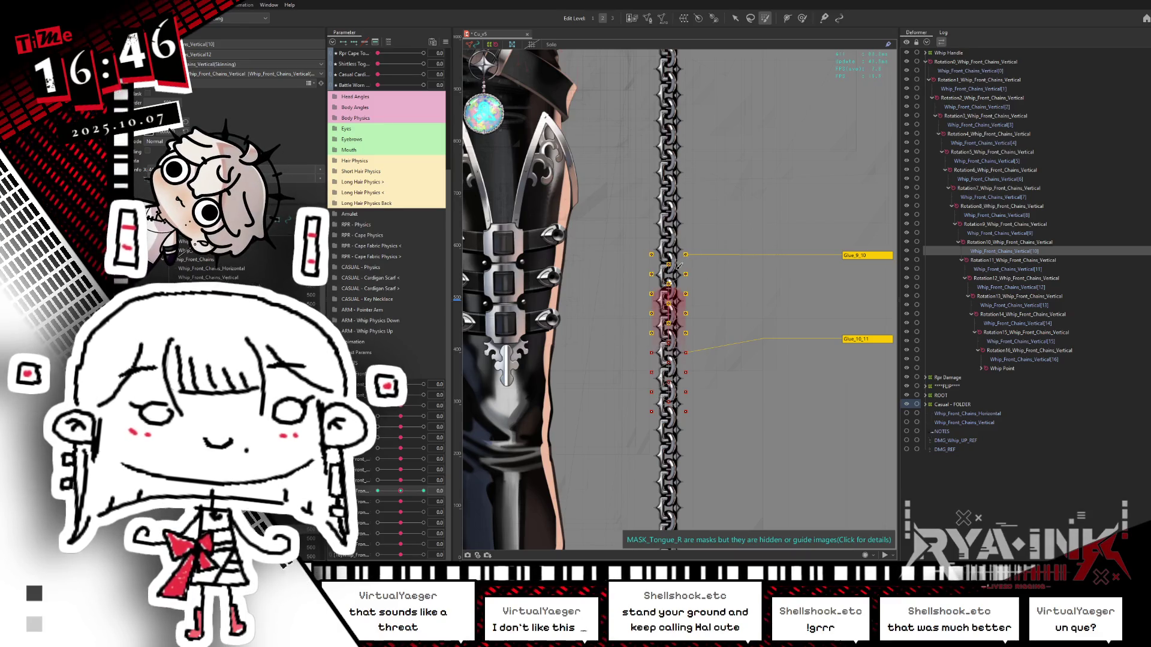
pyautogui.click(735, 18)
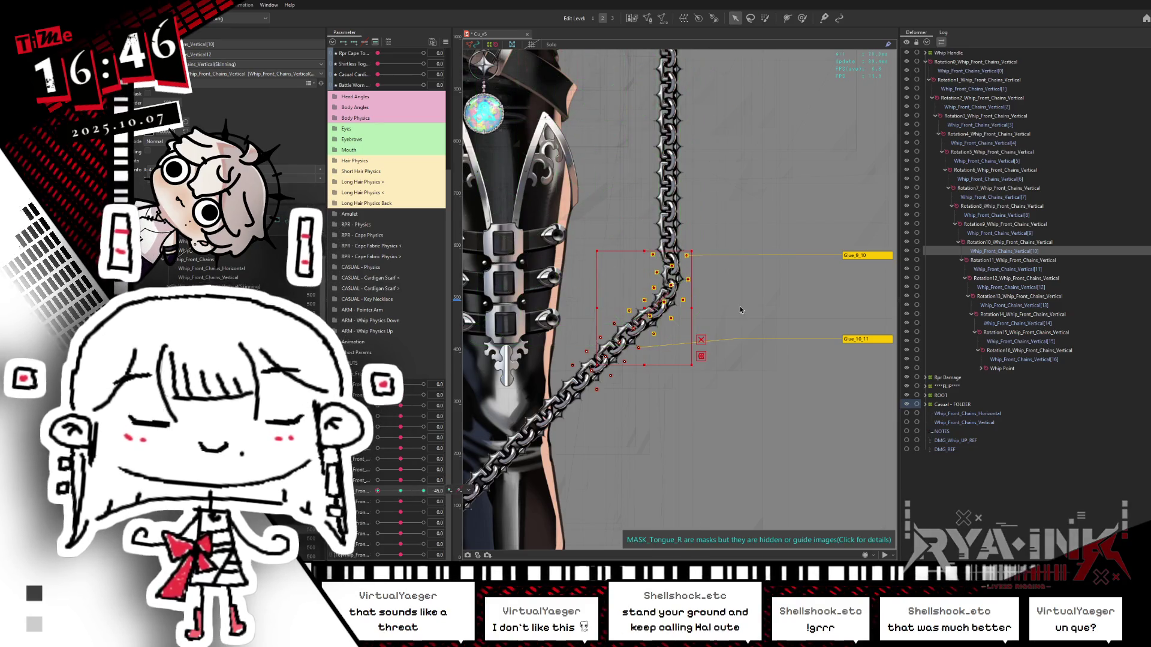
pyautogui.scroll(-2, 740, 313)
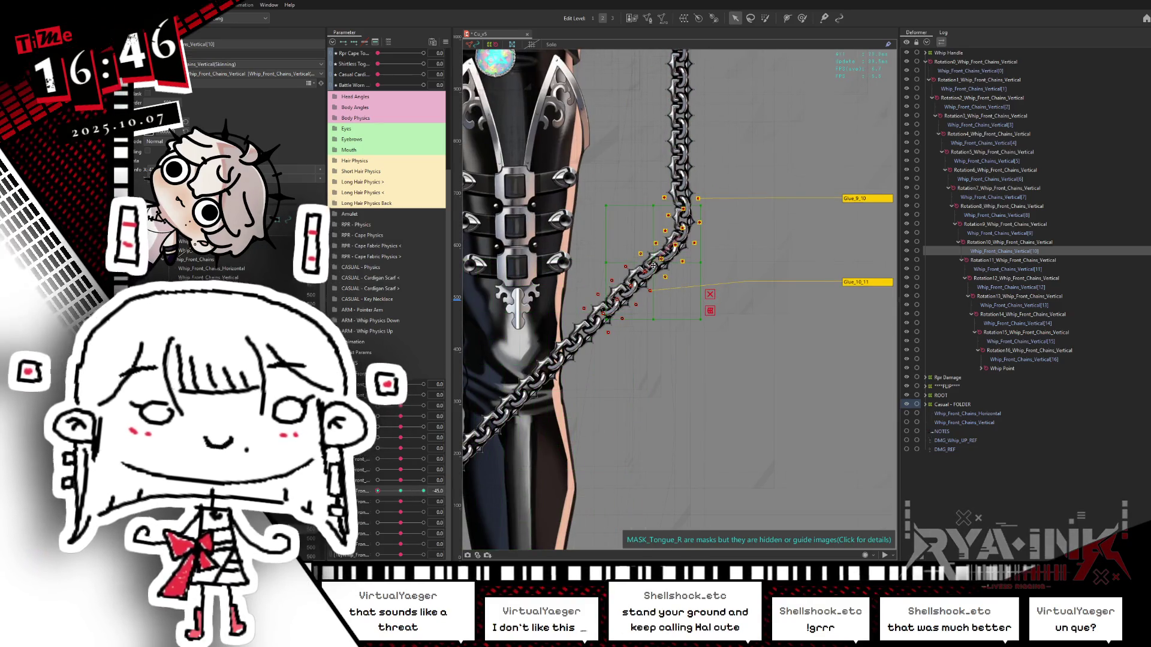
pyautogui.moveTo(704, 264); pyautogui.dragTo(696, 245)
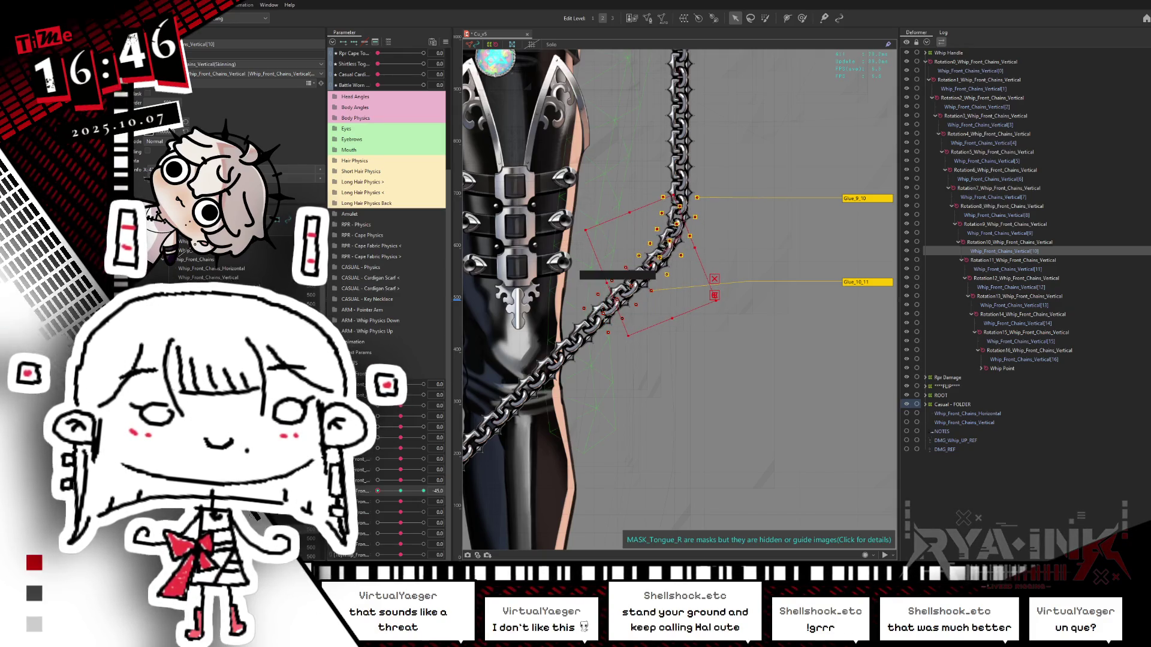
# Rotate the tenth link for the 45 key, paint glue weight on the joint, and test the bend.
pyautogui.click(400, 491)
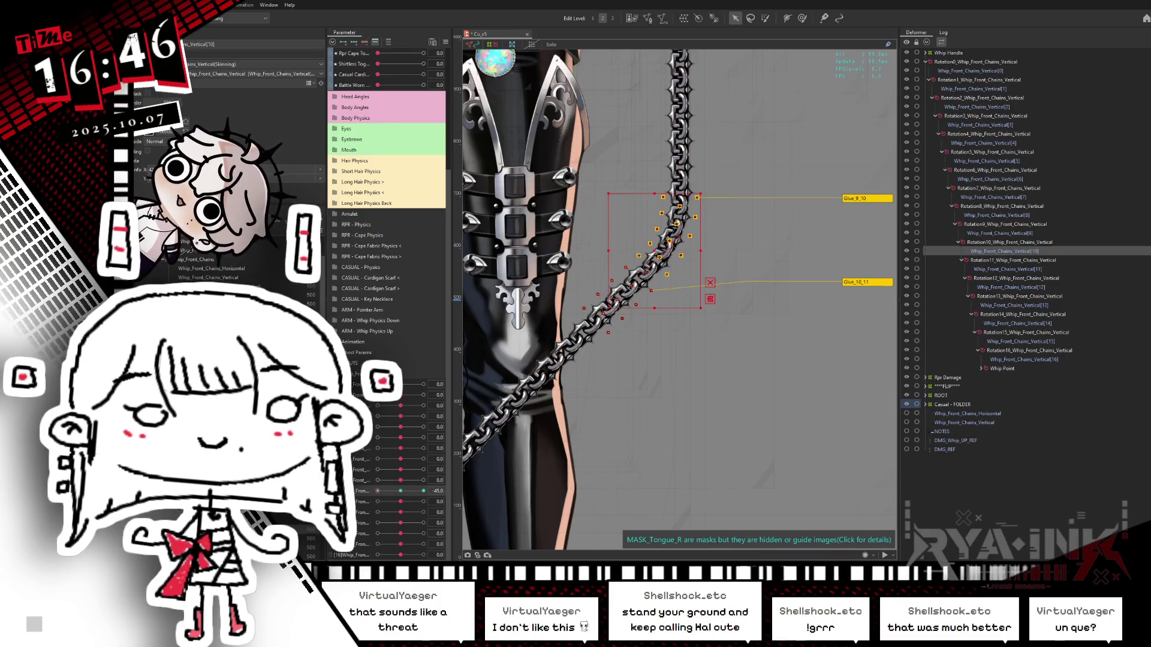
pyautogui.click(424, 490)
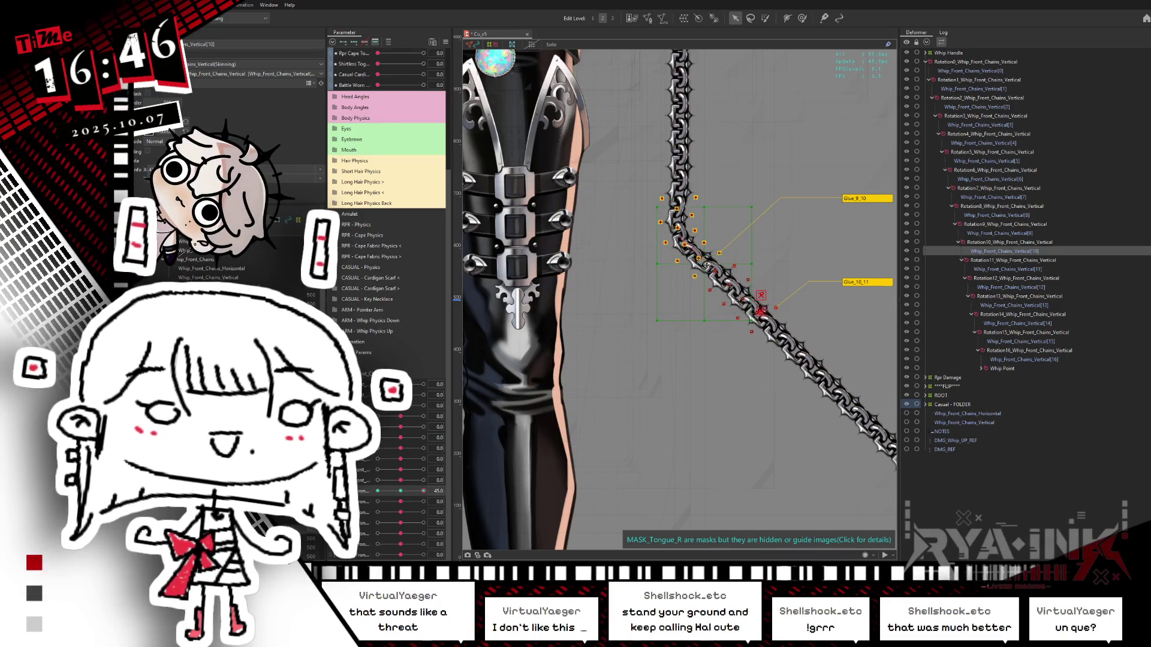
pyautogui.moveTo(766, 269); pyautogui.dragTo(753, 287)
pyautogui.click(802, 18)
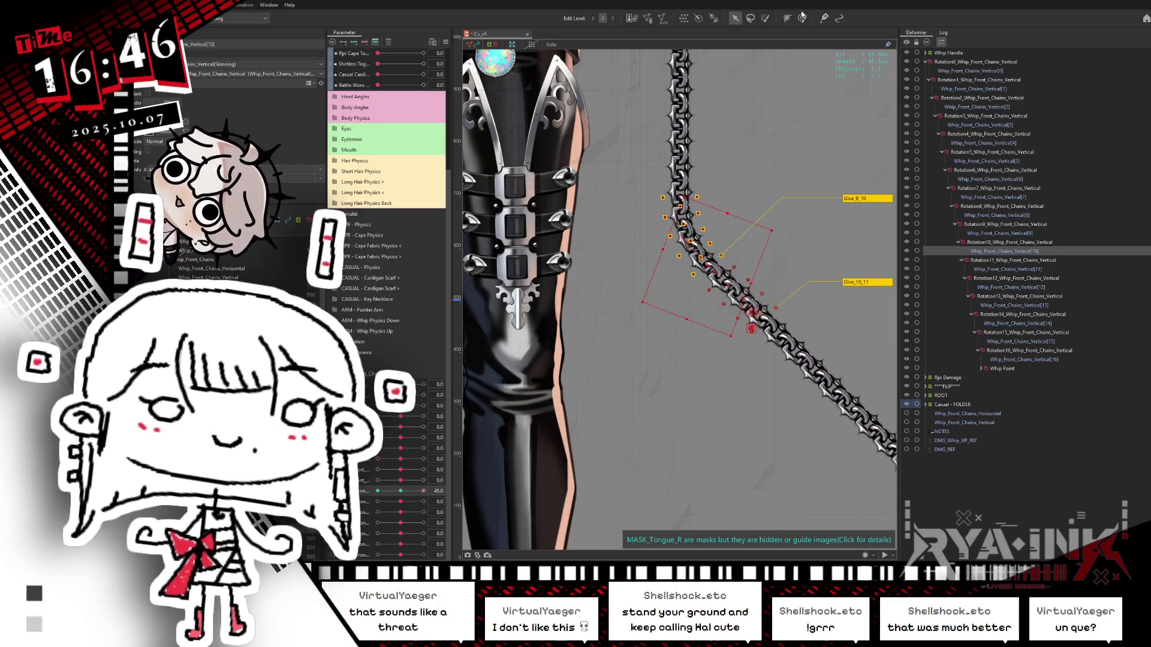
pyautogui.moveTo(686, 231); pyautogui.dragTo(701, 252)
pyautogui.hotkey('ctrl', 'h')
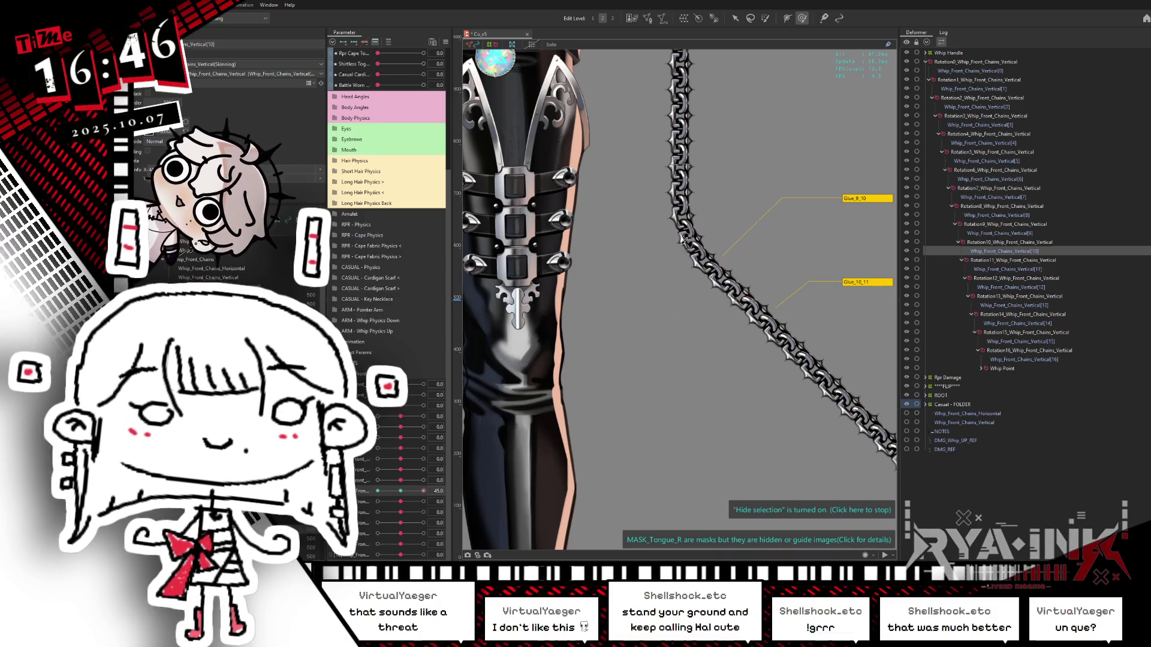
pyautogui.moveTo(543, 324); pyautogui.dragTo(571, 293)
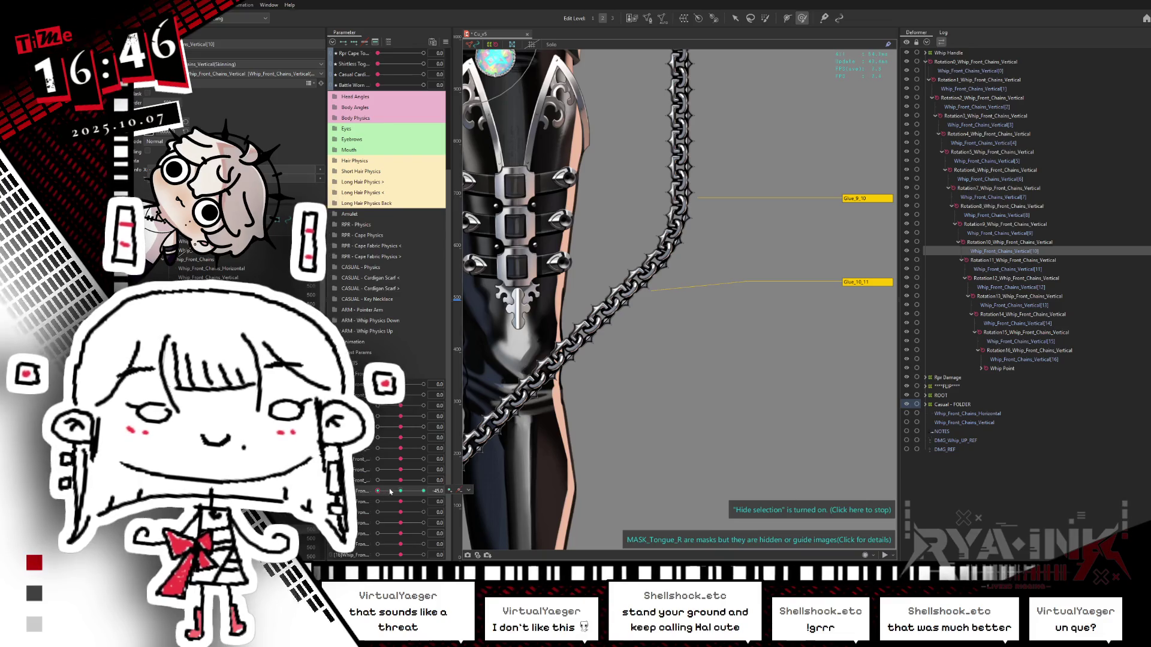
pyautogui.click(978, 270)
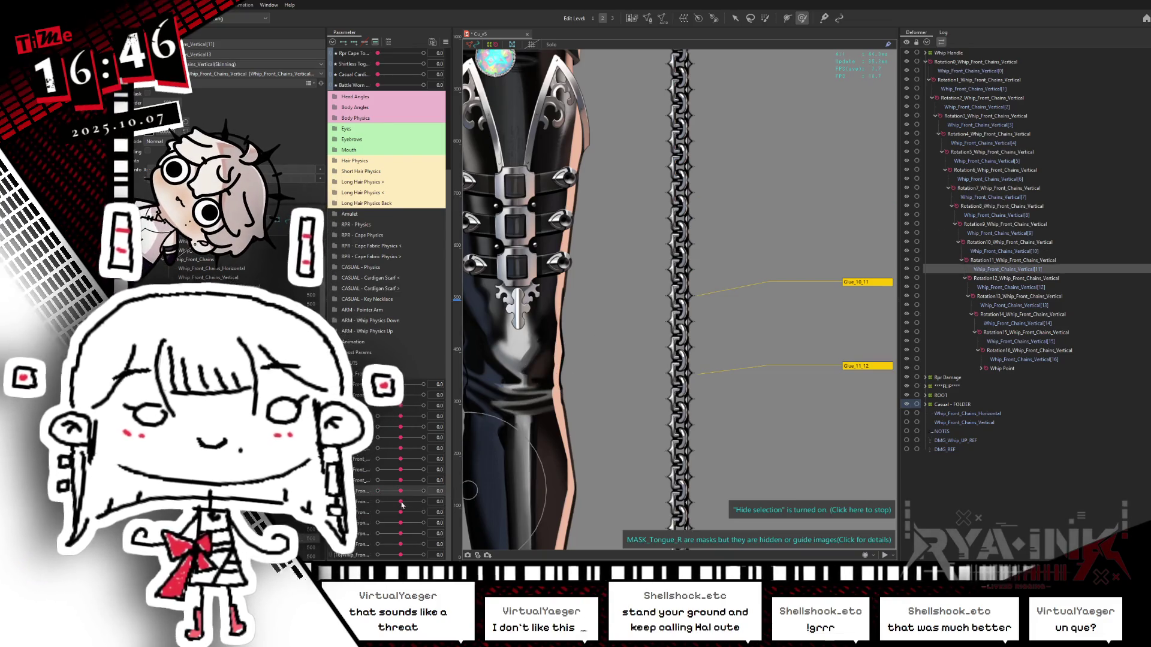
# Add whip parameter keys and select the eleventh link's deformer near -45.
pyautogui.click(402, 504)
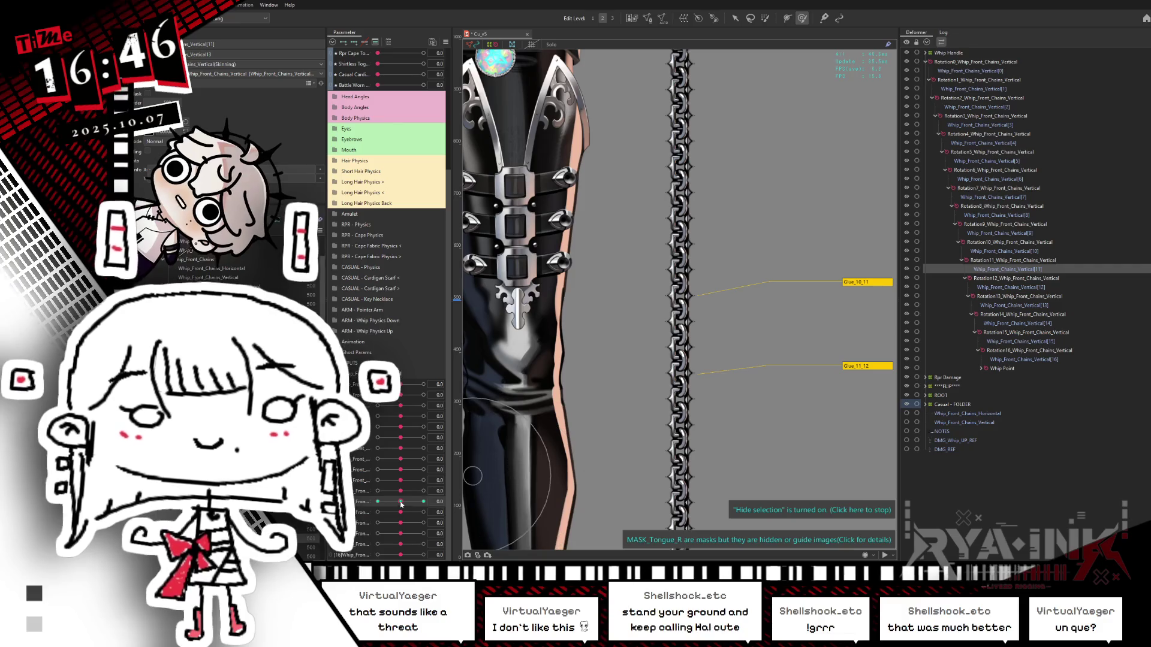
pyautogui.click(354, 42)
pyautogui.moveTo(722, 390); pyautogui.dragTo(739, 230)
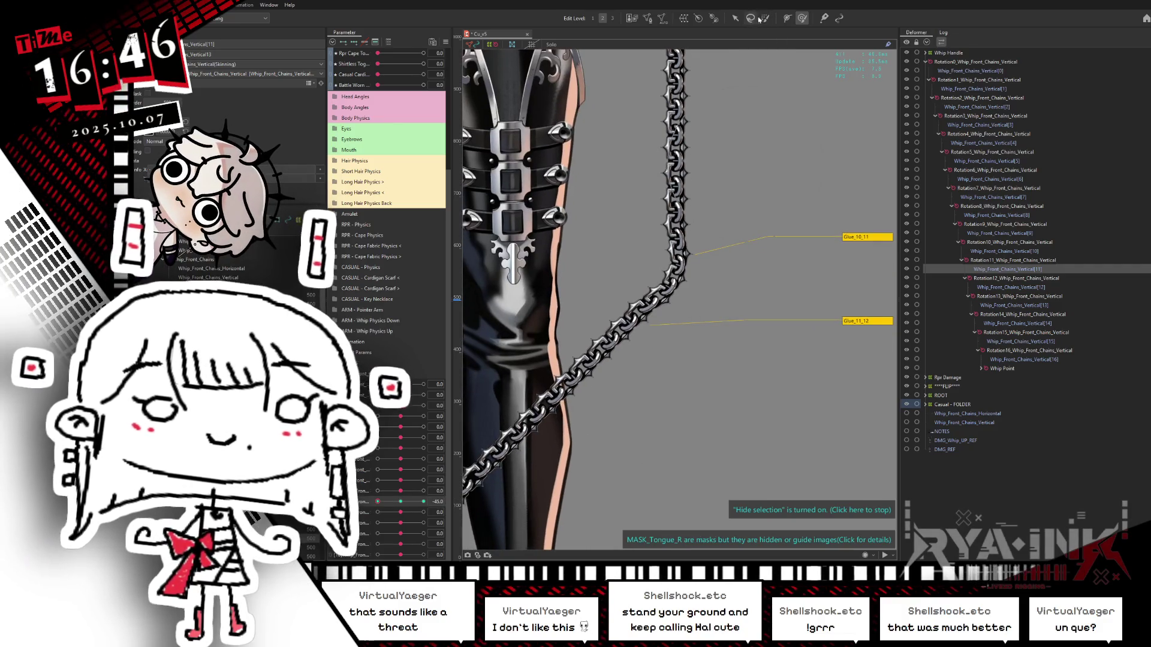
pyautogui.click(683, 223)
pyautogui.click(401, 502)
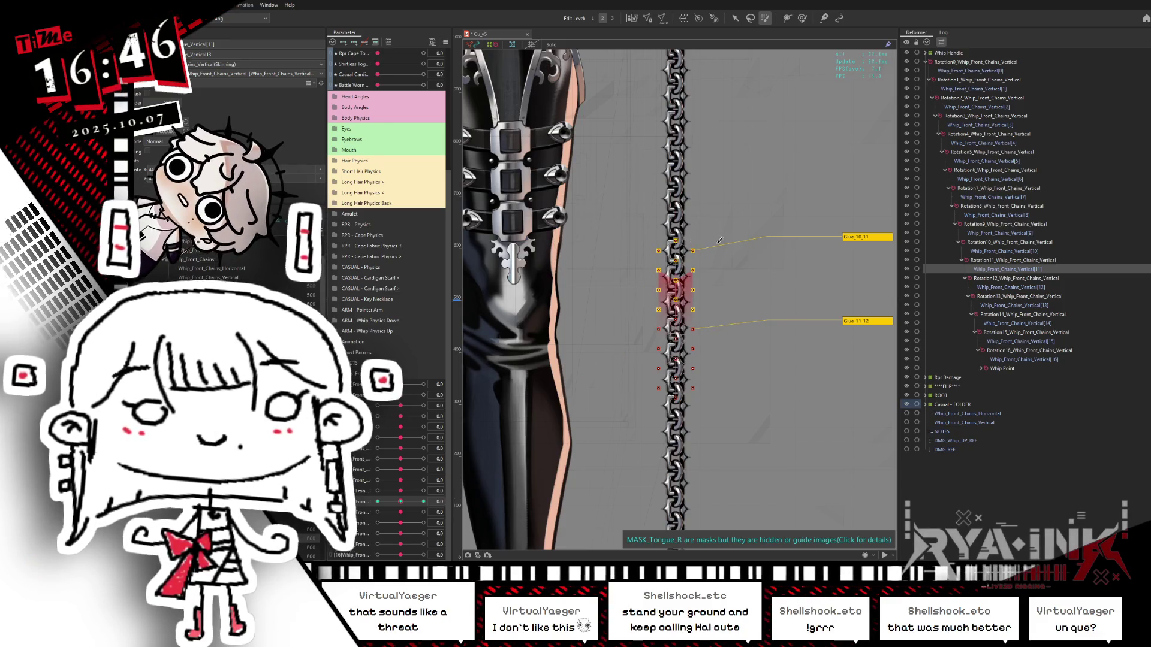
pyautogui.click(735, 17)
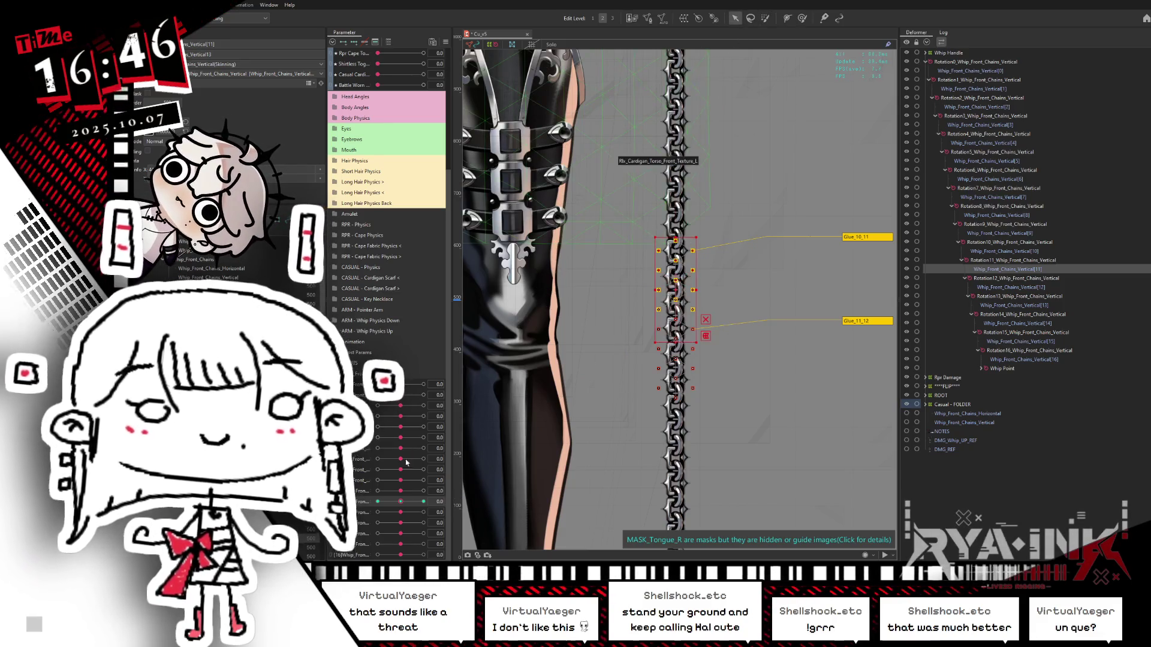
pyautogui.hotkey('ctrl', 'z')
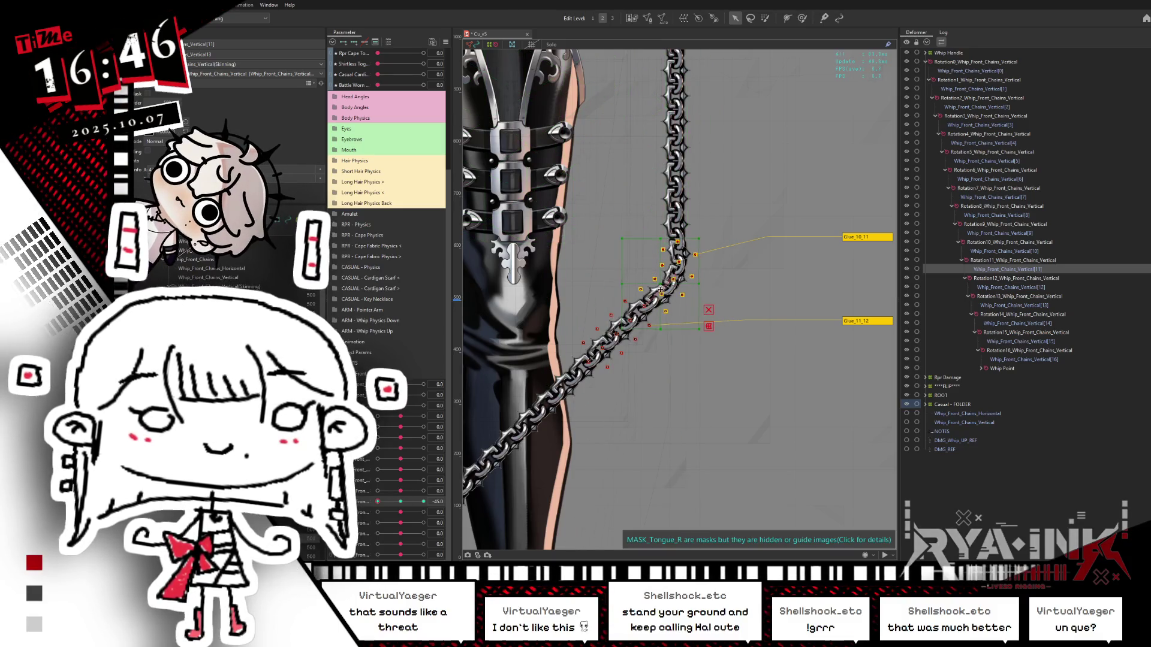
pyautogui.click(660, 292)
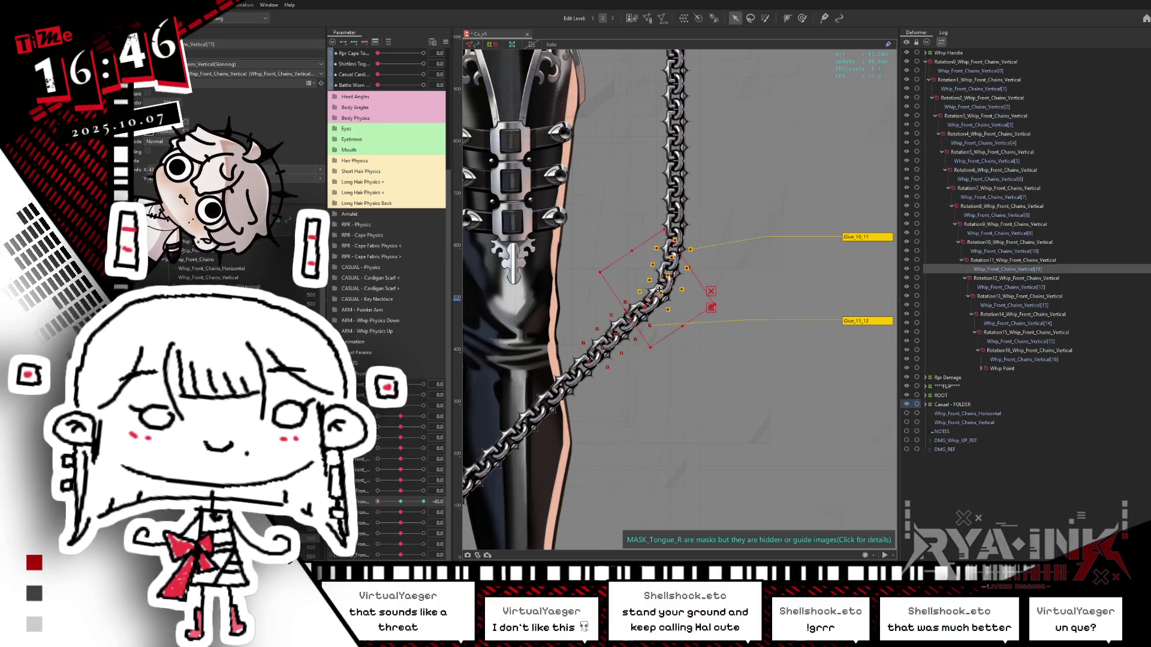
pyautogui.moveTo(377, 502); pyautogui.dragTo(374, 507)
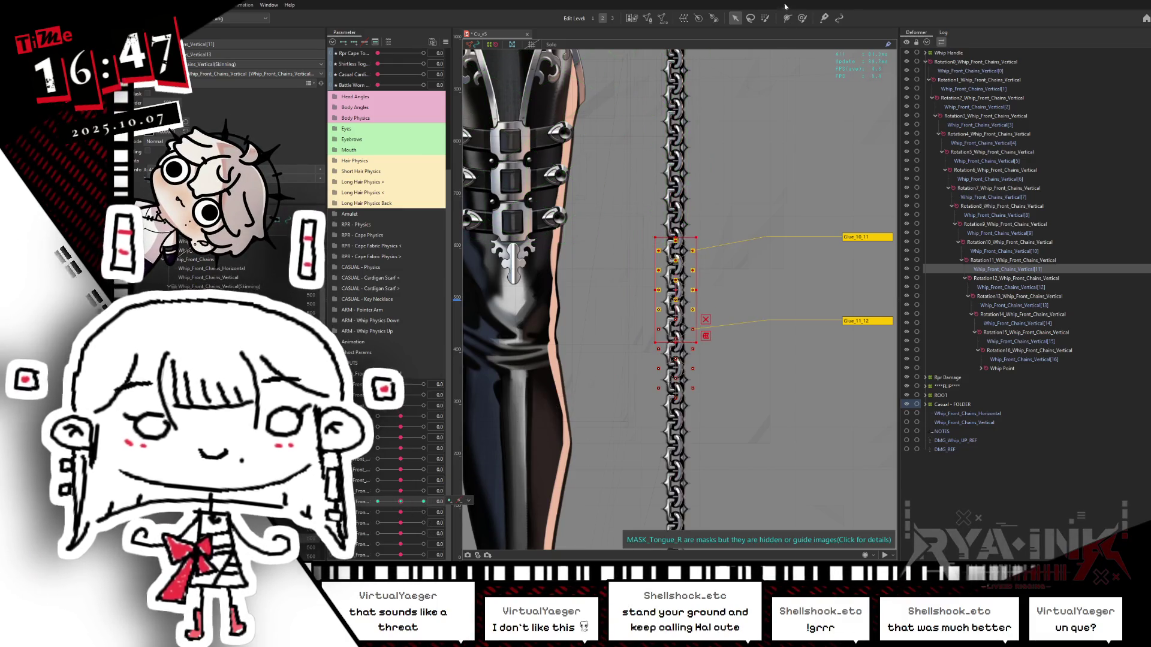
# Try rotating the eleventh link at -45 and 45, undoing each rotation.
pyautogui.press('b')
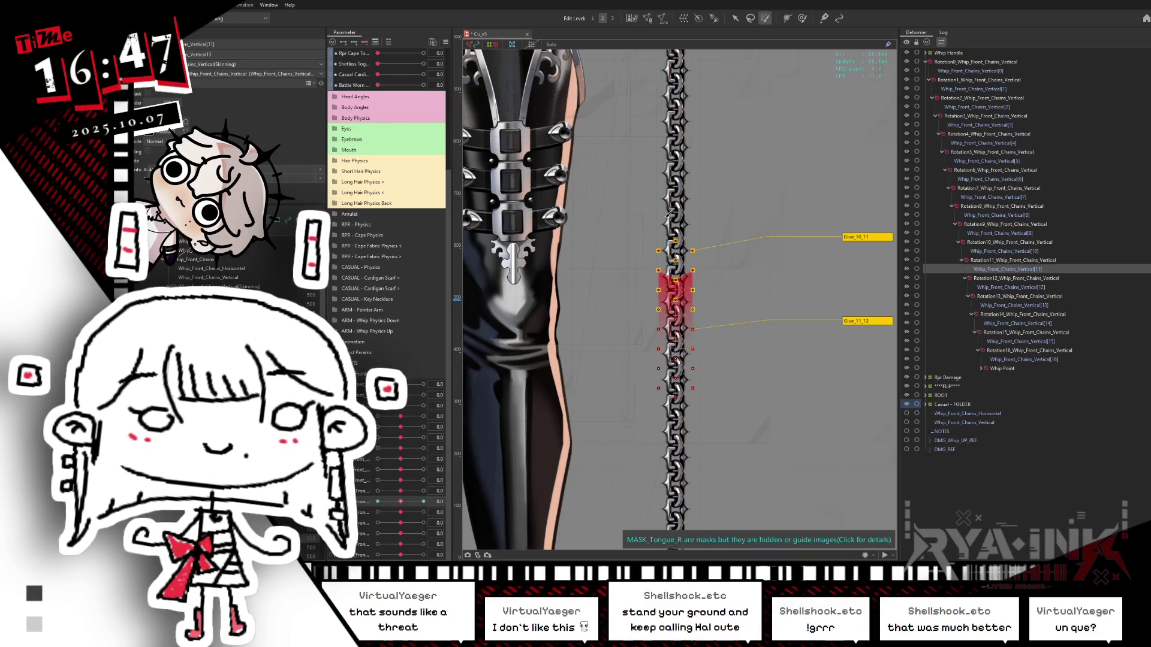
pyautogui.click(735, 19)
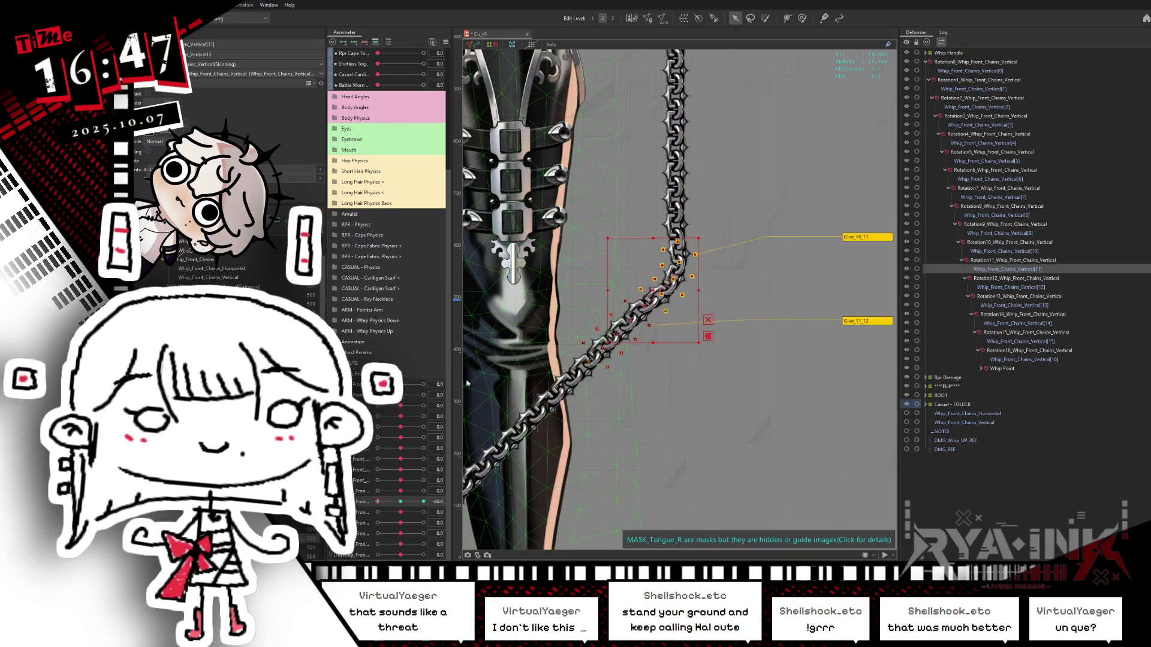
pyautogui.click(654, 306)
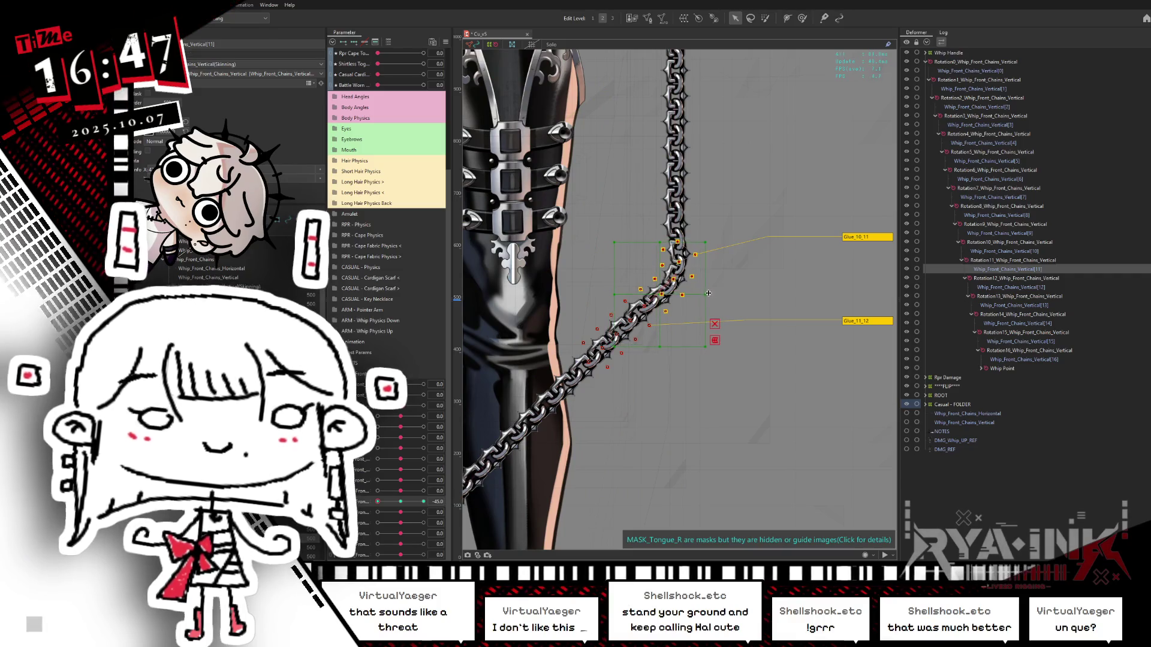
pyautogui.moveTo(711, 295); pyautogui.dragTo(697, 280)
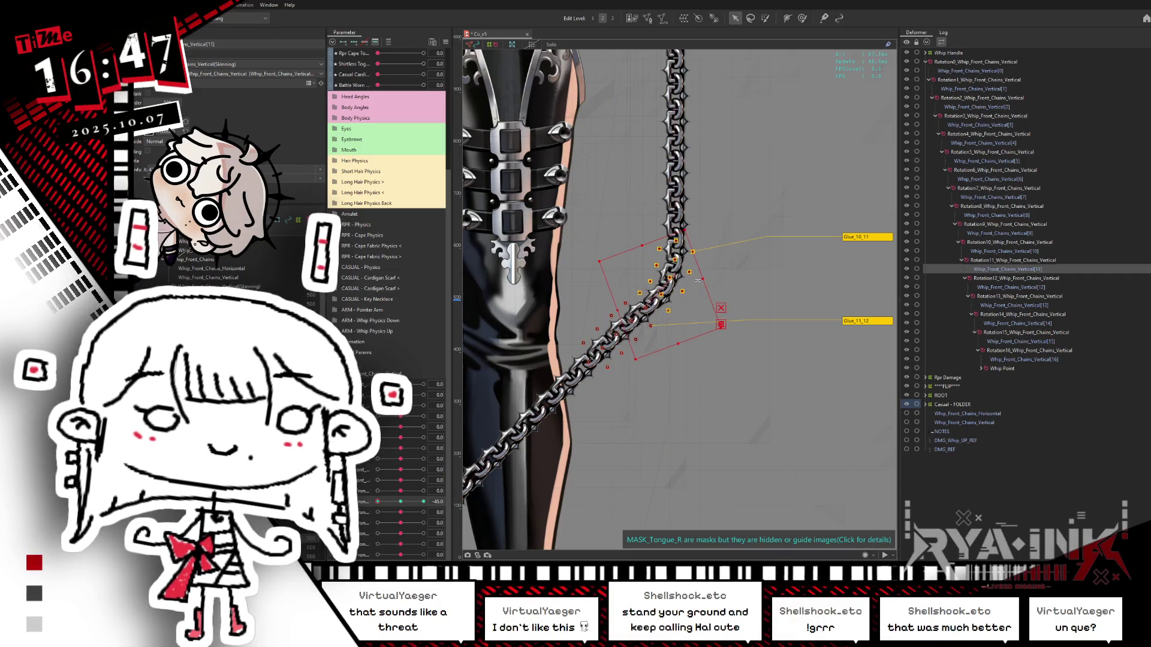
pyautogui.hotkey('ctrl', 'z')
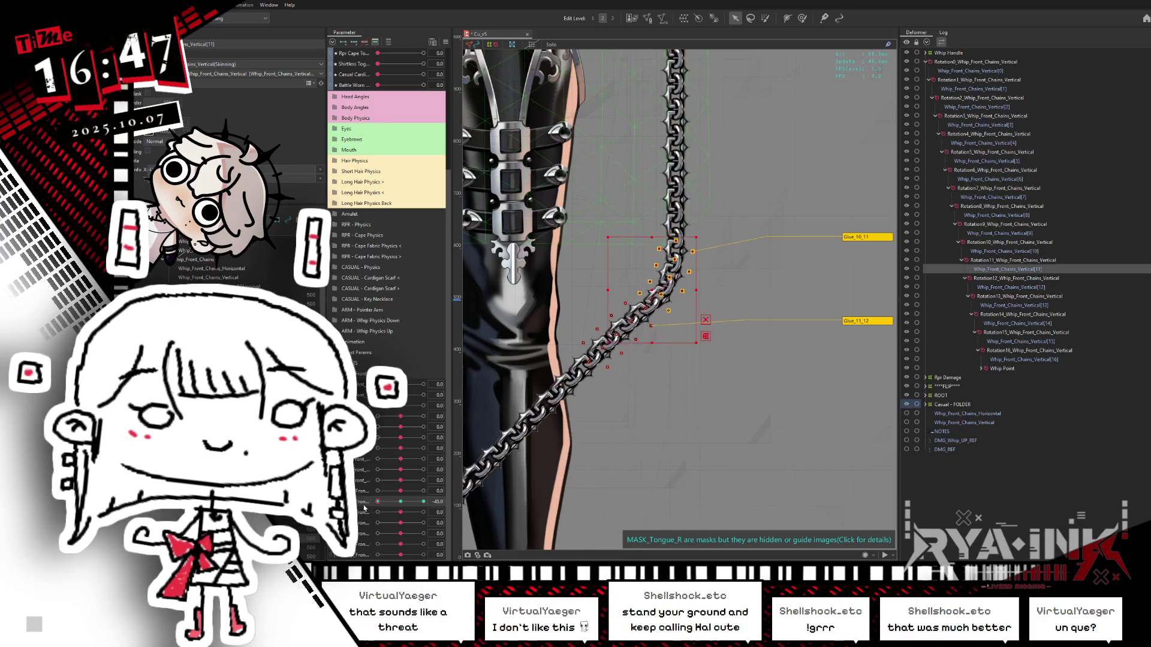
pyautogui.moveTo(371, 505); pyautogui.dragTo(423, 502)
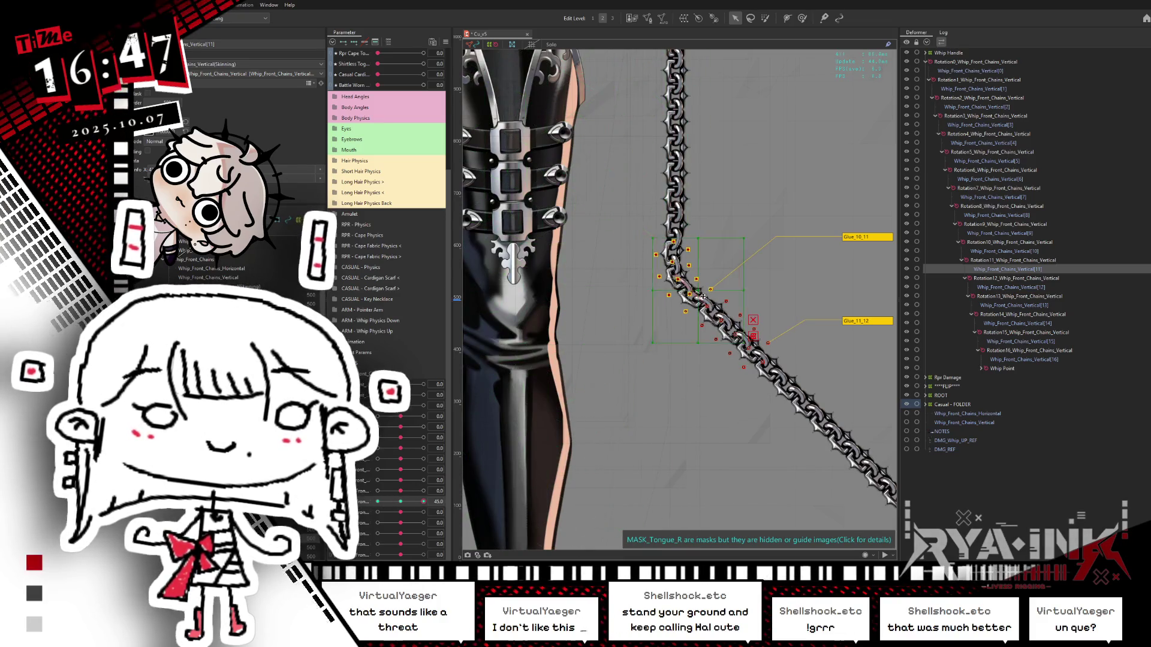
pyautogui.moveTo(754, 301); pyautogui.dragTo(751, 318)
pyautogui.hotkey('ctrl', 'z')
pyautogui.hotkey('ctrl', 'z')
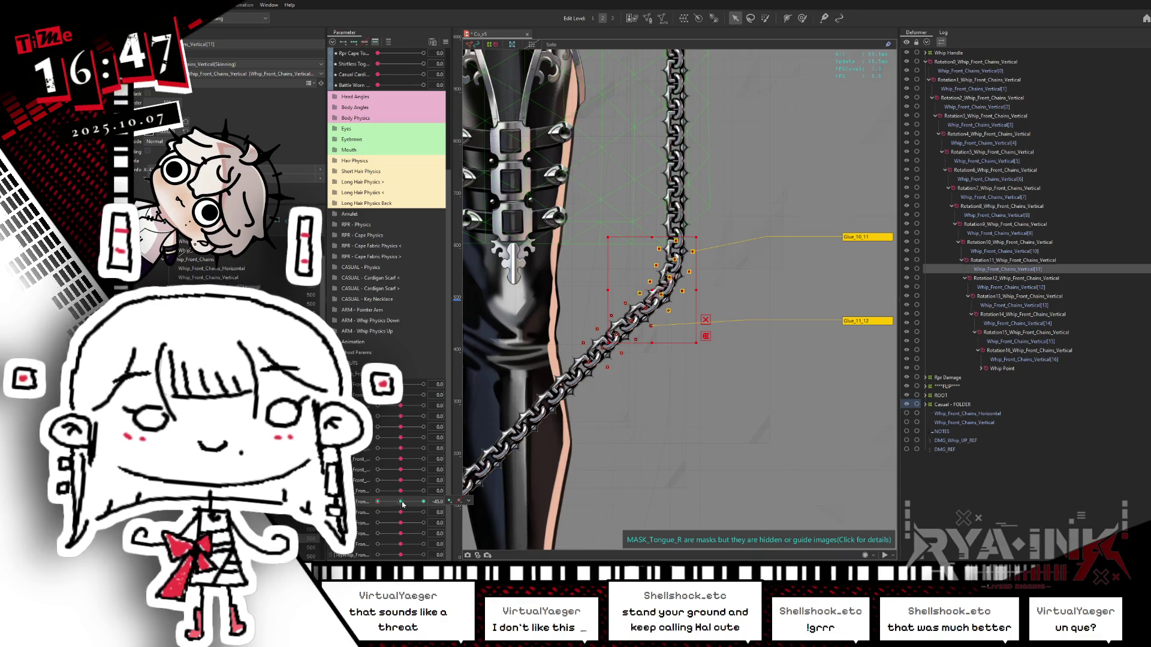
# Preview the chain at the 45, -45 and 0 keys with the selection hidden.
pyautogui.click(802, 18)
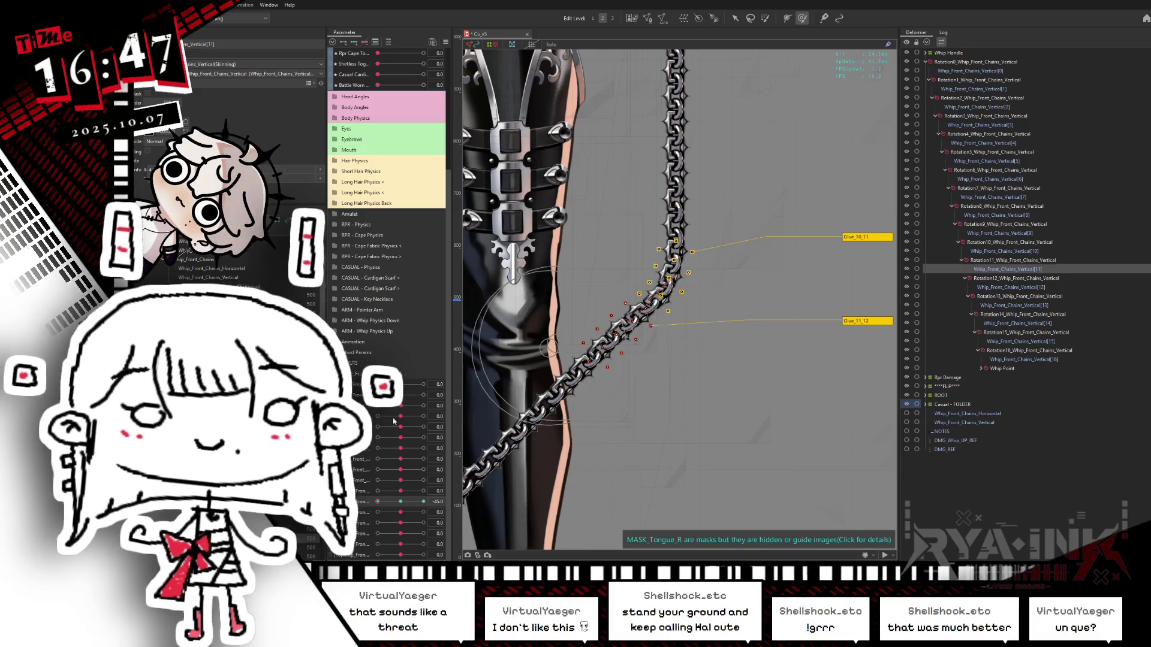
pyautogui.click(423, 501)
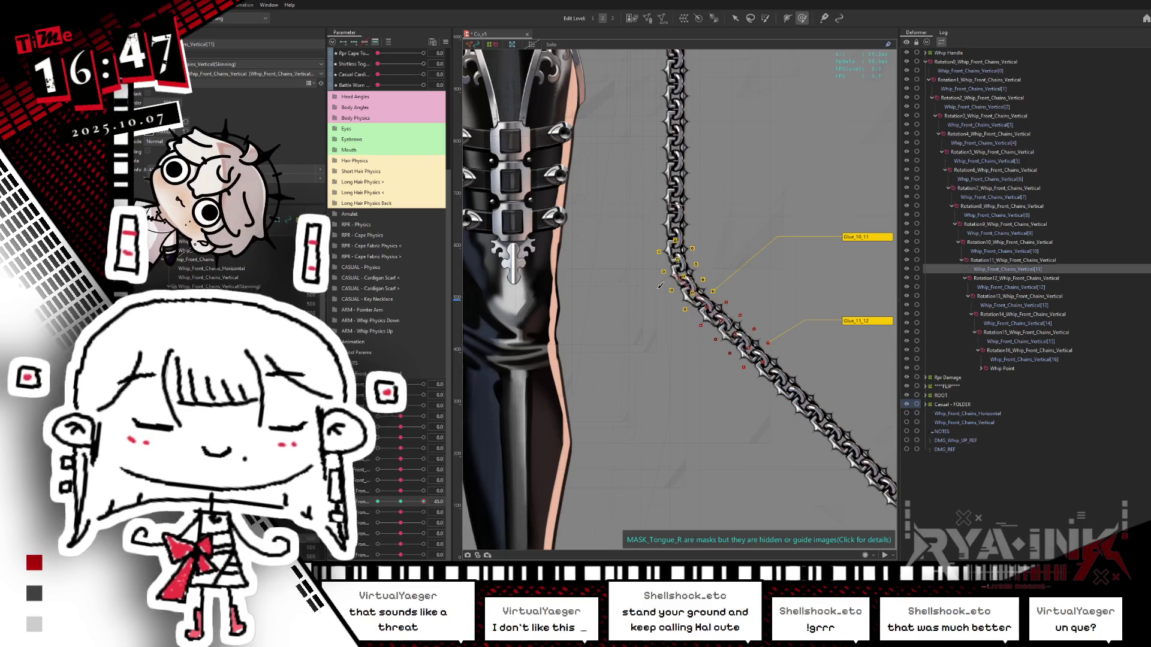
pyautogui.hotkey('ctrl', 'h')
pyautogui.click(378, 501)
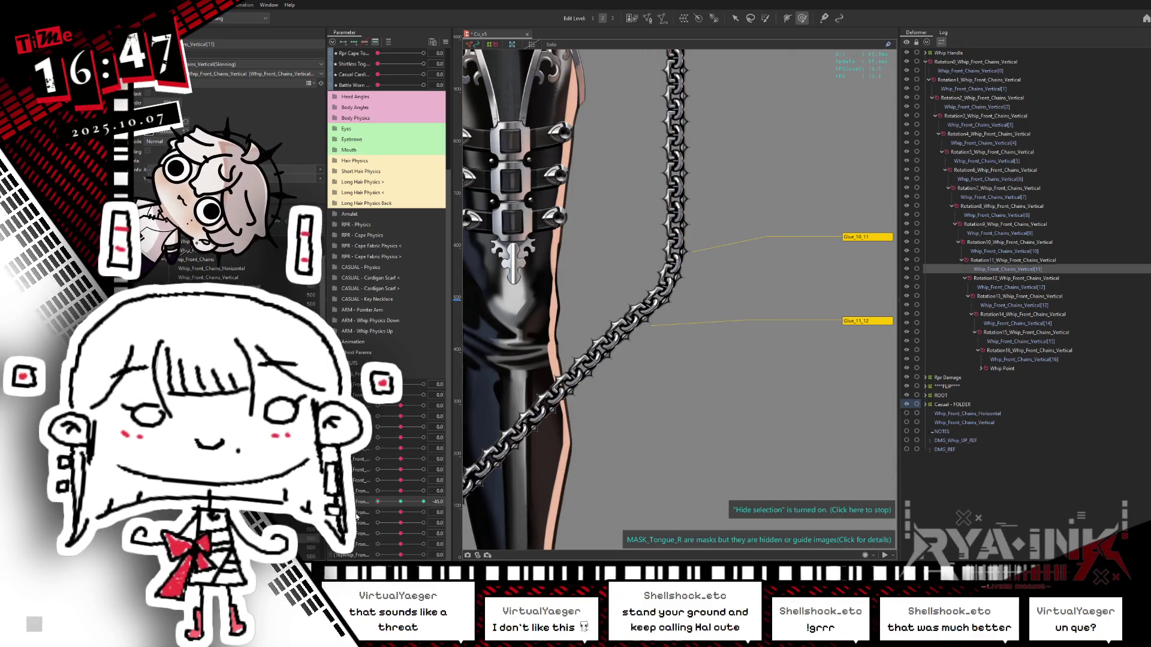
pyautogui.click(424, 502)
pyautogui.click(400, 502)
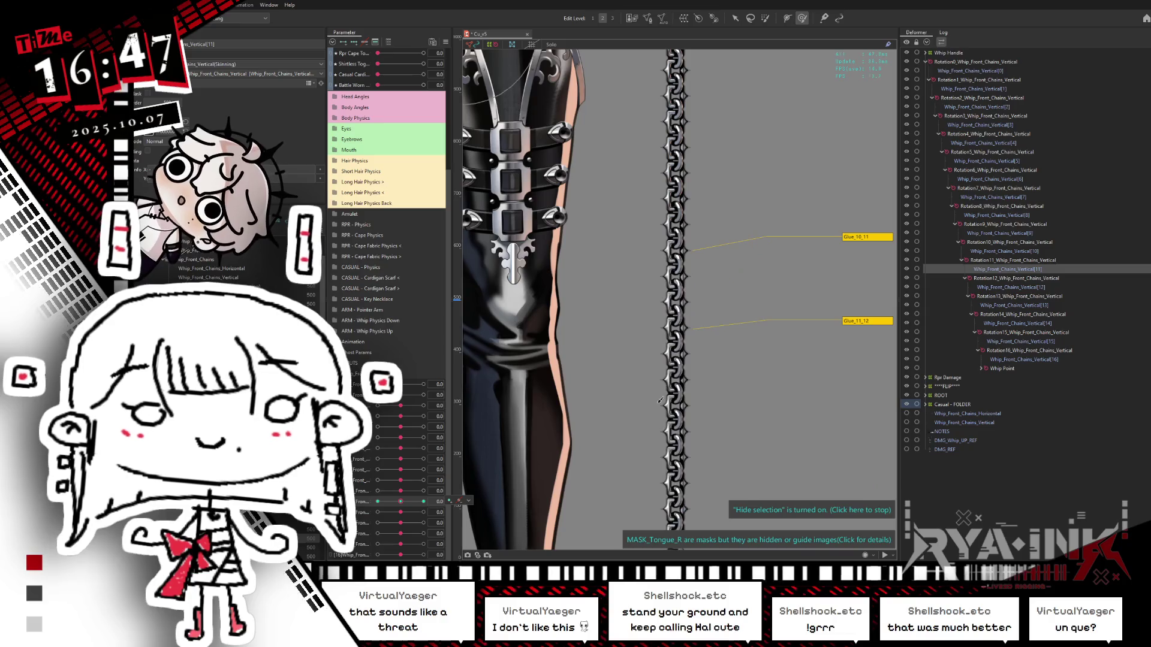
pyautogui.click(987, 288)
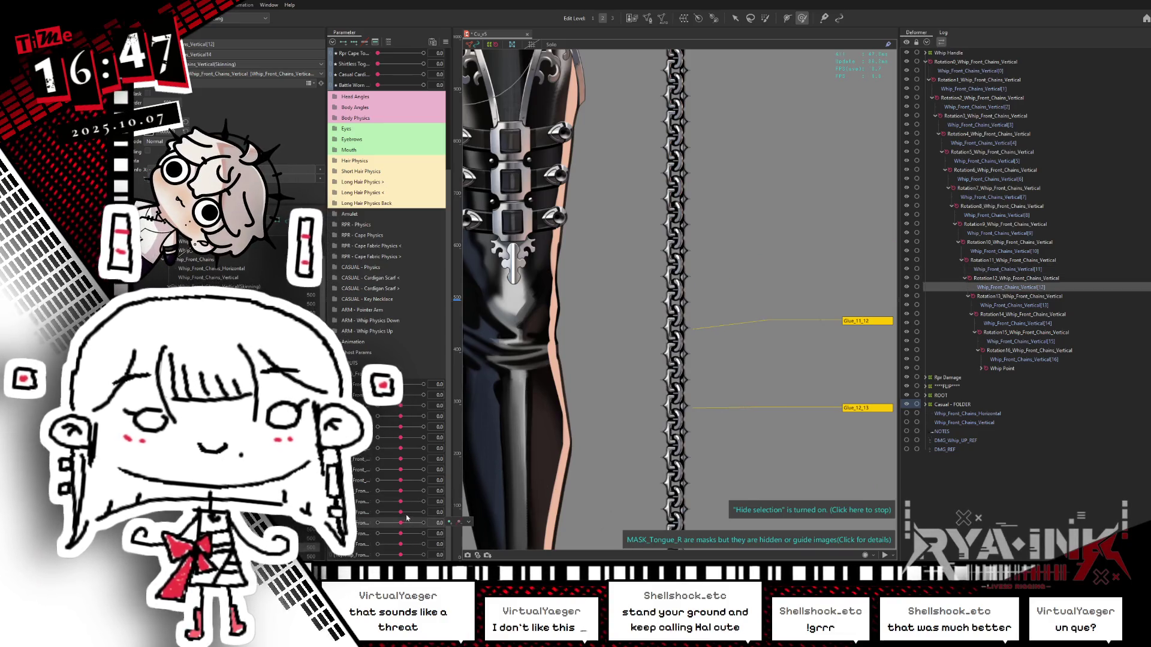
# Rotate the Rotation15 box about 25° at the 45 angle key and check both keys.
pyautogui.scroll(-3, 753, 239)
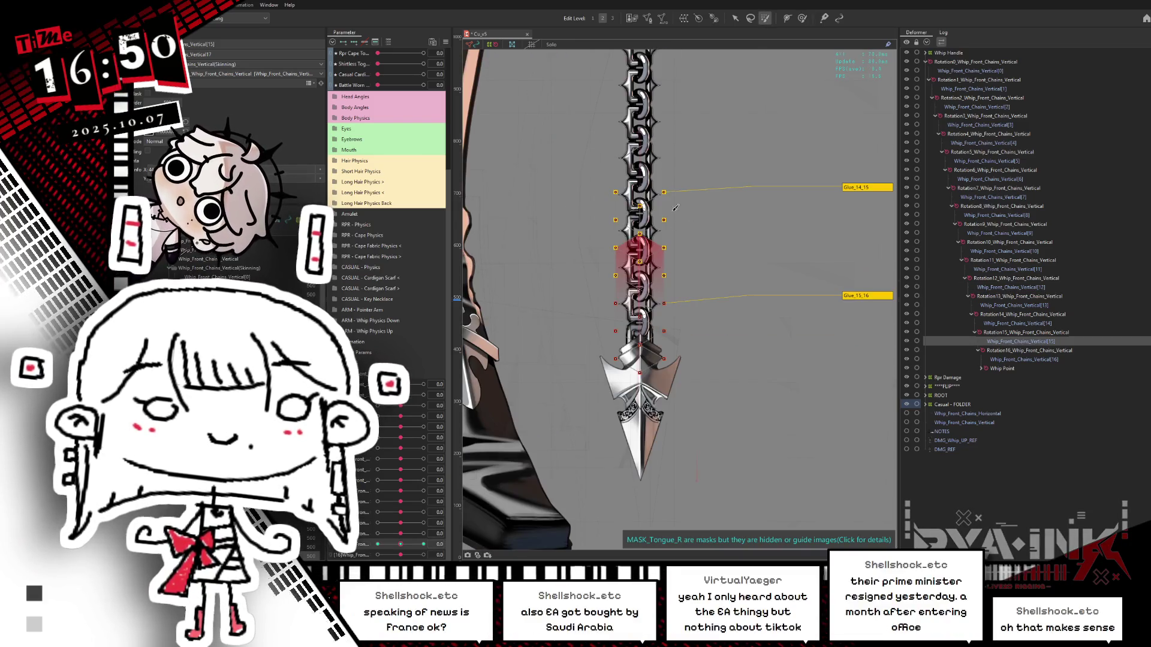
pyautogui.click(736, 20)
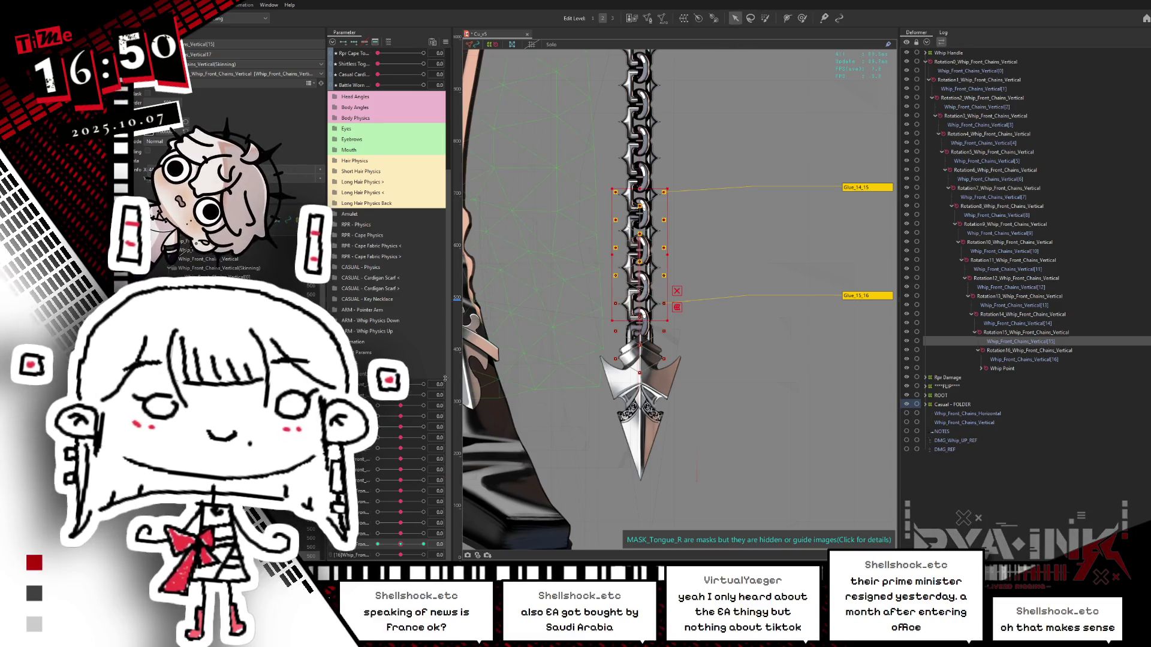
pyautogui.click(423, 545)
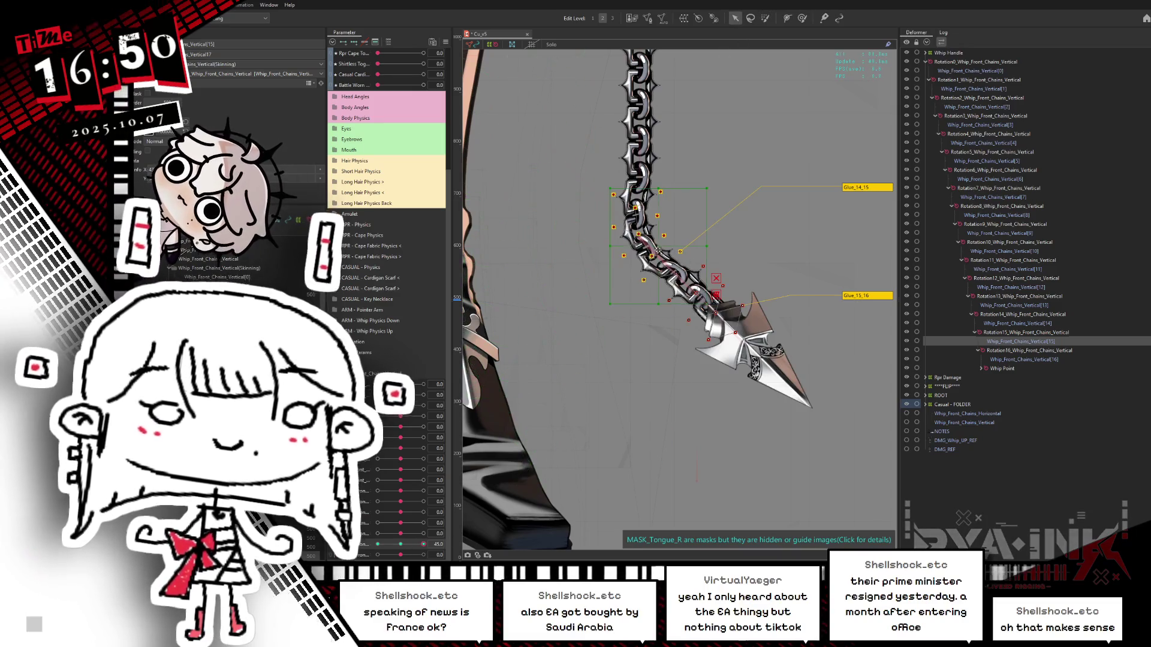
pyautogui.moveTo(712, 264)
pyautogui.mouseDown()
pyautogui.moveTo(701, 291)
pyautogui.moveTo(660, 265)
pyautogui.mouseUp()
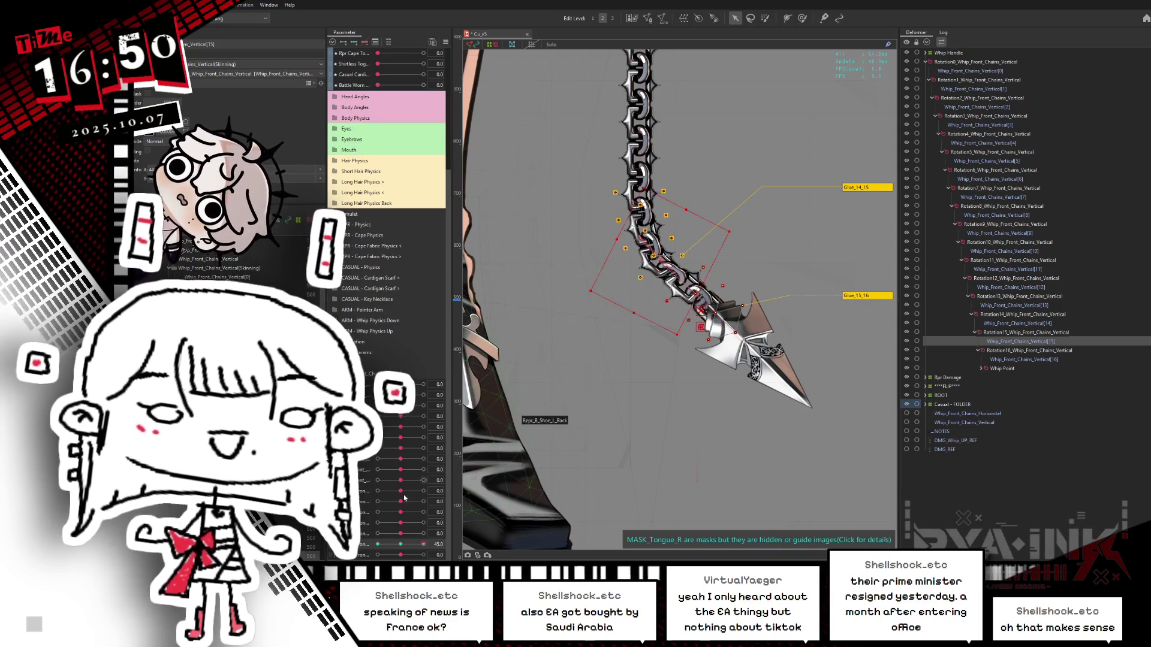
pyautogui.click(401, 544)
pyautogui.click(423, 545)
pyautogui.click(401, 544)
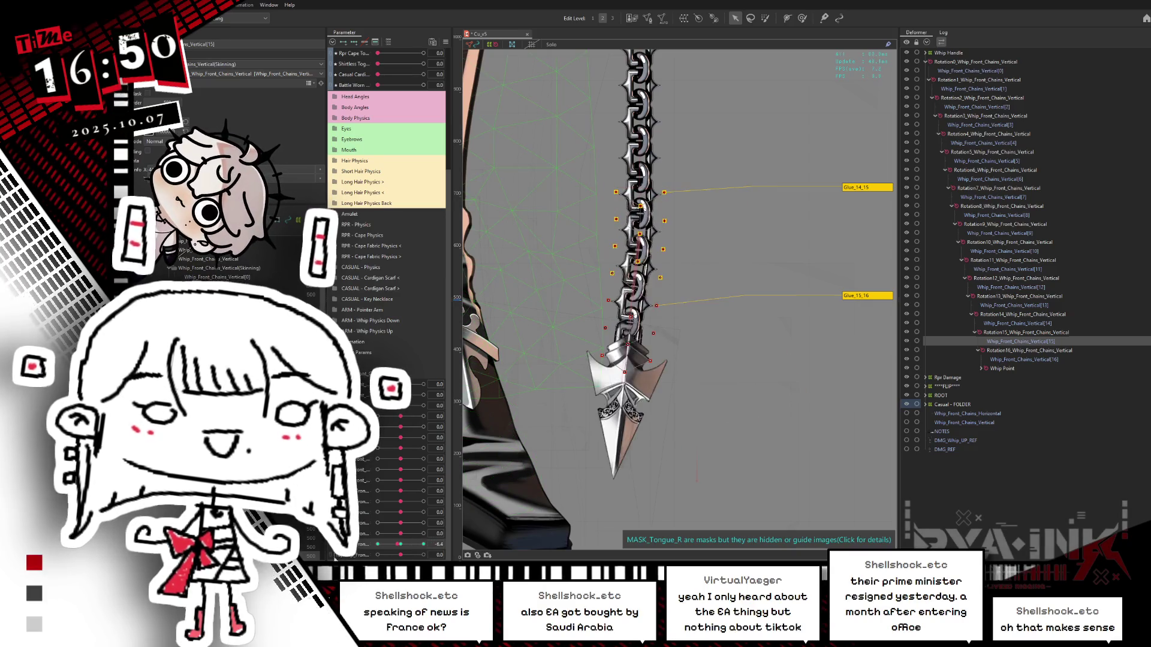
pyautogui.click(378, 544)
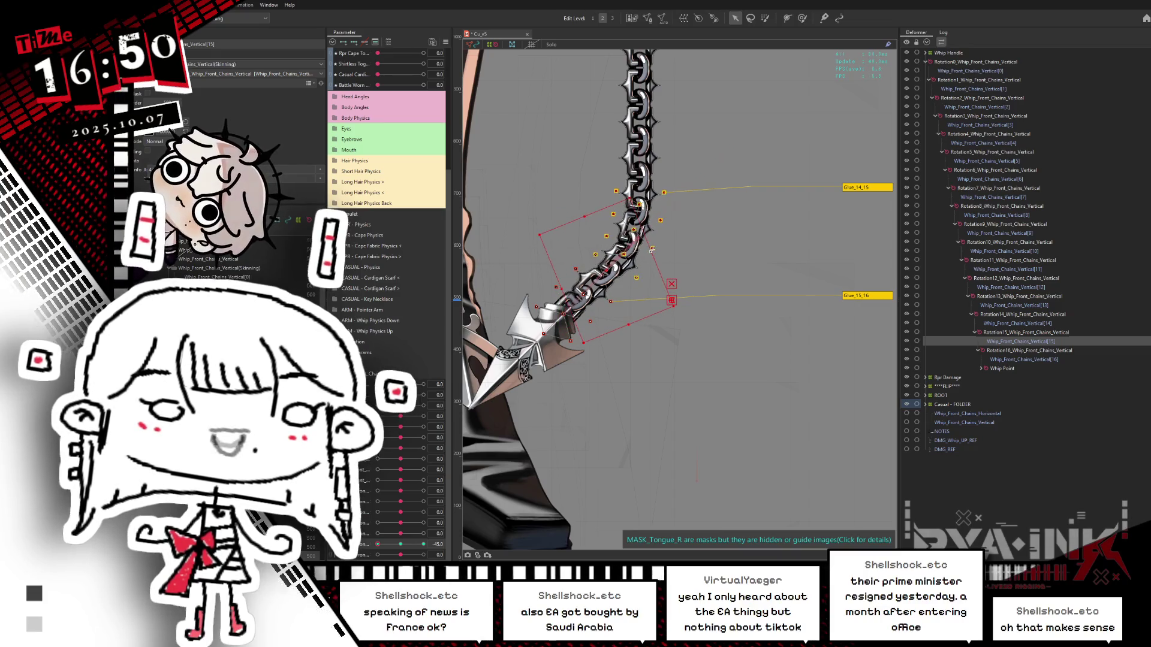
pyautogui.click(423, 544)
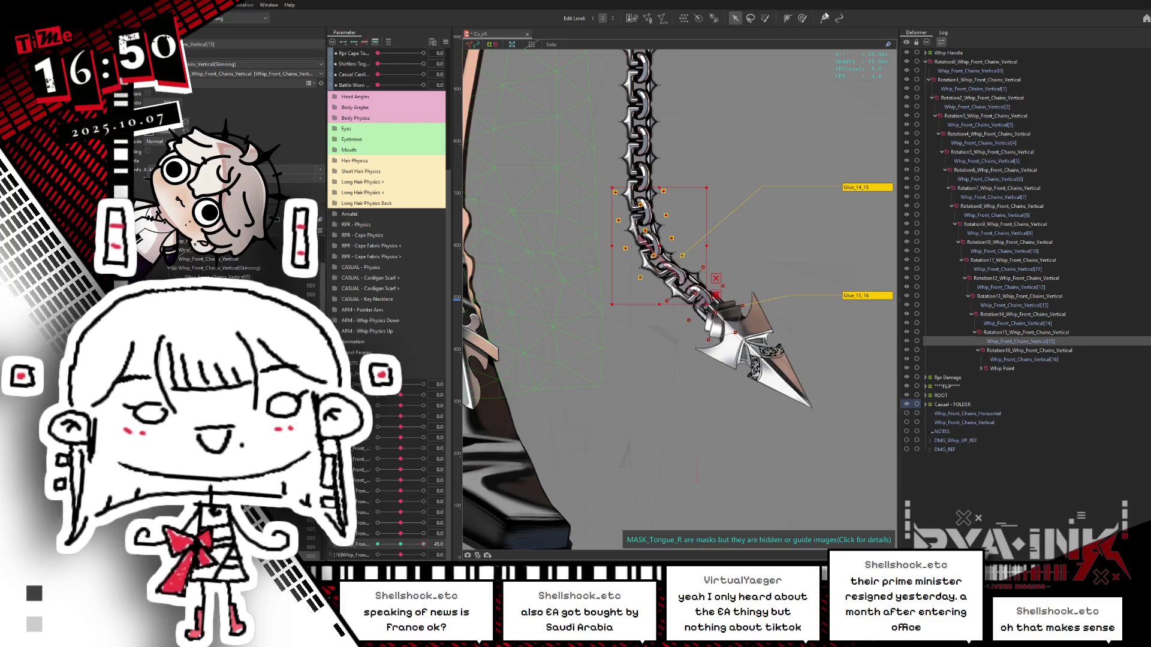
# Preview the whip swinging to -45 with the selection hidden, then reset the angle to 0.
pyautogui.click(802, 18)
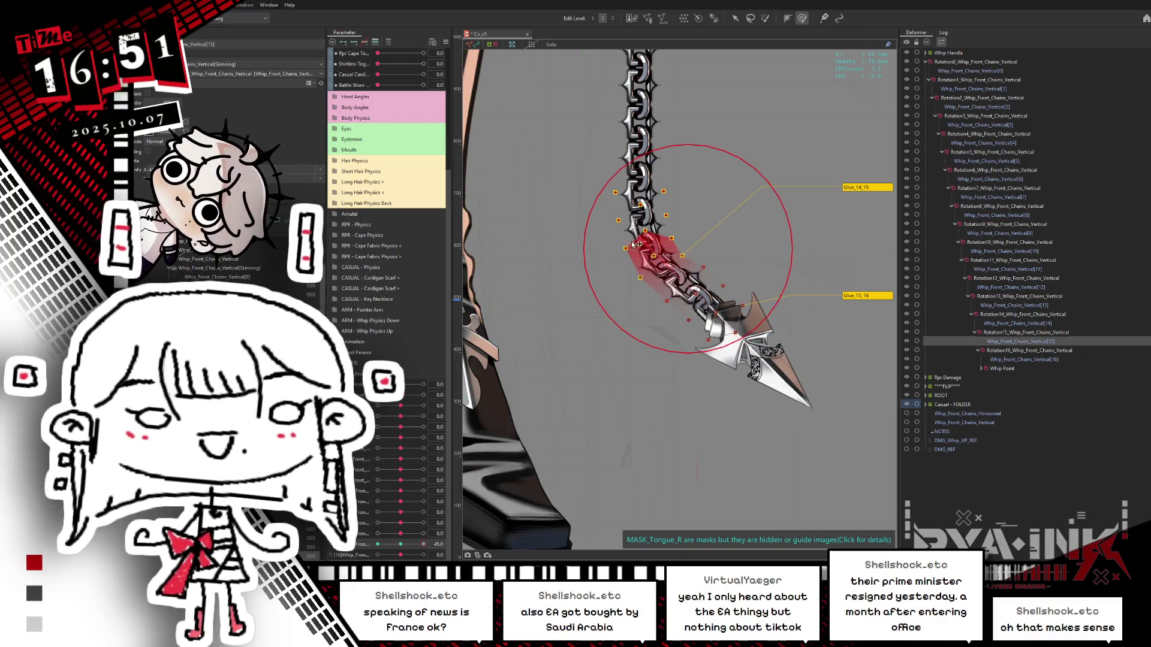
pyautogui.hotkey('ctrl', 'h')
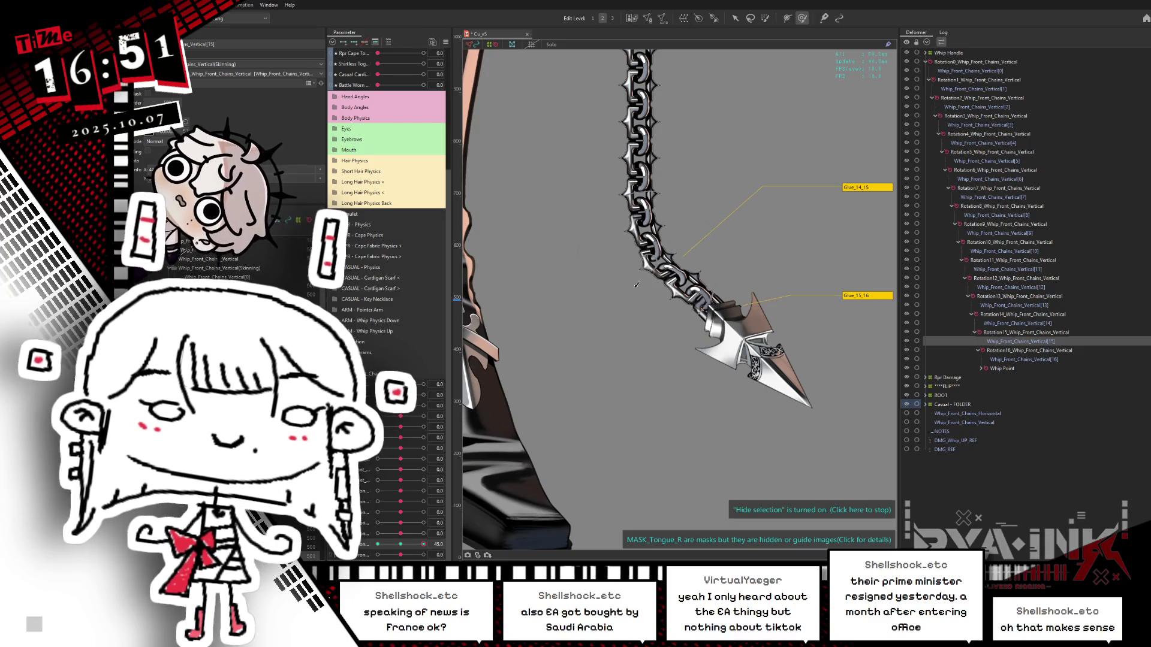
pyautogui.click(378, 543)
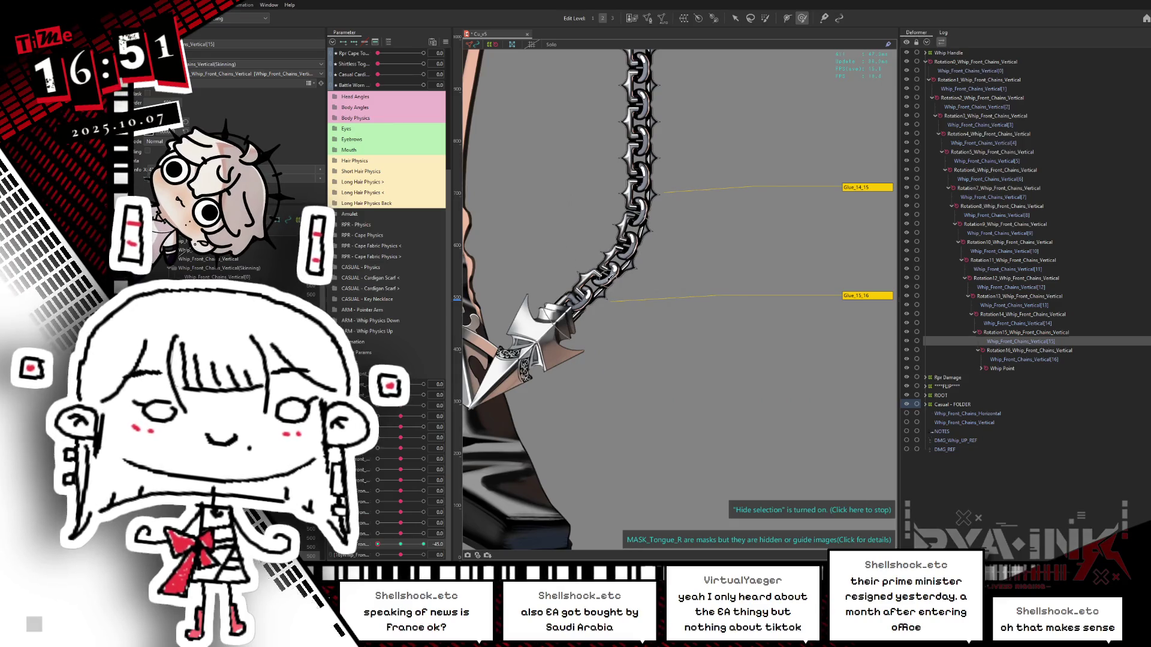
pyautogui.moveTo(378, 544)
pyautogui.mouseDown()
pyautogui.moveTo(435, 546)
pyautogui.moveTo(378, 545)
pyautogui.mouseUp()
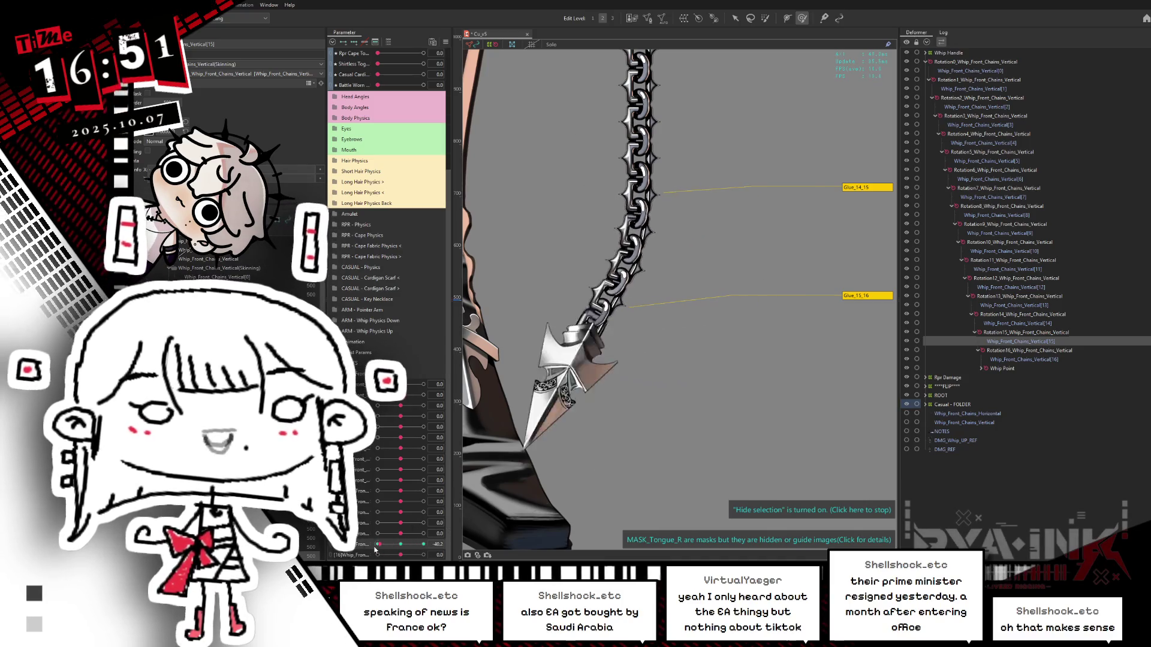
pyautogui.moveTo(378, 545); pyautogui.dragTo(489, 488)
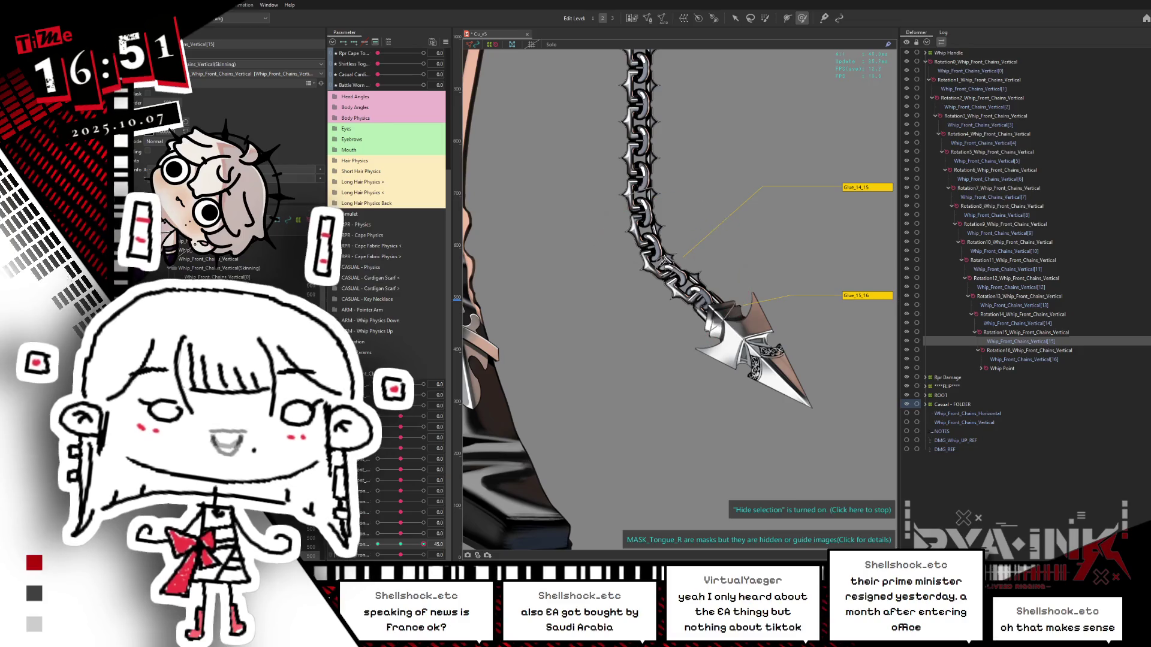
pyautogui.moveTo(387, 544); pyautogui.dragTo(363, 545)
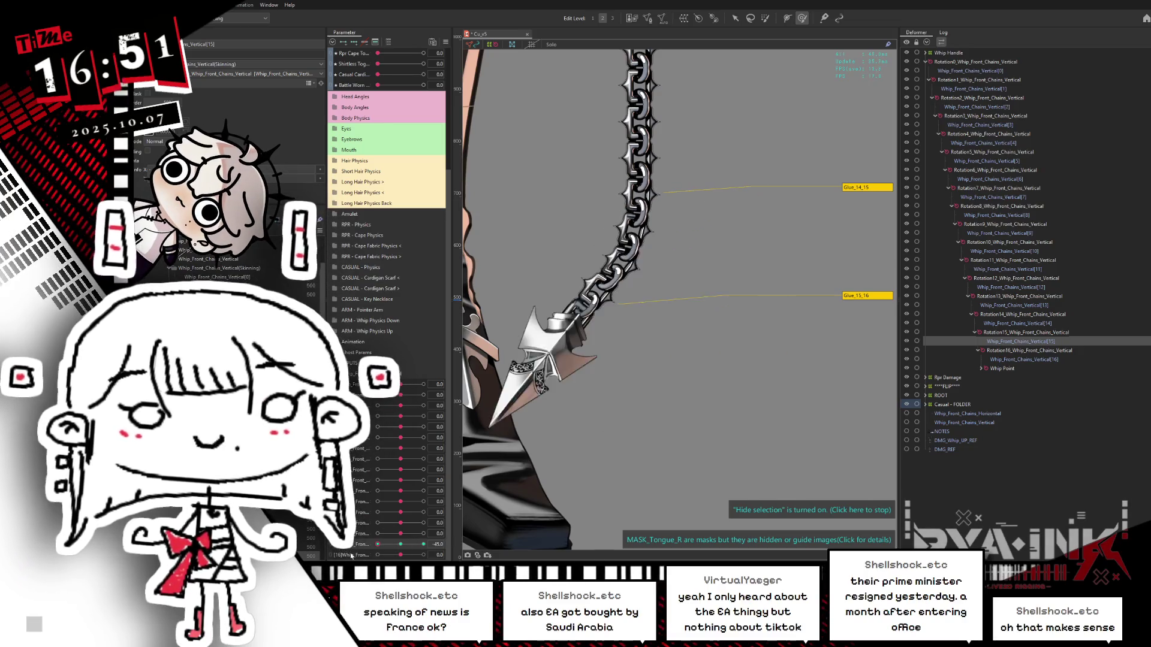
pyautogui.click(398, 545)
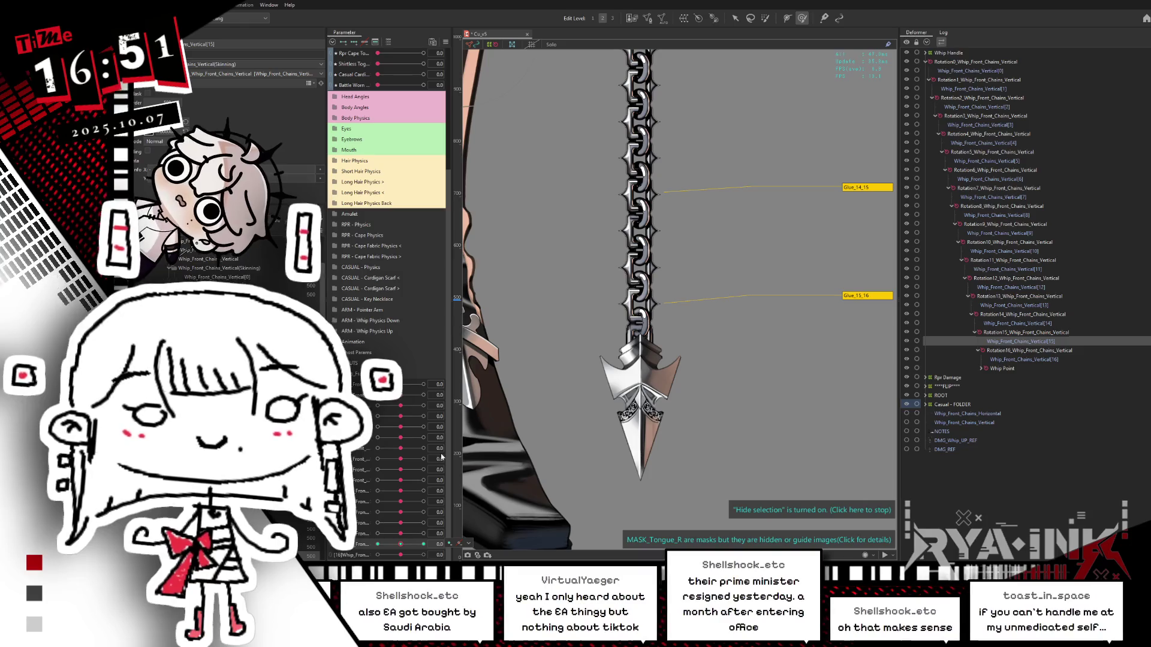
# Select Vertical[16] at the whip tip and swing it to -45 to check its rotation.
pyautogui.click(1019, 359)
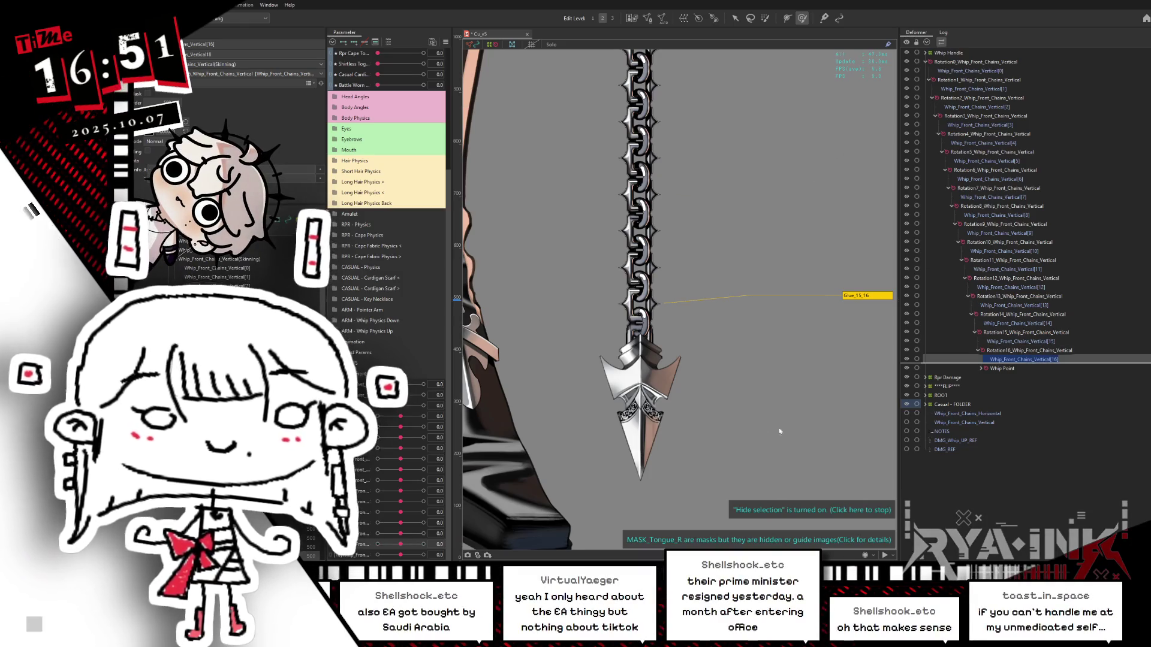
pyautogui.moveTo(522, 548); pyautogui.dragTo(514, 496)
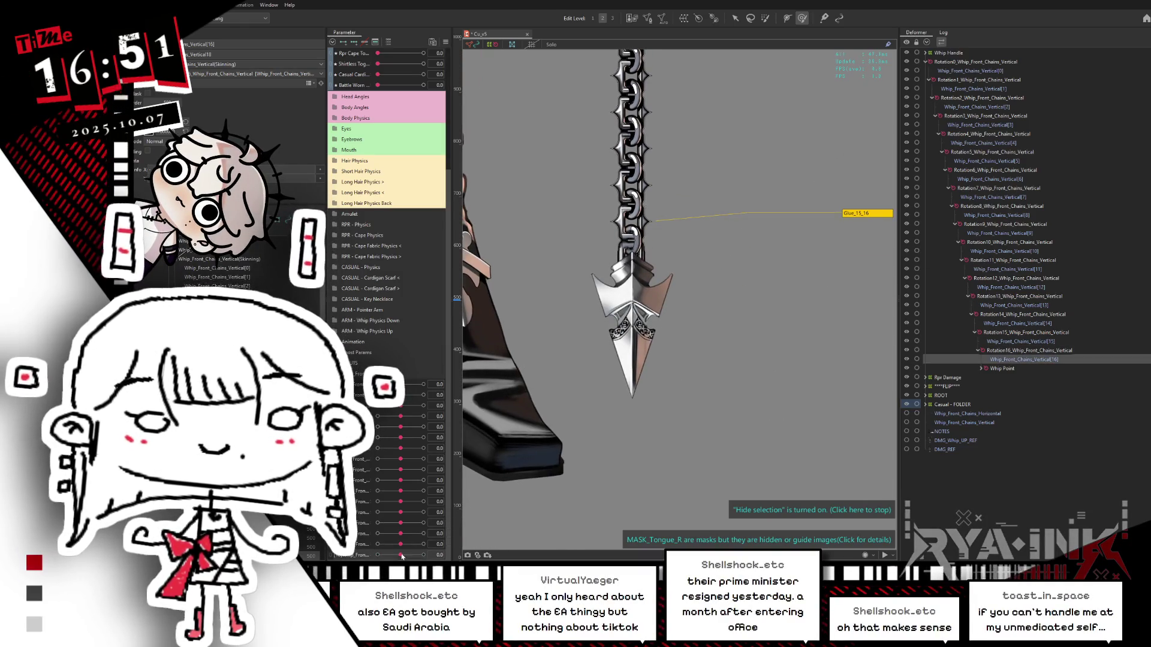
pyautogui.moveTo(400, 555); pyautogui.dragTo(361, 550)
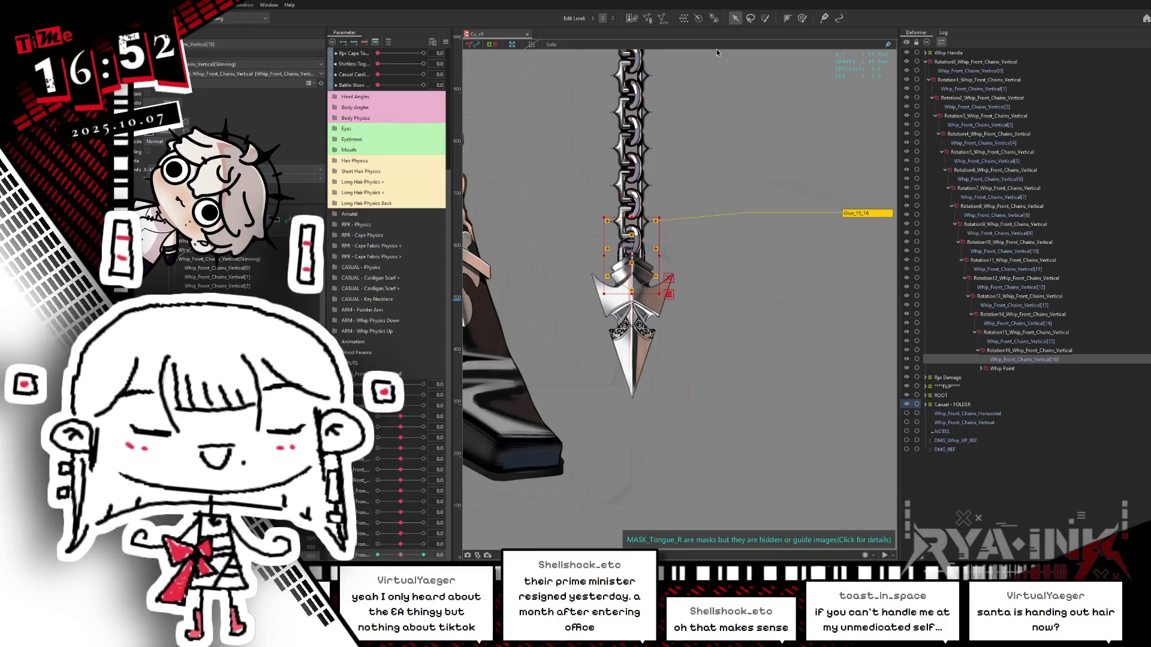
pyautogui.scroll(-2, 731, 228)
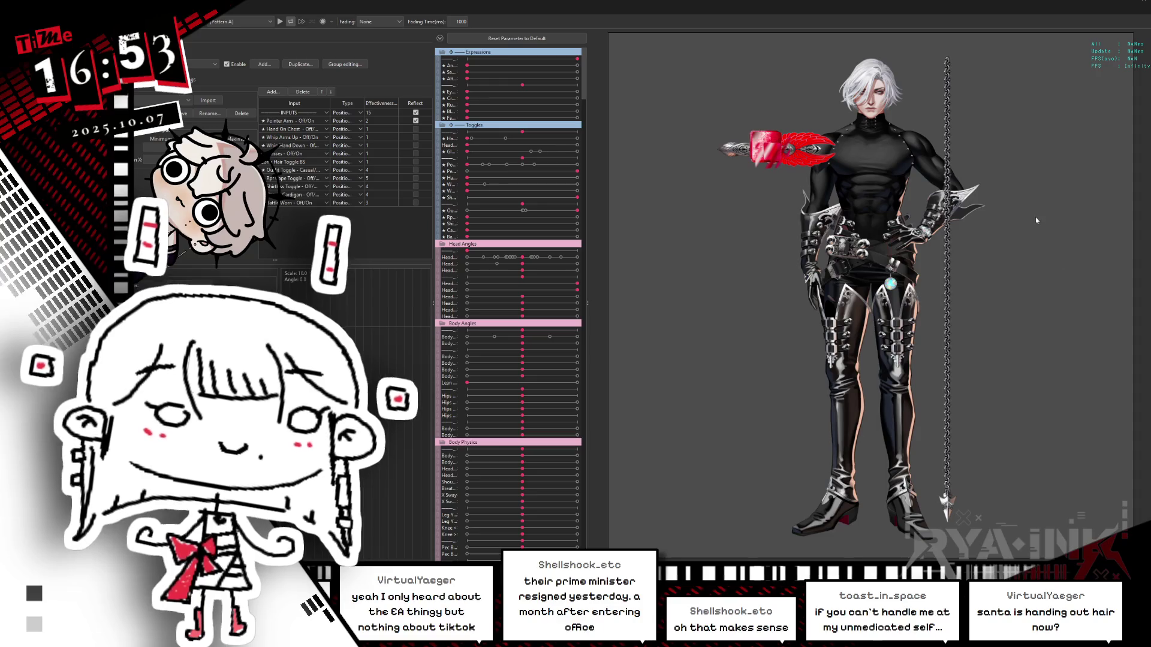
# Create a new physics group named 'Whip - Arm Up Down'.
pyautogui.scroll(3, 997, 368)
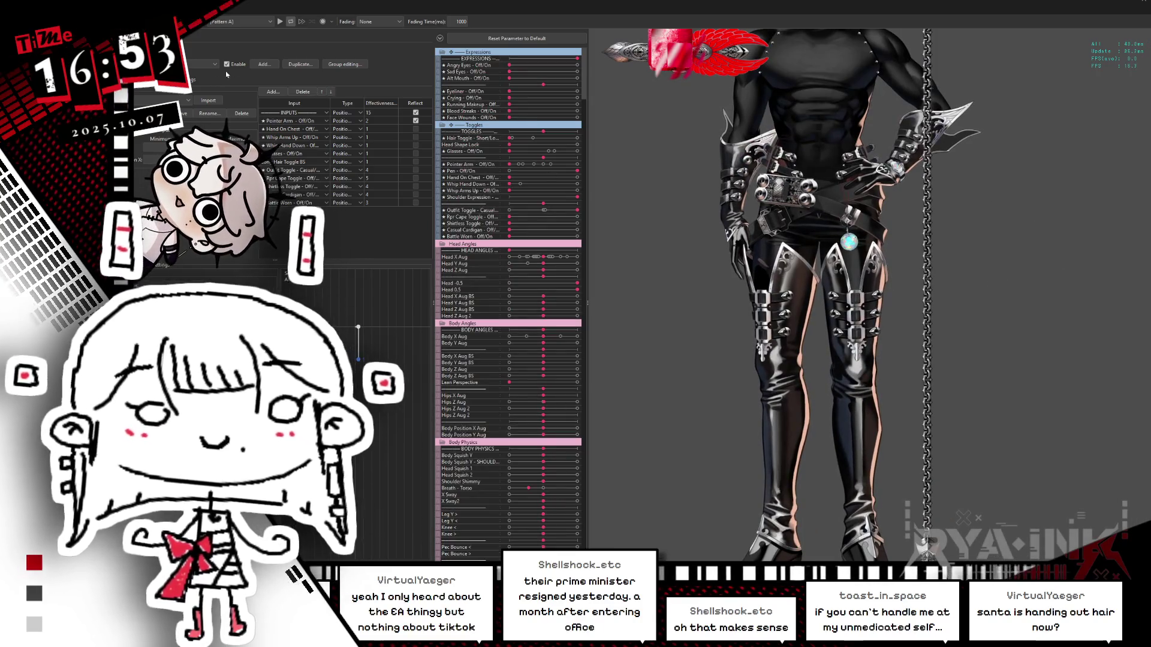
pyautogui.click(266, 64)
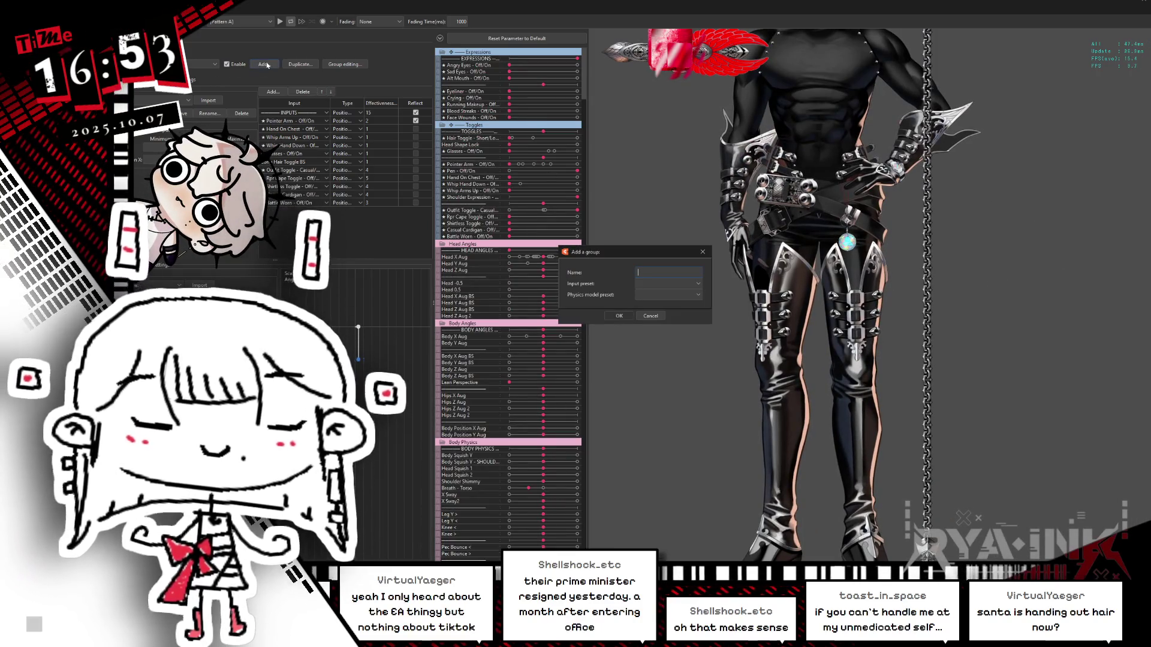
pyautogui.write('Whip')
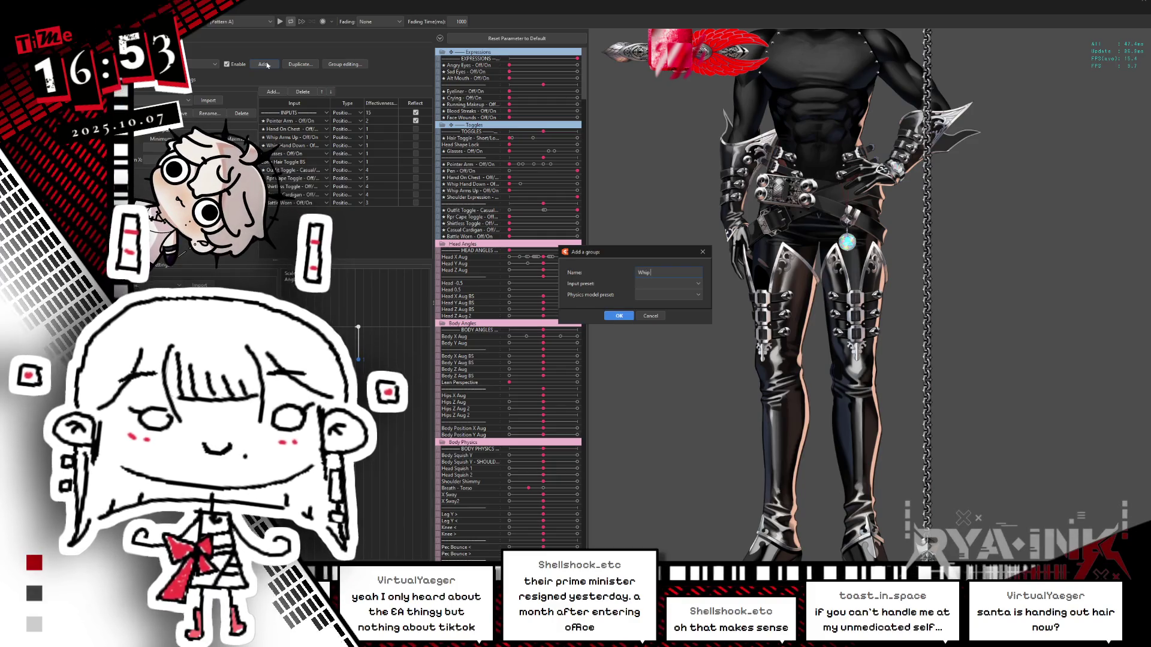
pyautogui.write(' - Arm Up Down')
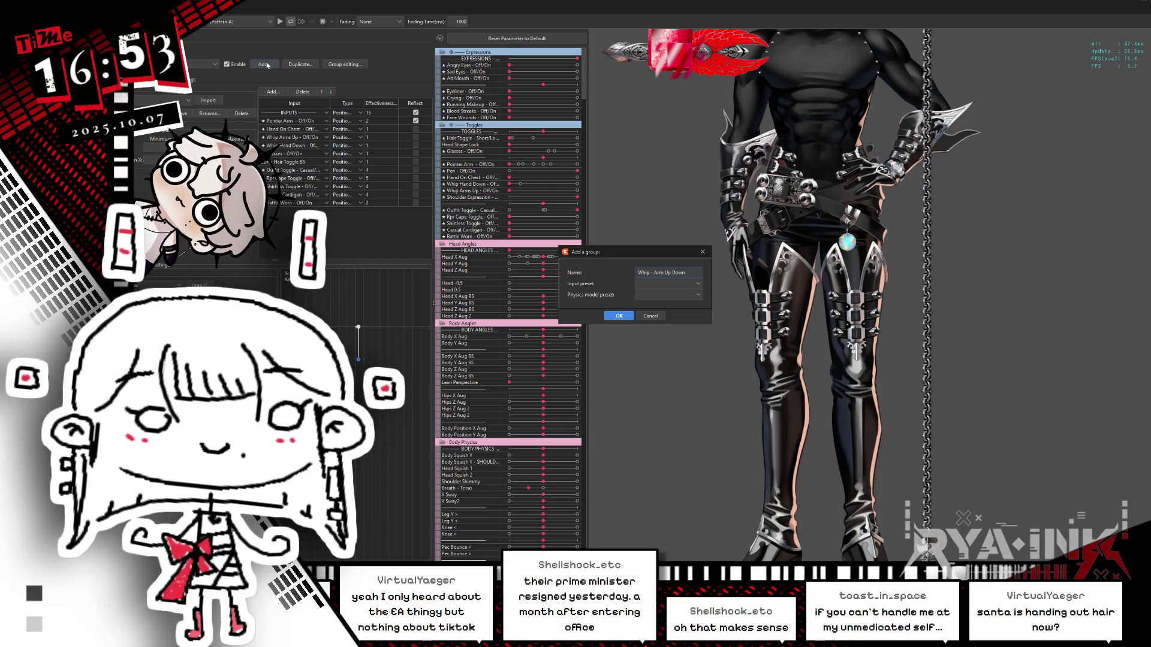
pyautogui.press('Return')
# Choose the Whip_Front_Chains_Vertical parameters as the group's physics outputs.
pyautogui.click(216, 79)
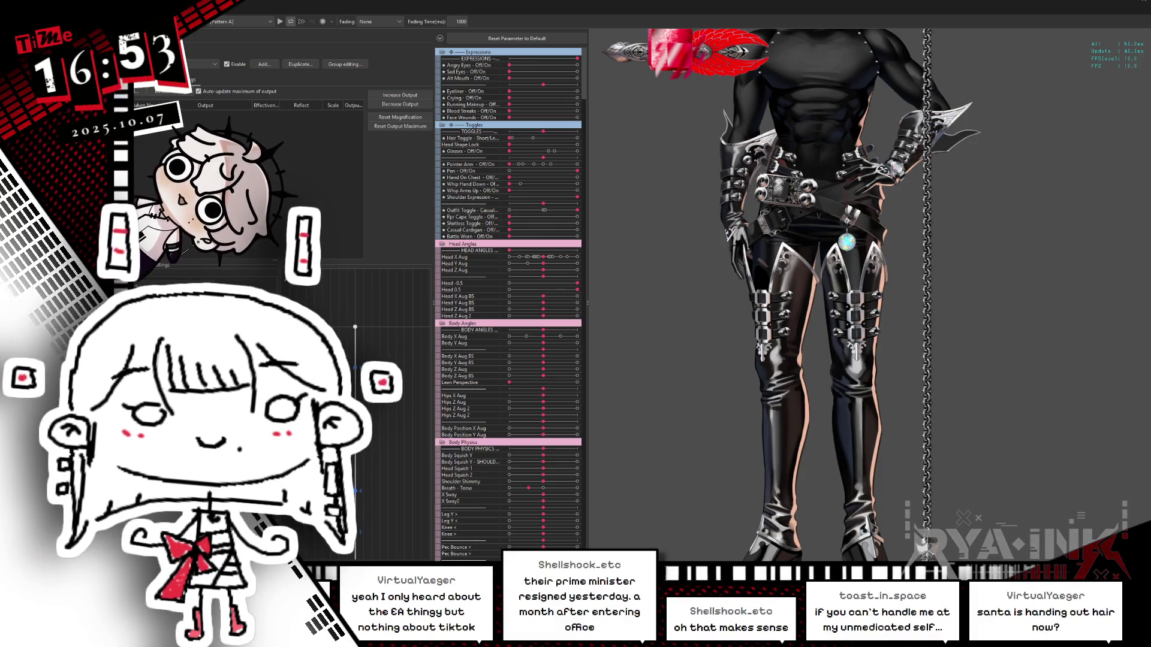
pyautogui.click(368, 96)
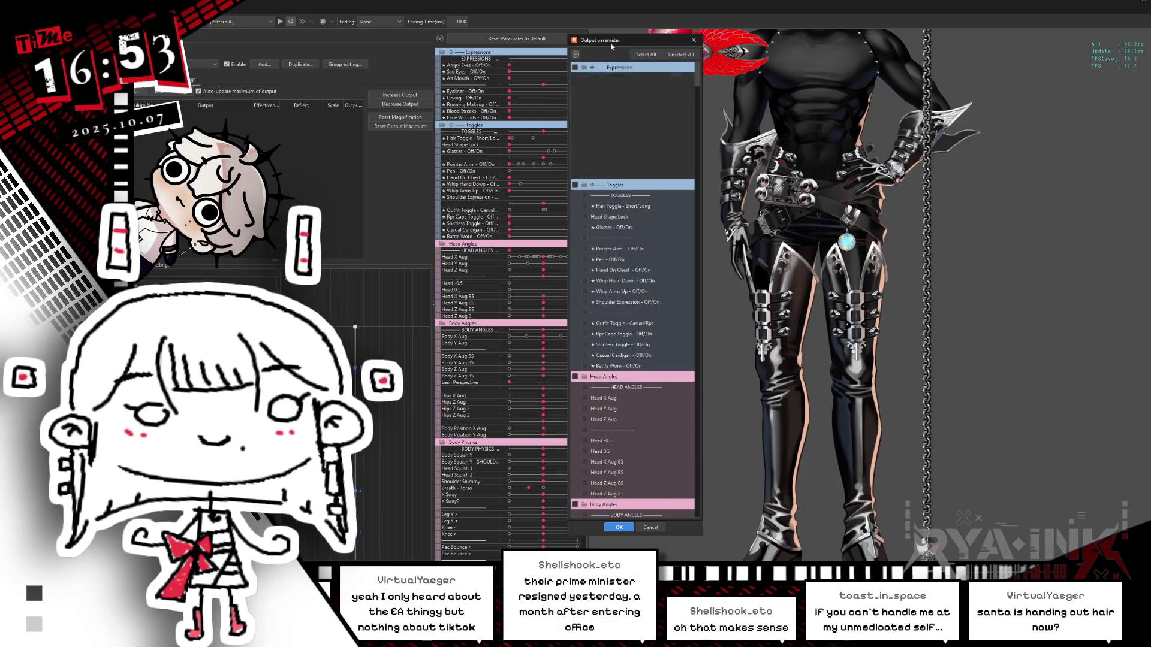
pyautogui.click(575, 54)
pyautogui.moveTo(600, 35); pyautogui.dragTo(538, 30)
pyautogui.click(512, 362)
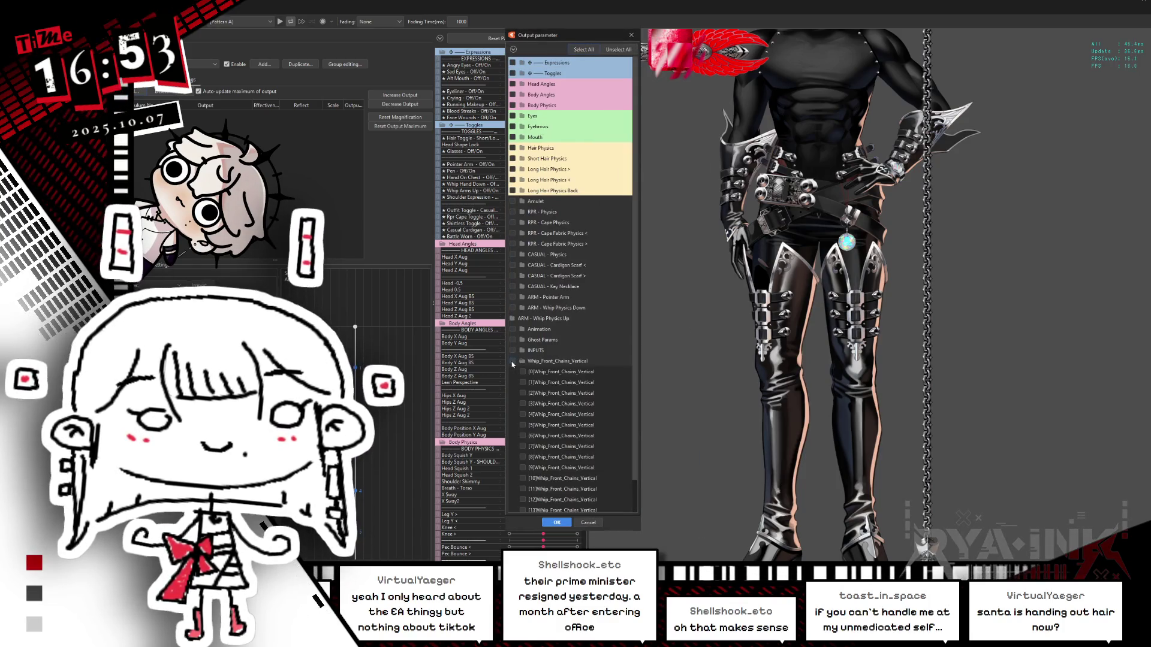
pyautogui.click(548, 521)
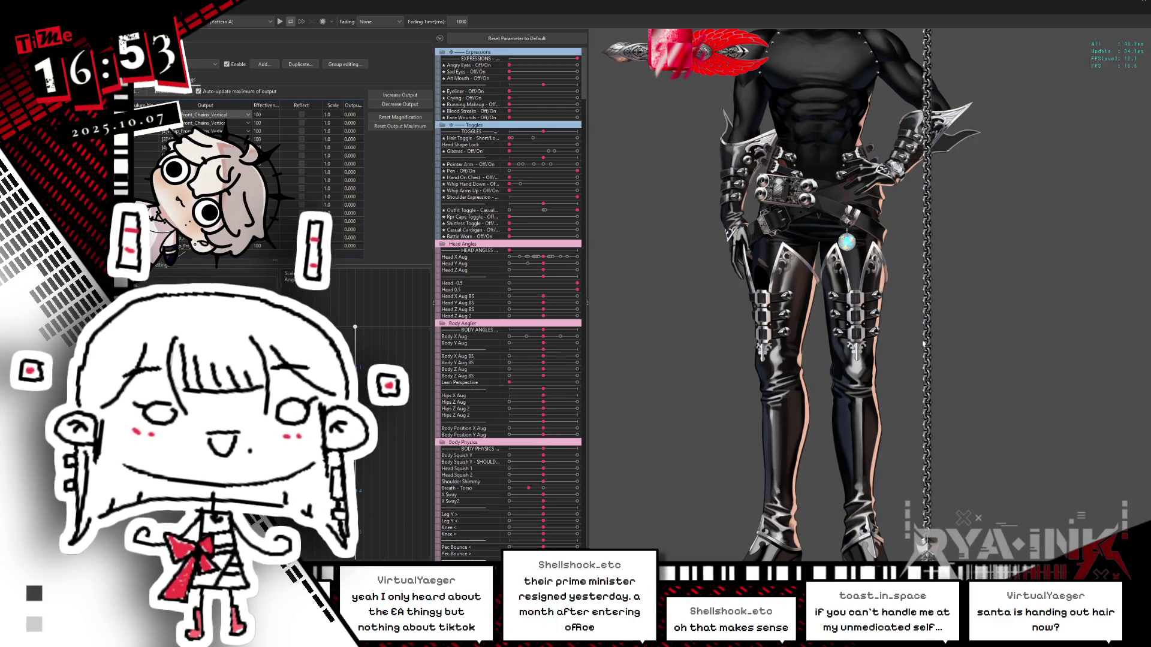
pyautogui.scroll(-5, 869, 294)
pyautogui.click(156, 79)
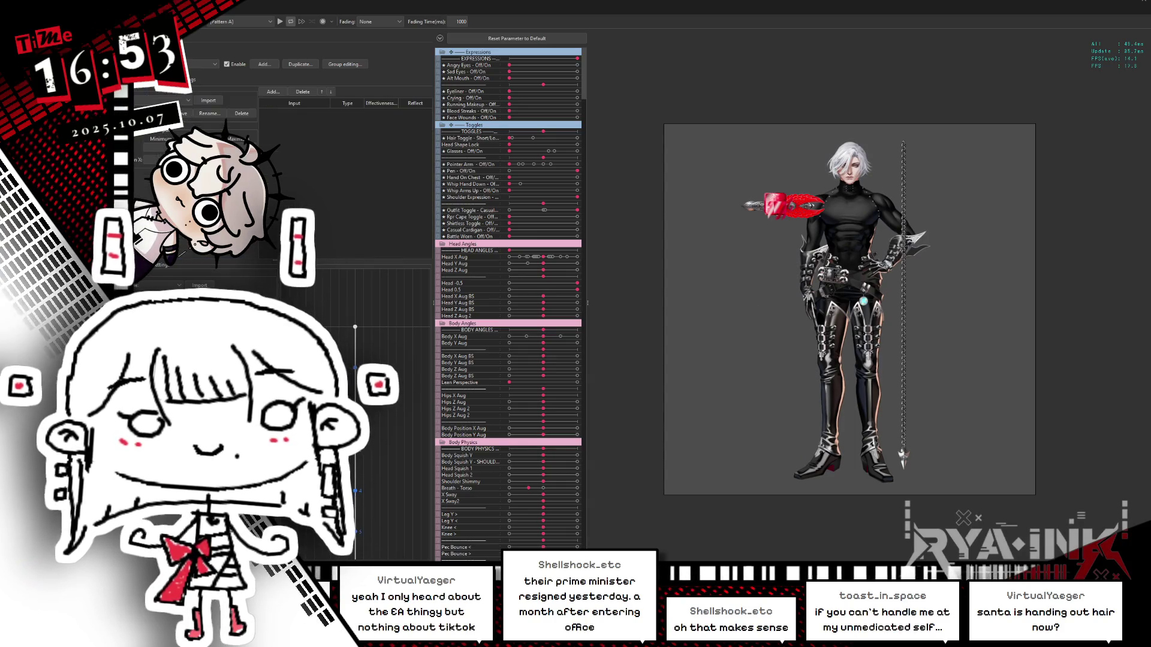
# Add Body Position Y Aug as an Angle-type input to the whip physics group.
pyautogui.click(273, 91)
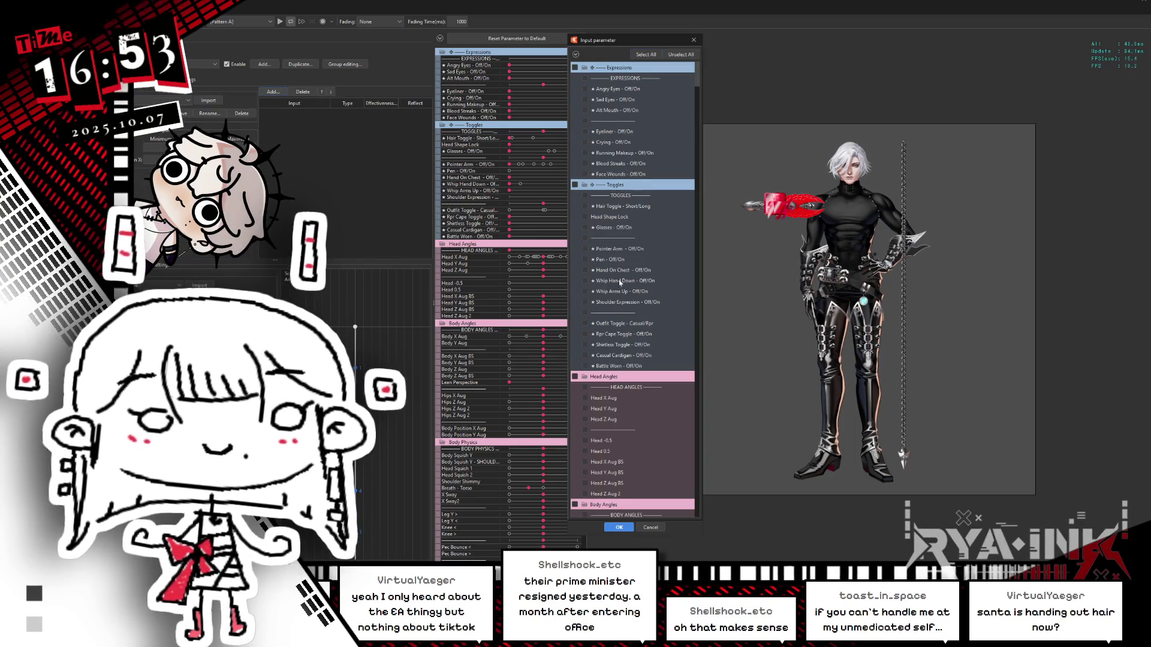
pyautogui.scroll(-5, 614, 301)
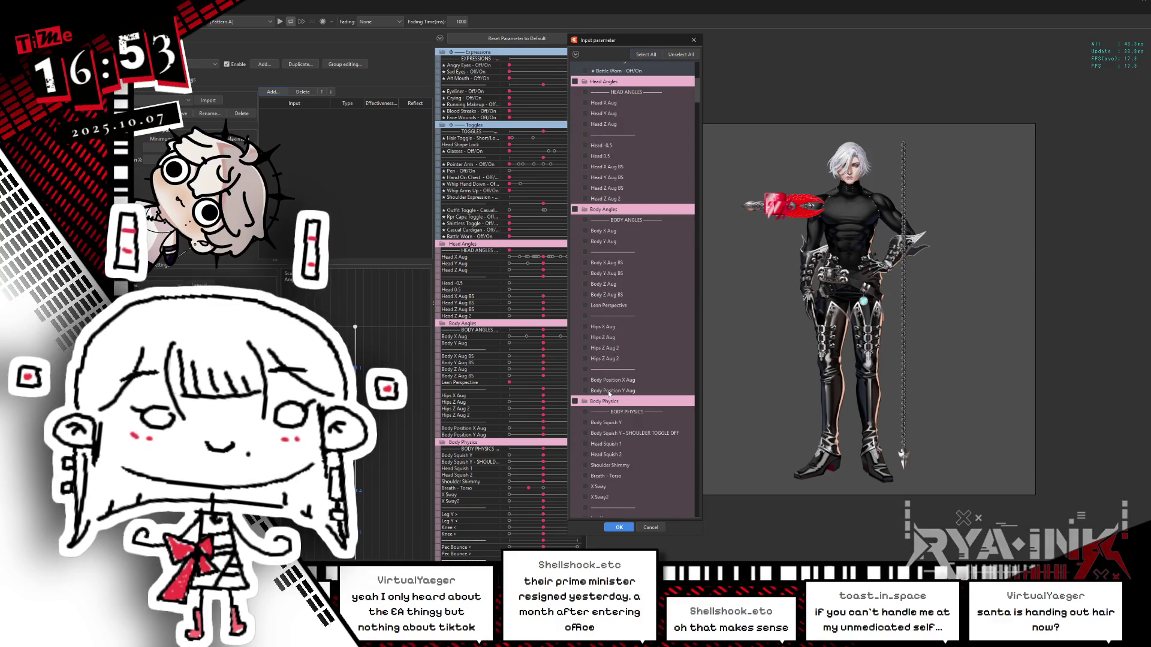
pyautogui.moveTo(627, 46); pyautogui.dragTo(414, 68)
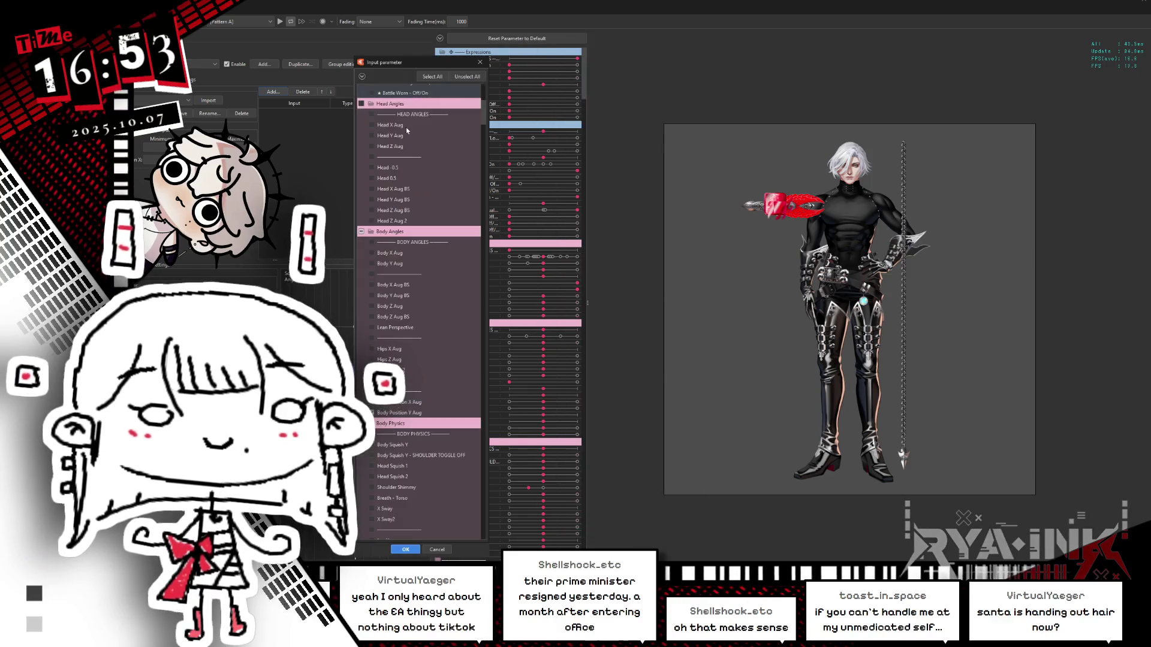
pyautogui.click(406, 549)
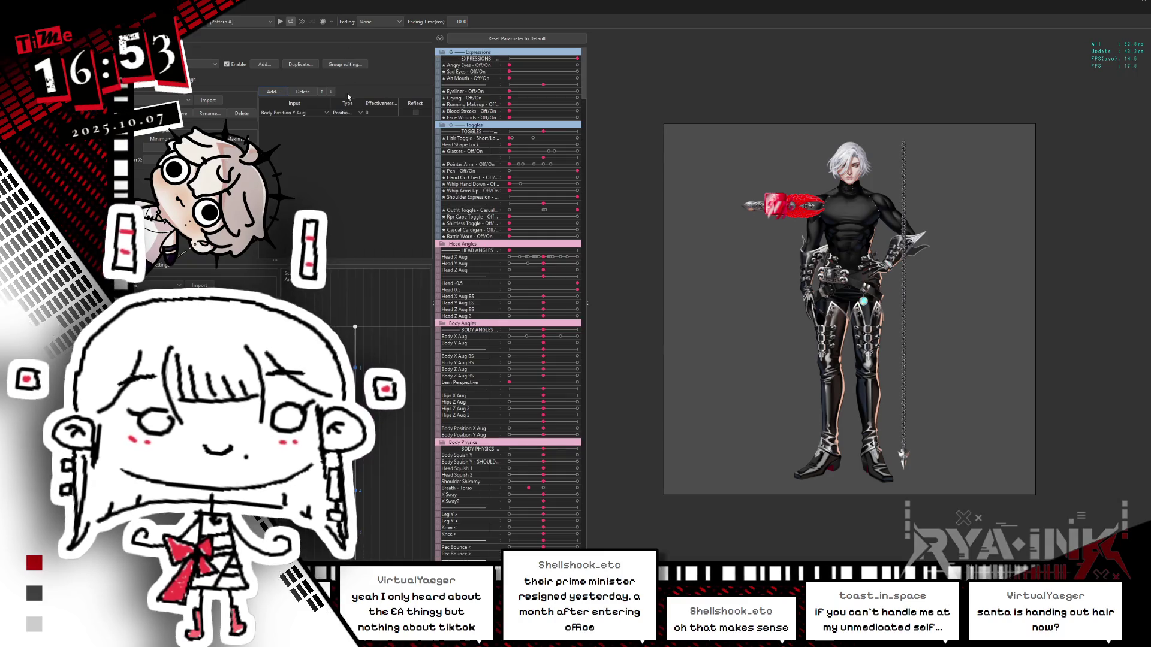
pyautogui.click(347, 114)
pyautogui.click(341, 127)
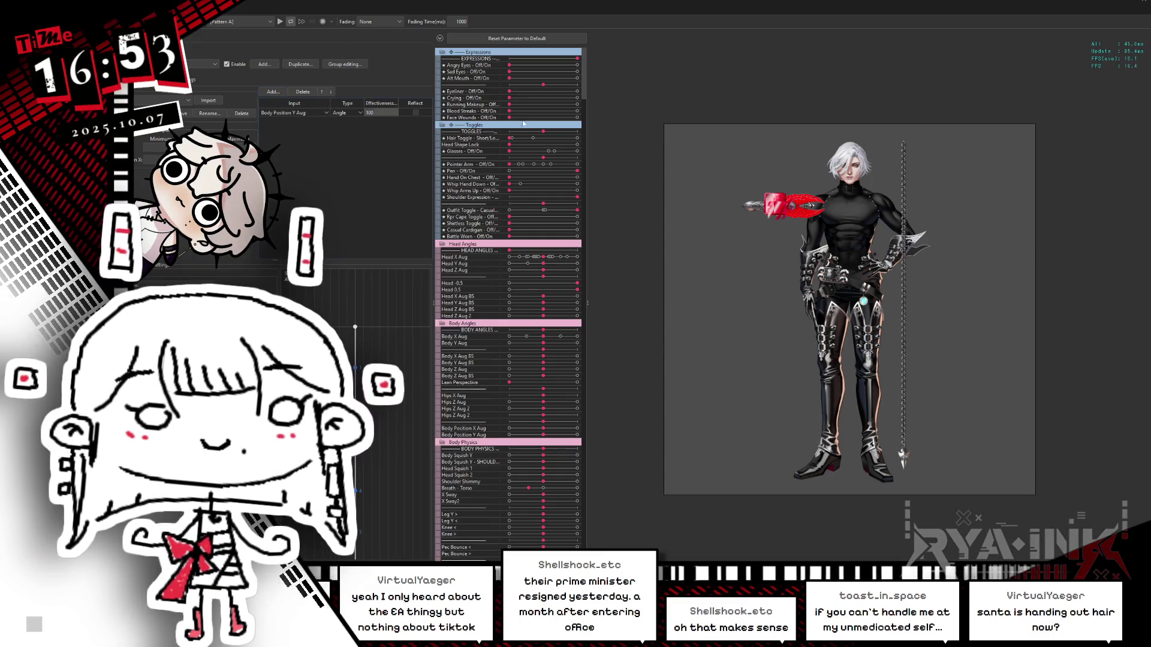
pyautogui.scroll(3, 911, 180)
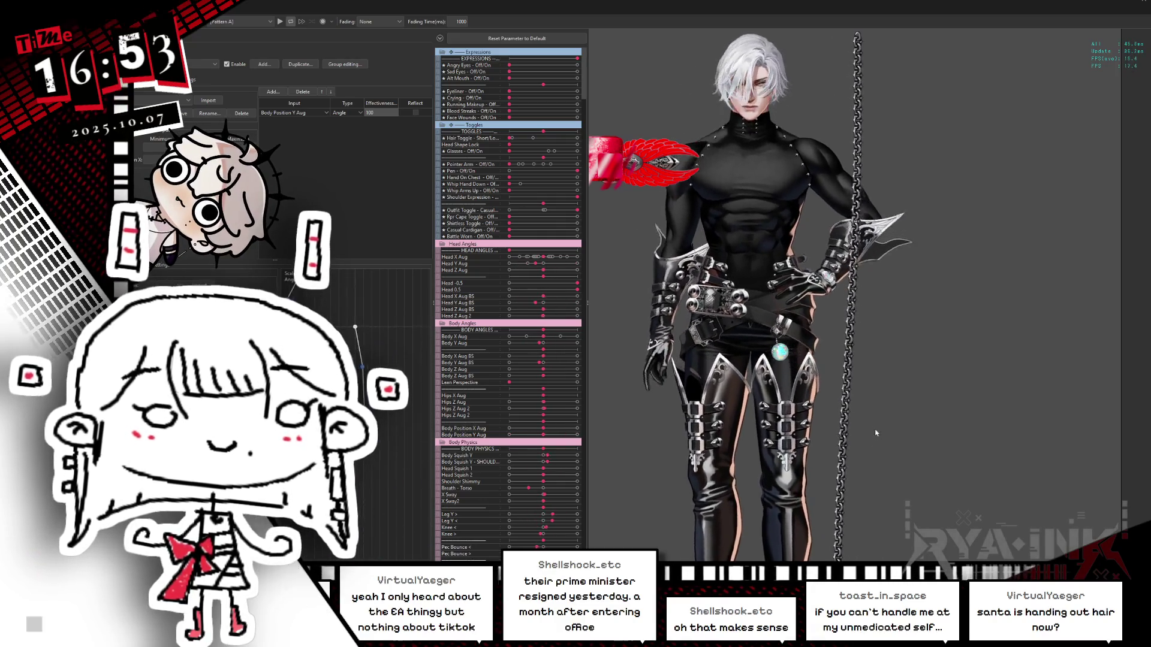
pyautogui.scroll(-3, 876, 433)
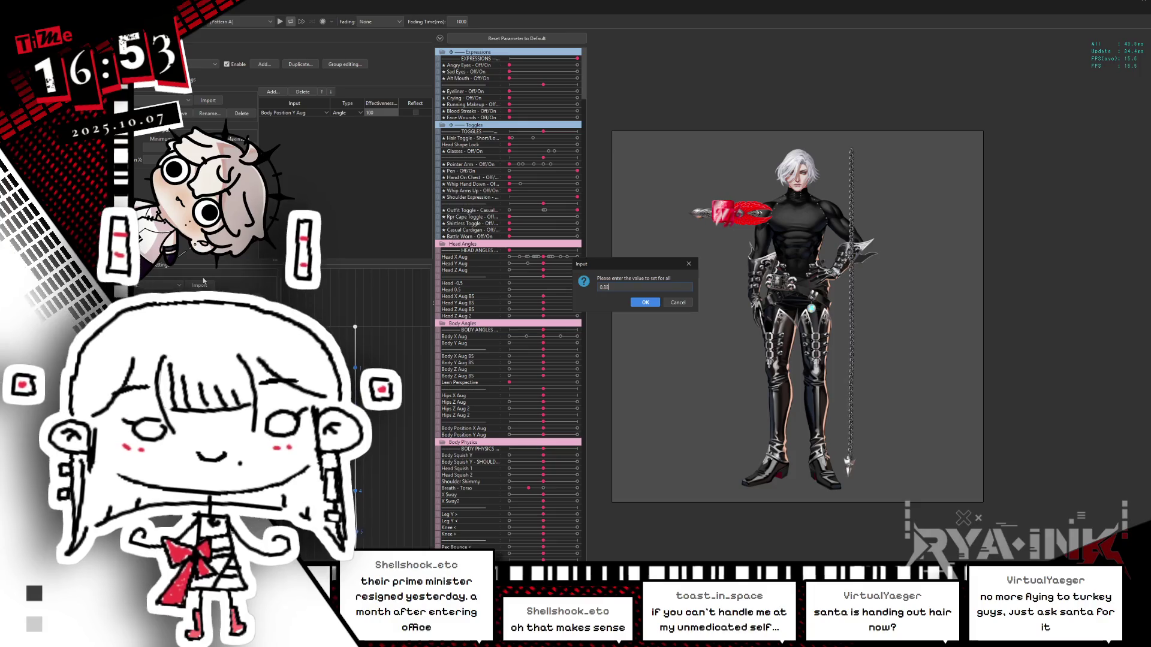
# Dismiss the set-value prompt, fit all whip outputs to their parameter ranges, and close Physics.
pyautogui.click(645, 302)
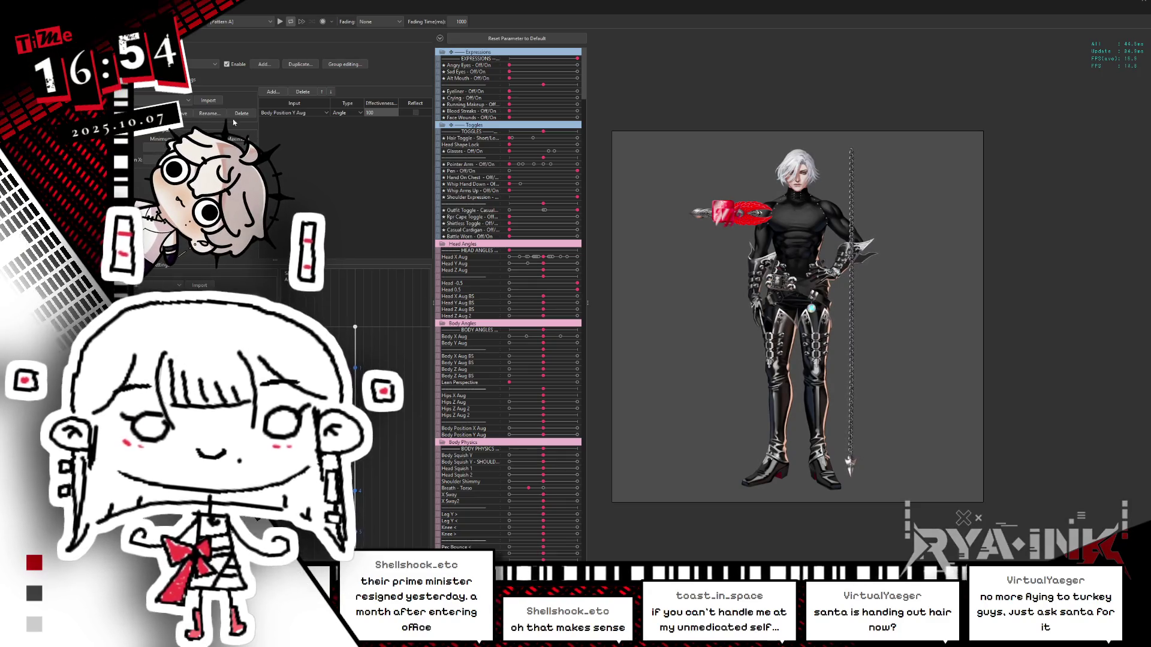
pyautogui.click(174, 79)
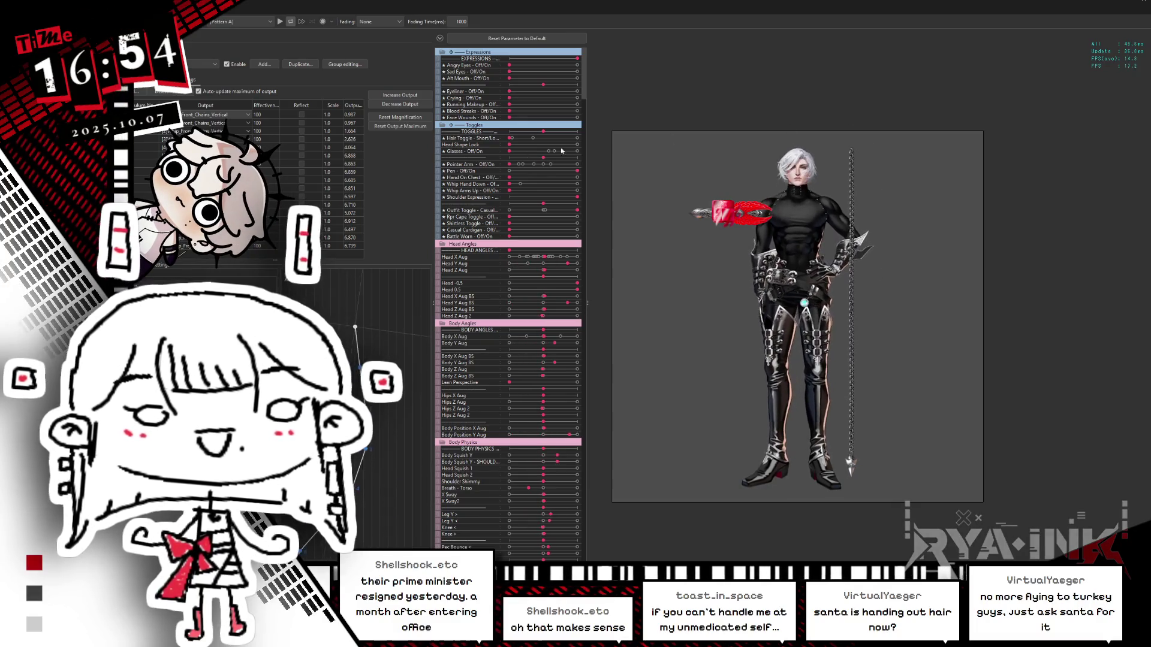
pyautogui.click(179, 91)
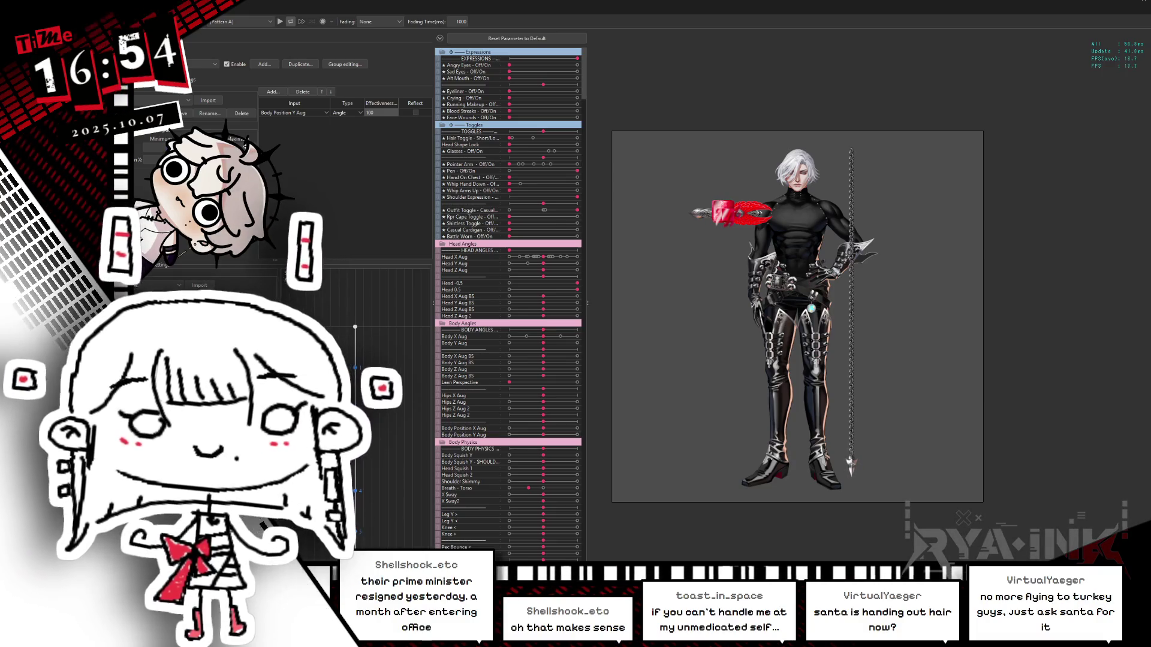
pyautogui.click(150, 92)
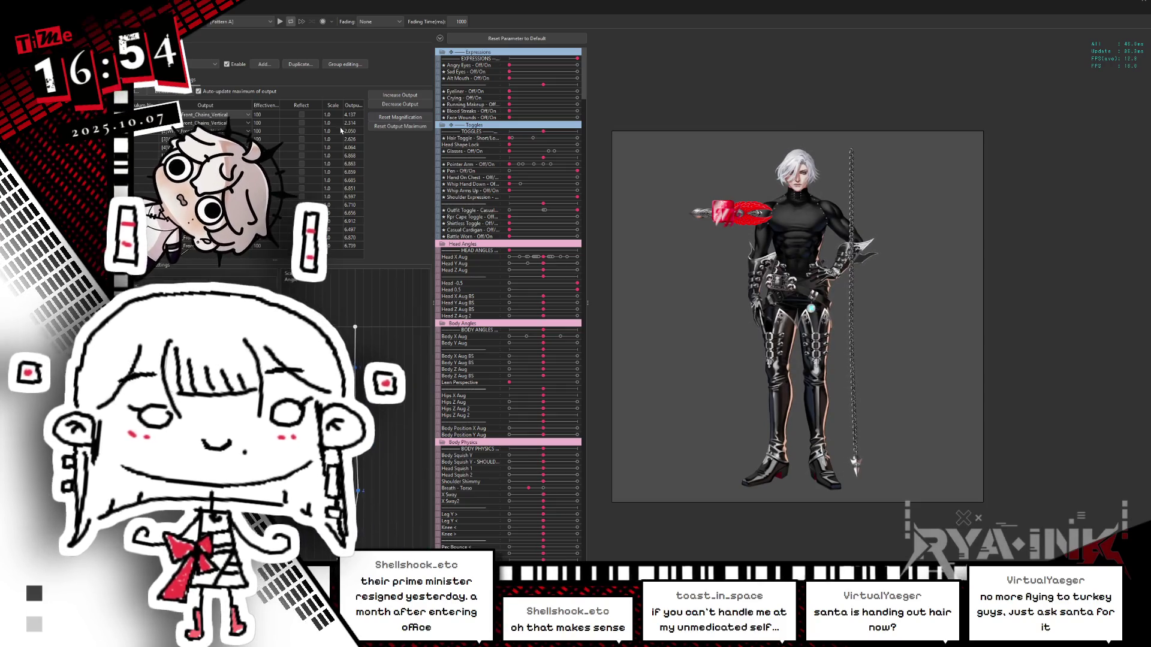
pyautogui.click(400, 95)
pyautogui.click(662, 301)
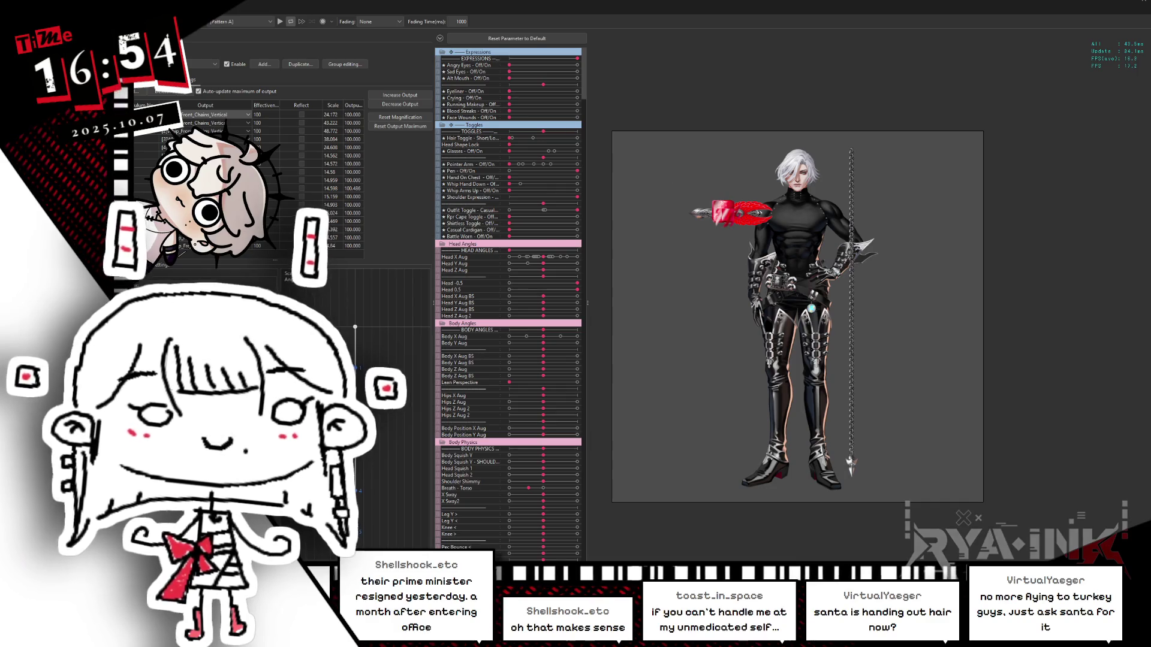
pyautogui.click(1145, 3)
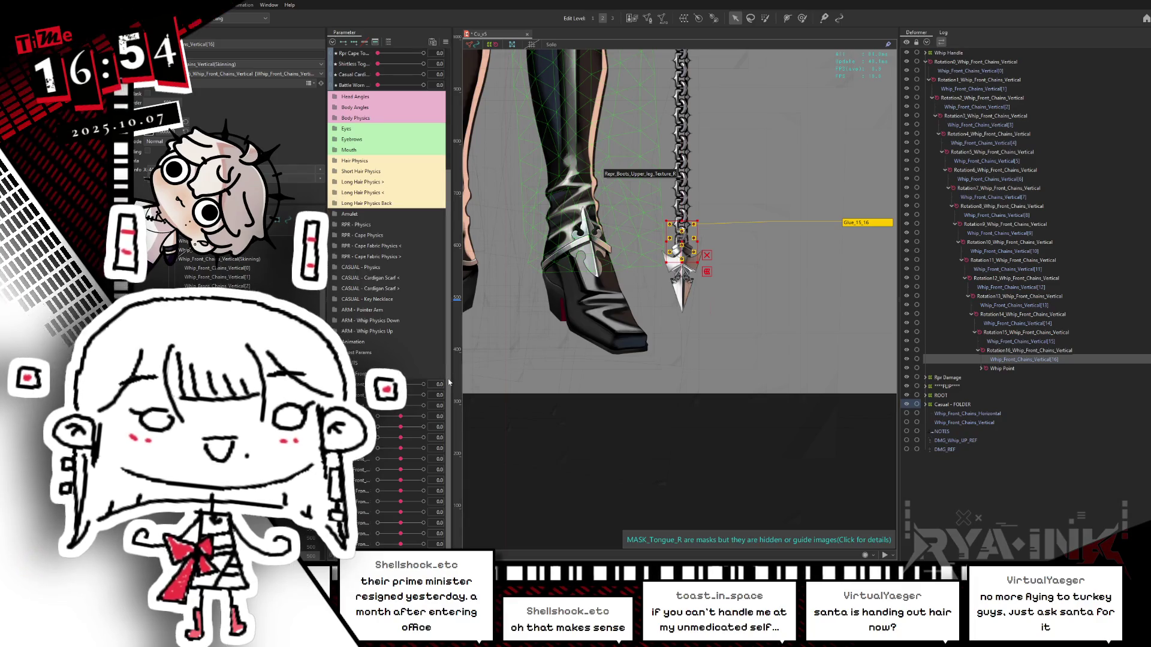
# Open Parameter Settings for all parameters and set the first whip rotation minimum to -1.
pyautogui.click(446, 42)
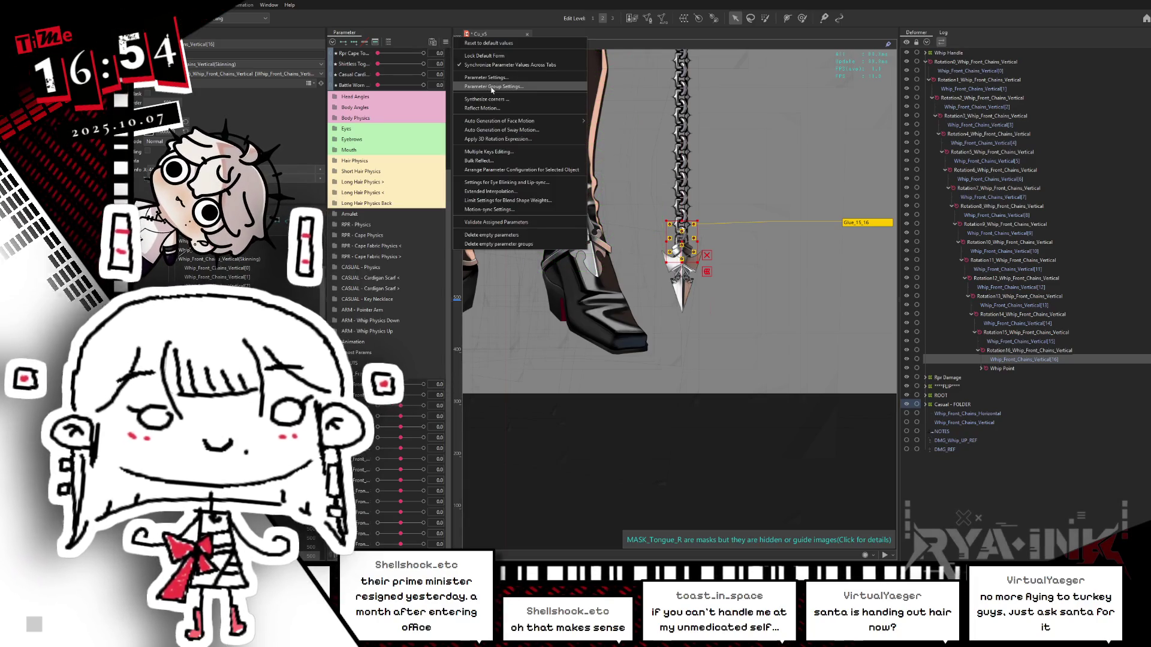
pyautogui.click(487, 77)
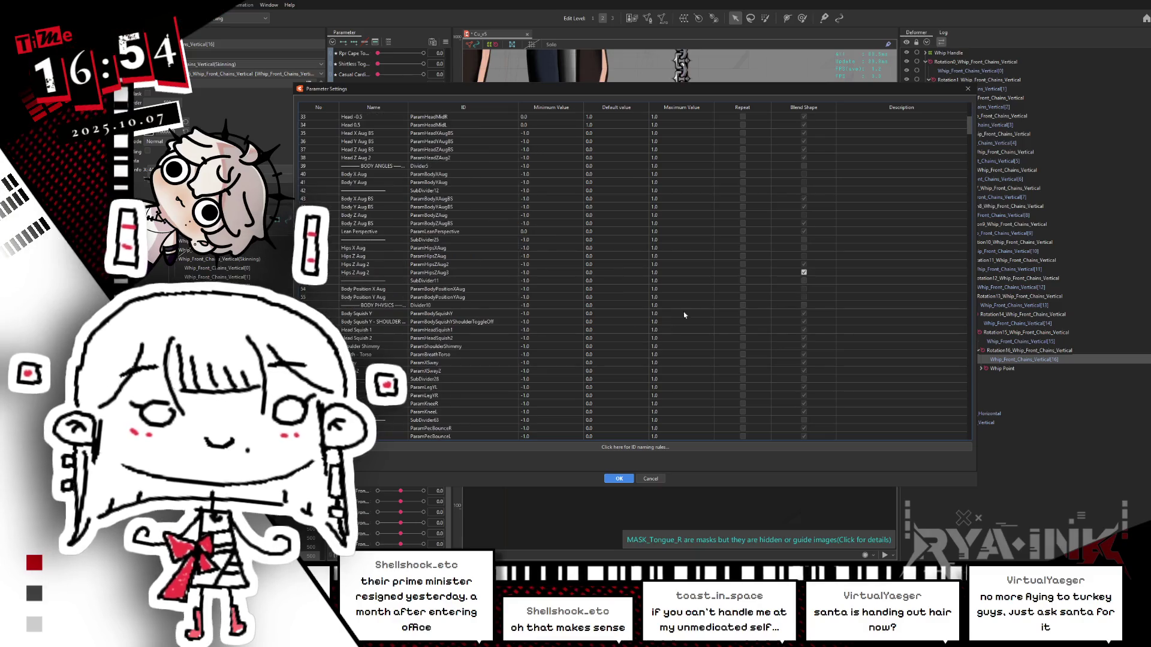
pyautogui.moveTo(974, 143); pyautogui.dragTo(984, 535)
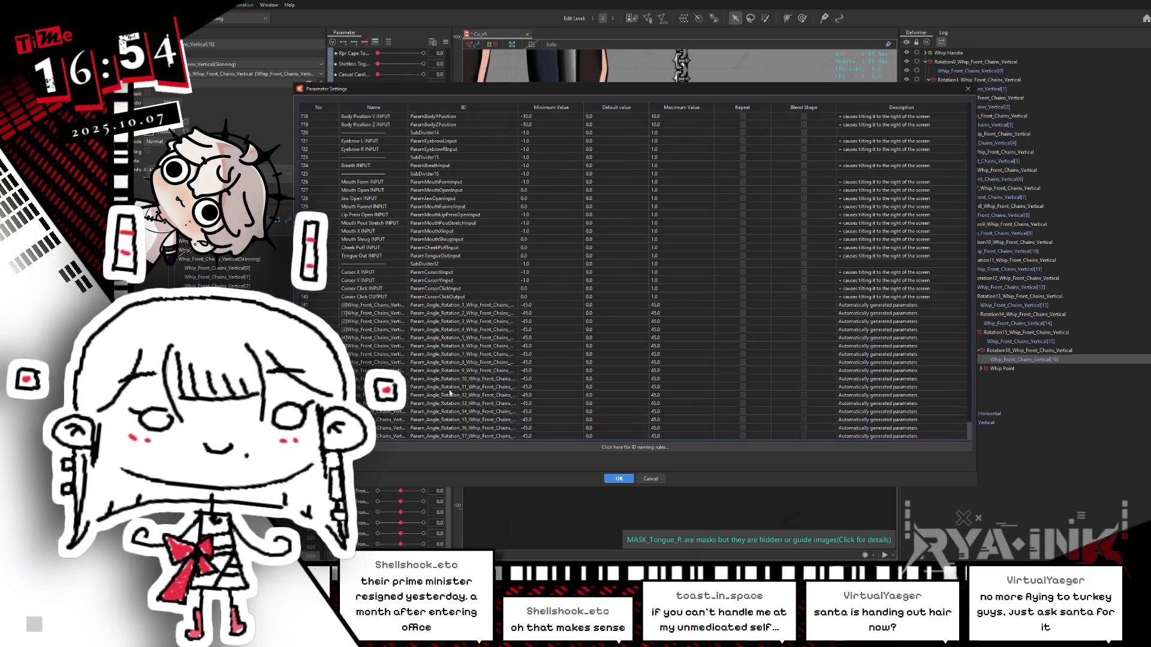
pyautogui.write('-')
pyautogui.press('Return')
pyautogui.write('-1')
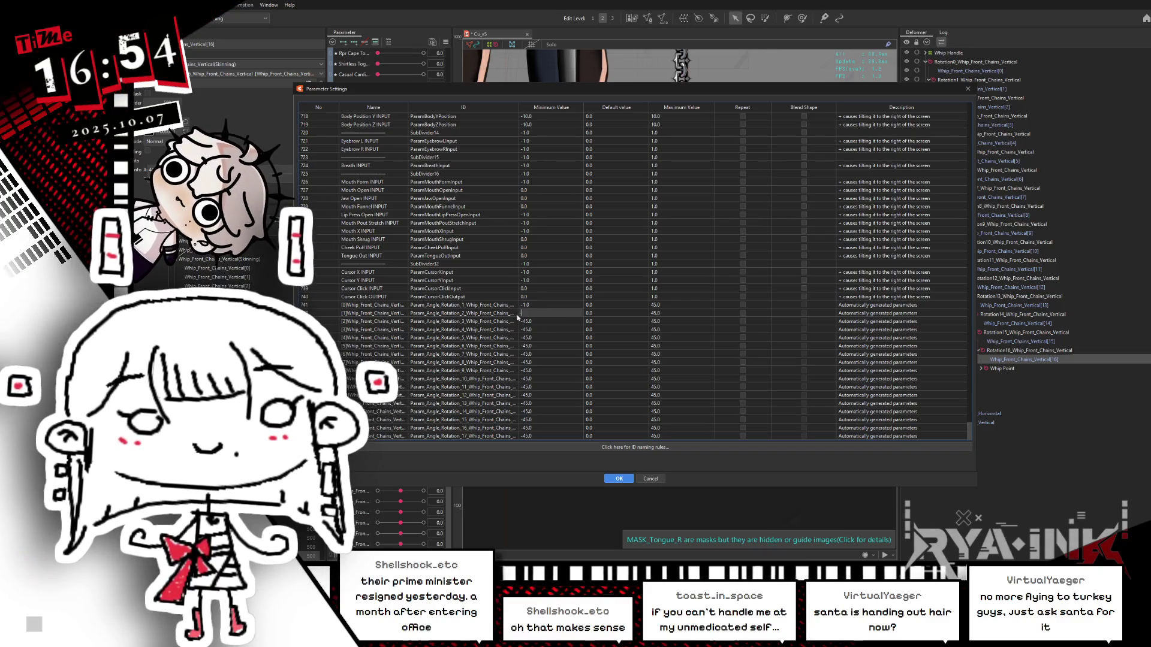
pyautogui.press('Return')
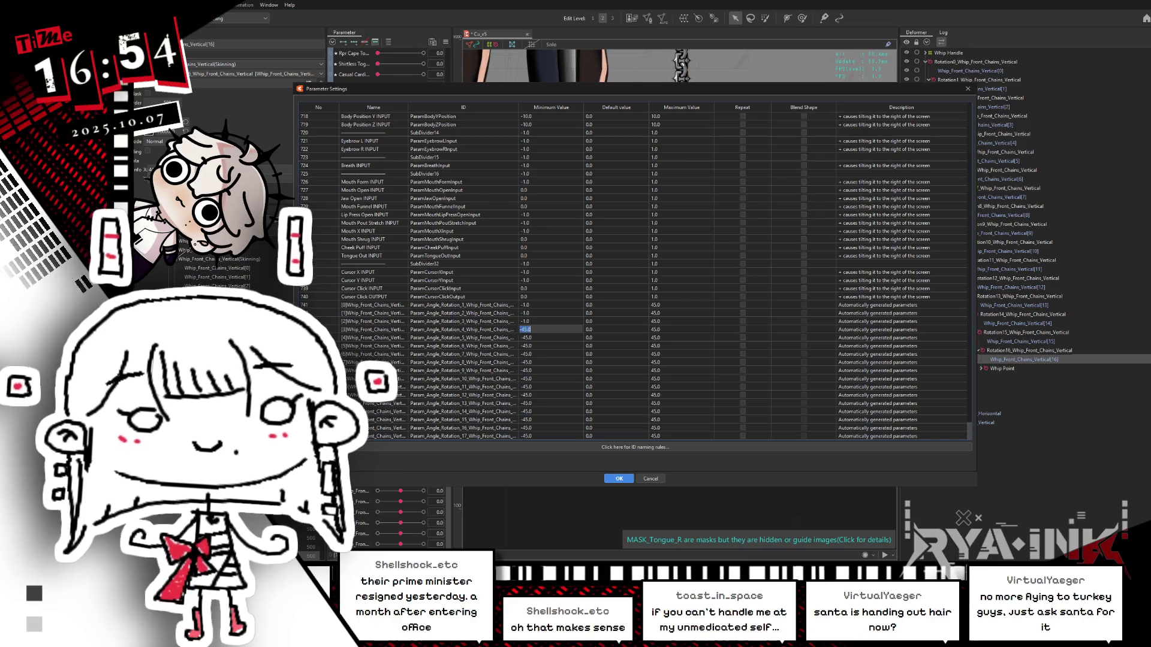
# Set the Minimum of the remaining whip rotation parameters to -1.
pyautogui.doubleClick(534, 373)
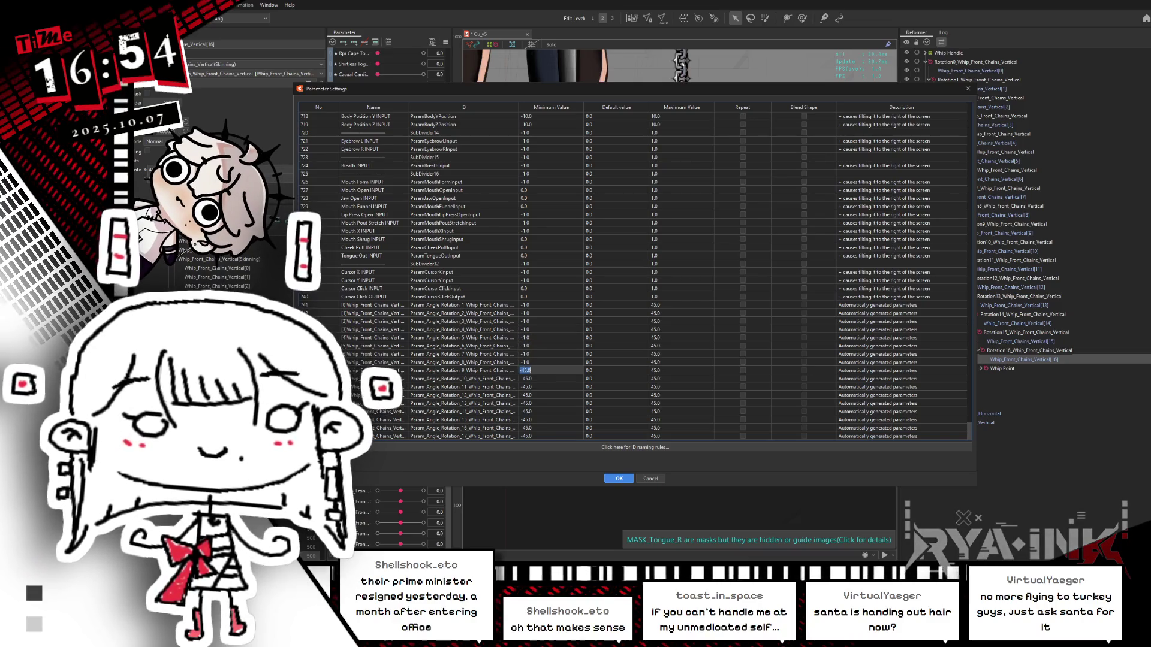
pyautogui.write('-1')
pyautogui.press('Return')
pyautogui.write('-1')
pyautogui.press('Return')
pyautogui.write('-1')
pyautogui.press('Return')
pyautogui.write('-1')
pyautogui.press('Return')
pyautogui.write('-1')
pyautogui.press('Return')
pyautogui.write('-1')
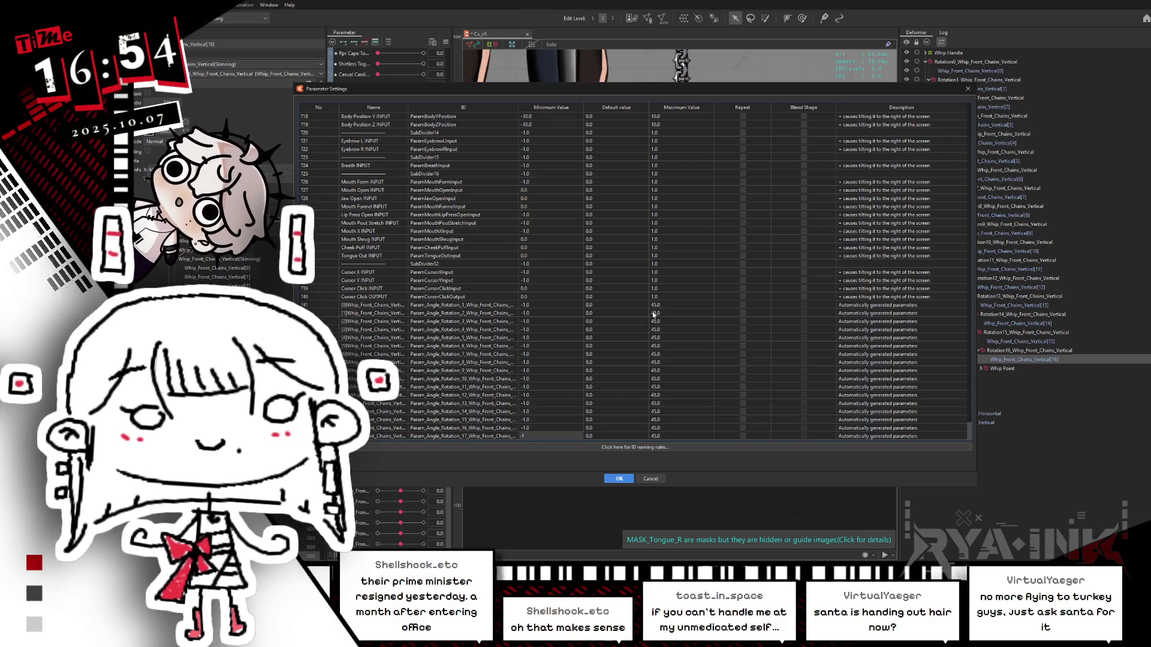
# Set the Maximum of Rotation_2 through Rotation_8 to 1.
pyautogui.click(653, 313)
pyautogui.doubleClick(654, 313)
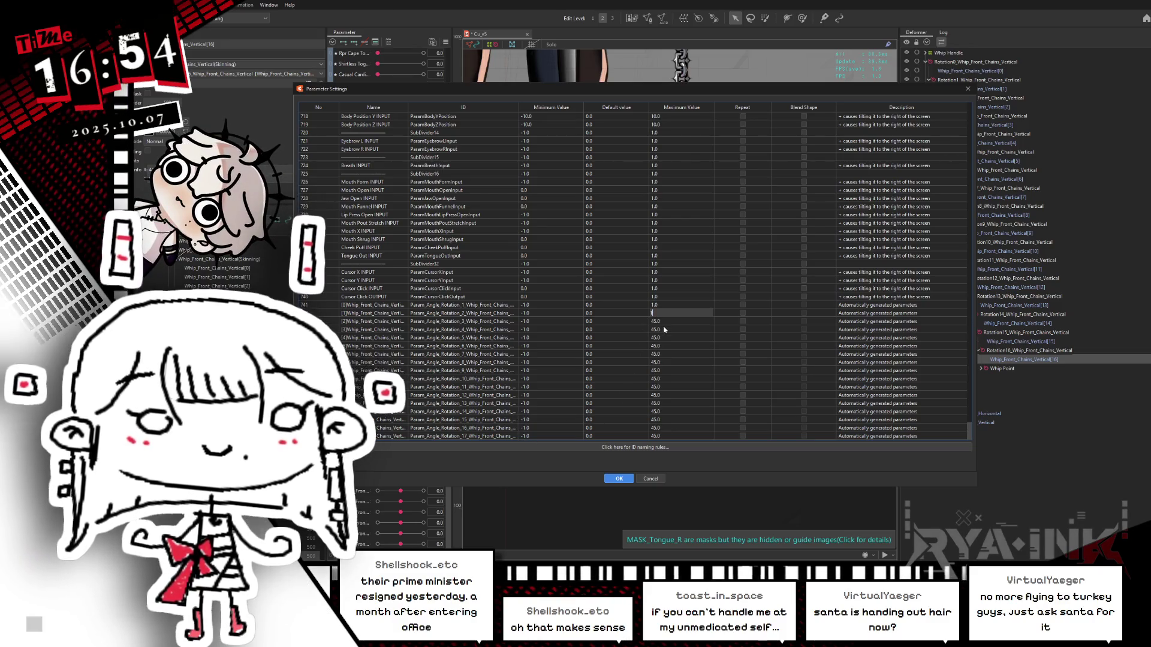
pyautogui.write('1')
pyautogui.press('Return')
pyautogui.write('1')
pyautogui.press('Return')
pyautogui.write('1')
pyautogui.doubleClick(666, 360)
pyautogui.write('1')
pyautogui.press('Return')
# Set the Maximum of Rotation_9 through Rotation_15 to 1, then apply and confirm the new ranges.
pyautogui.doubleClick(660, 371)
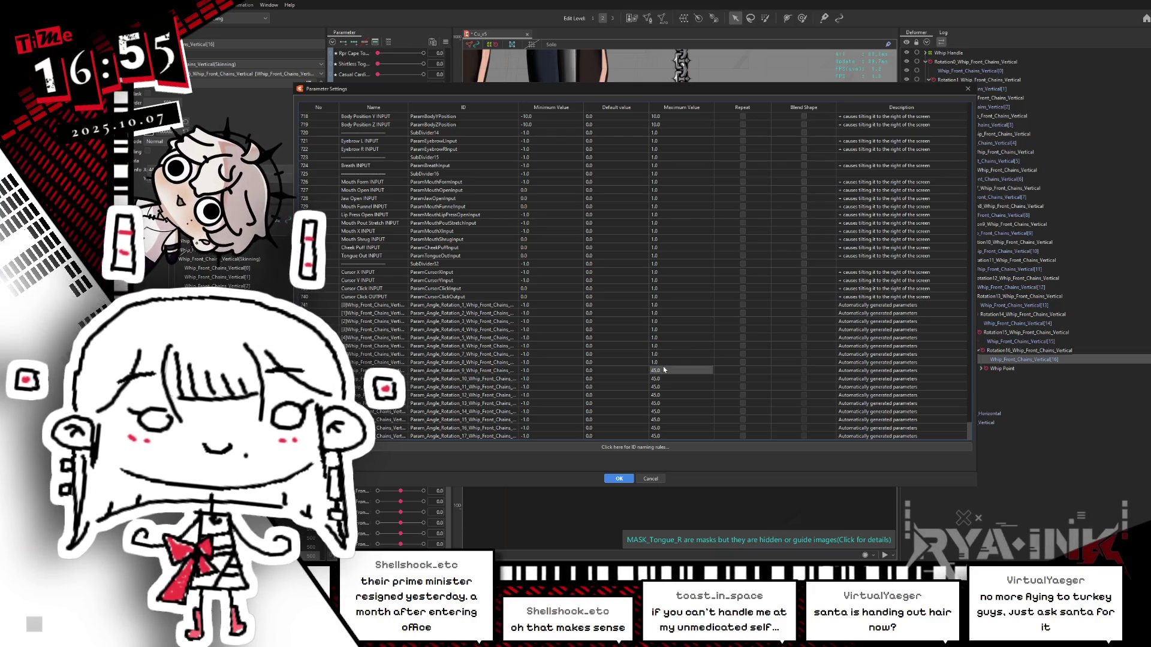
pyautogui.write('1')
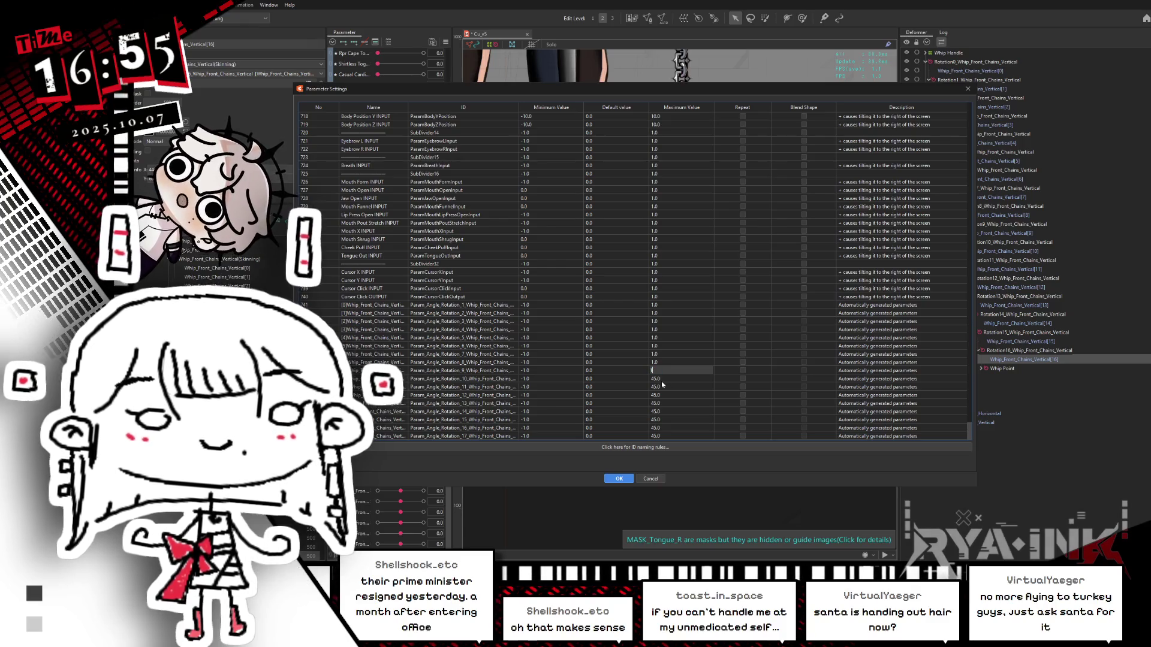
pyautogui.doubleClick(663, 379)
pyautogui.moveTo(708, 94); pyautogui.dragTo(719, 36)
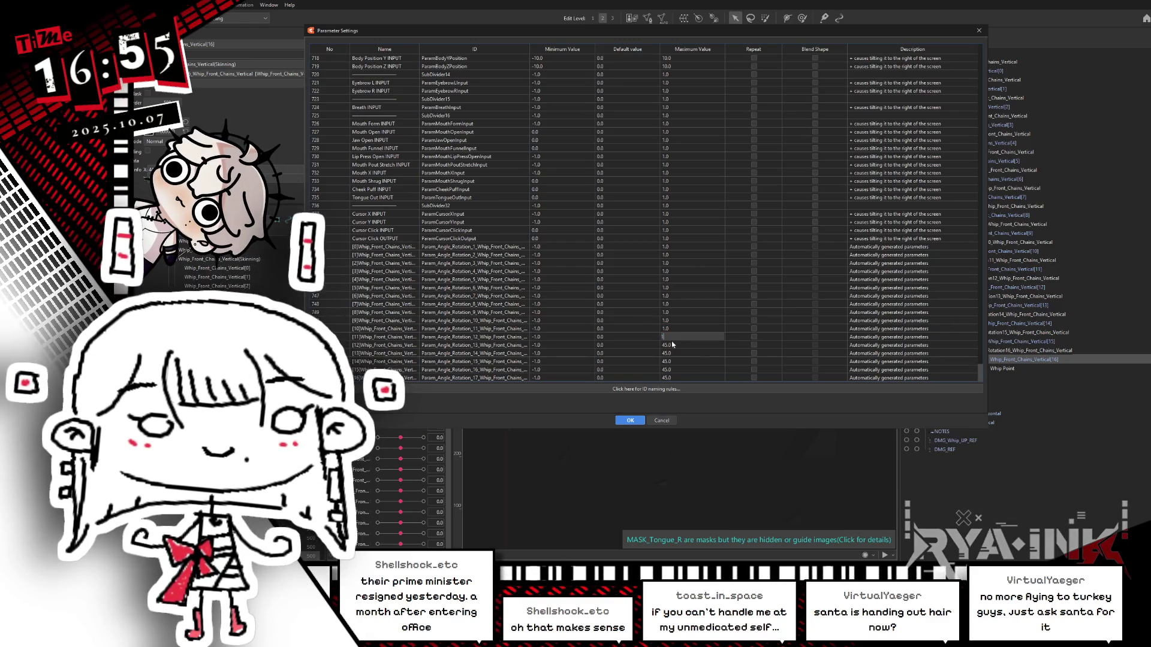
pyautogui.write('1')
pyautogui.press('Return')
pyautogui.doubleClick(673, 361)
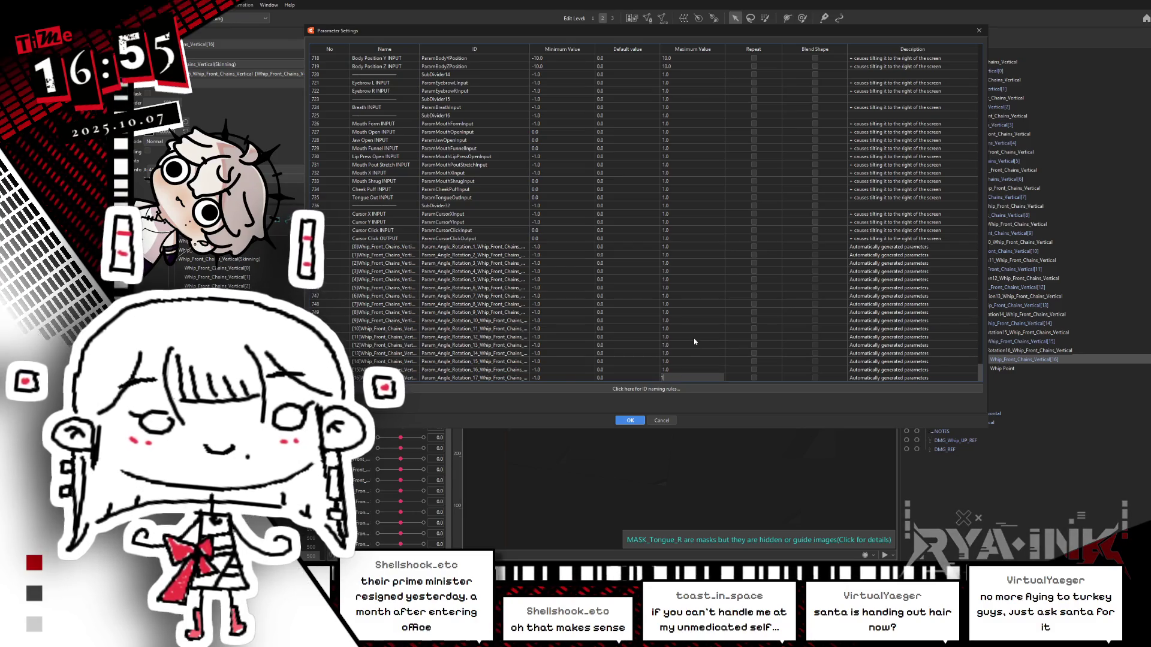
pyautogui.moveTo(696, 353); pyautogui.dragTo(696, 360)
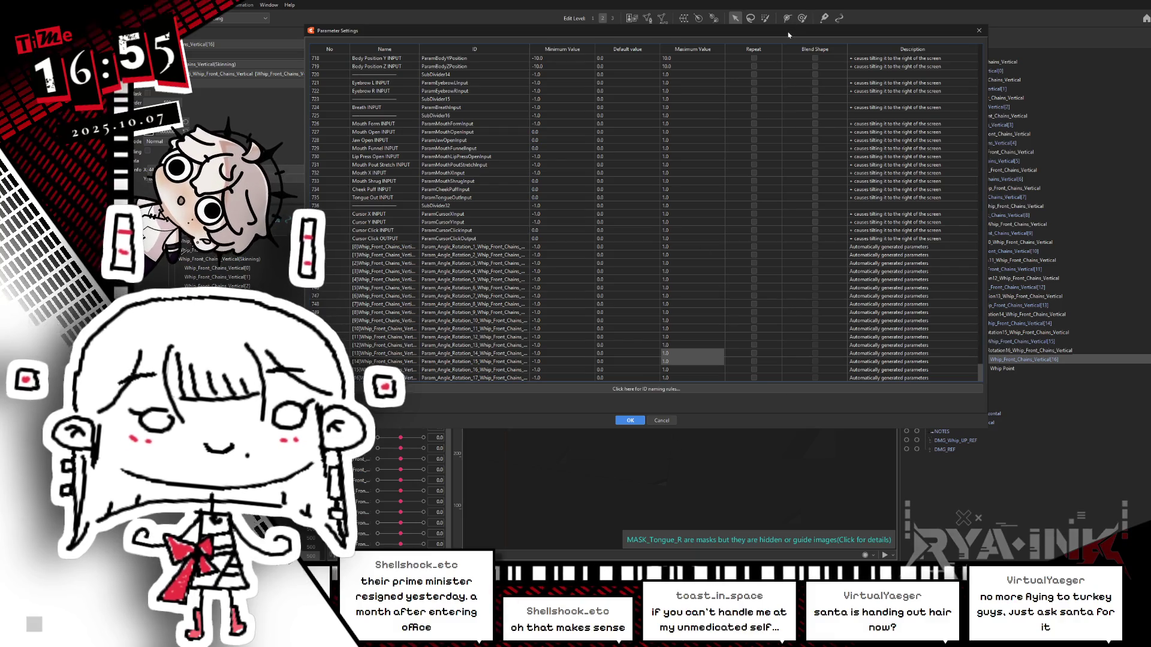
pyautogui.moveTo(788, 34); pyautogui.dragTo(834, 33)
pyautogui.click(681, 421)
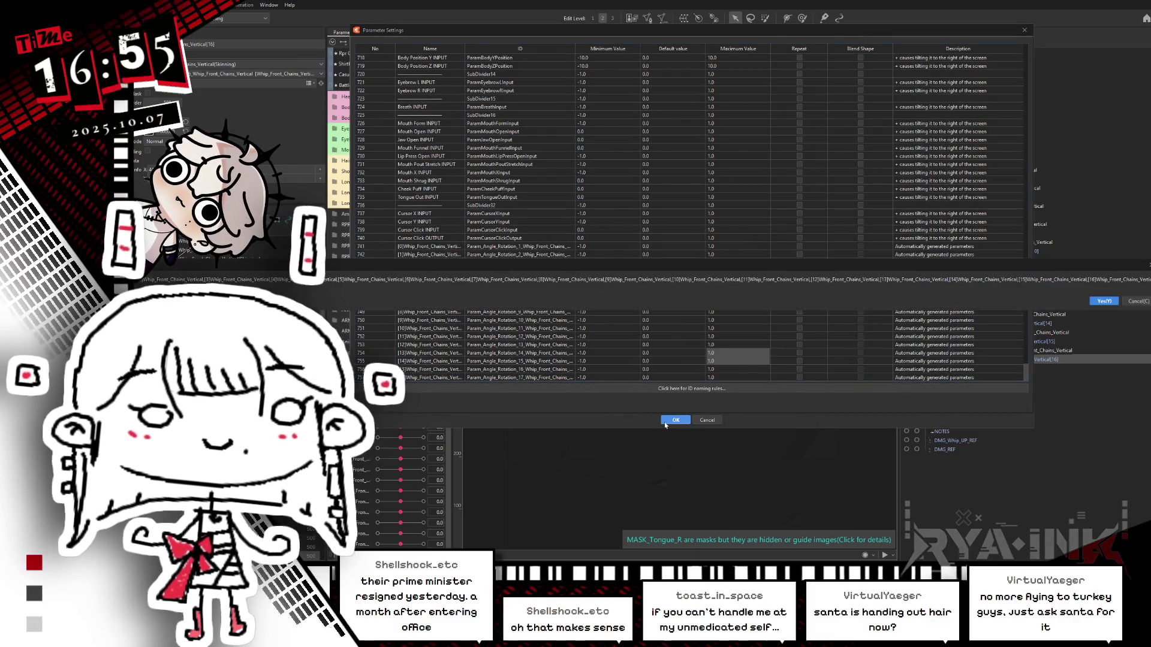
pyautogui.click(1103, 300)
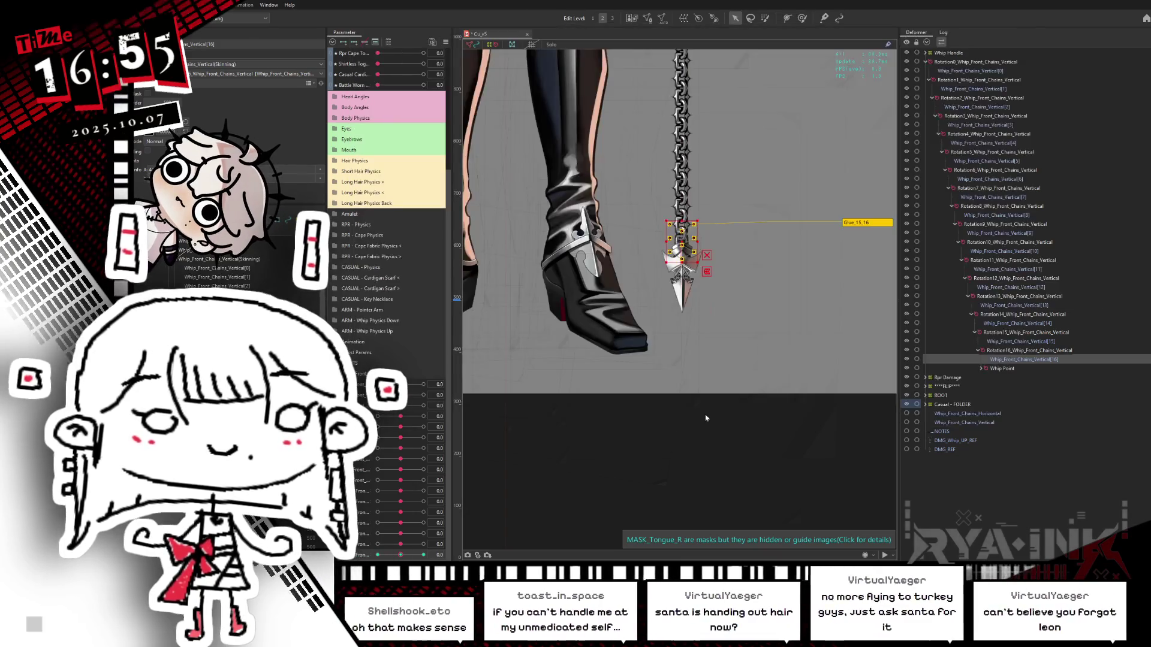
# Select the Rotation0_Whip_Front_Chains_Vertical deformer, leaving its parameter settings unchanged.
pyautogui.click(410, 389)
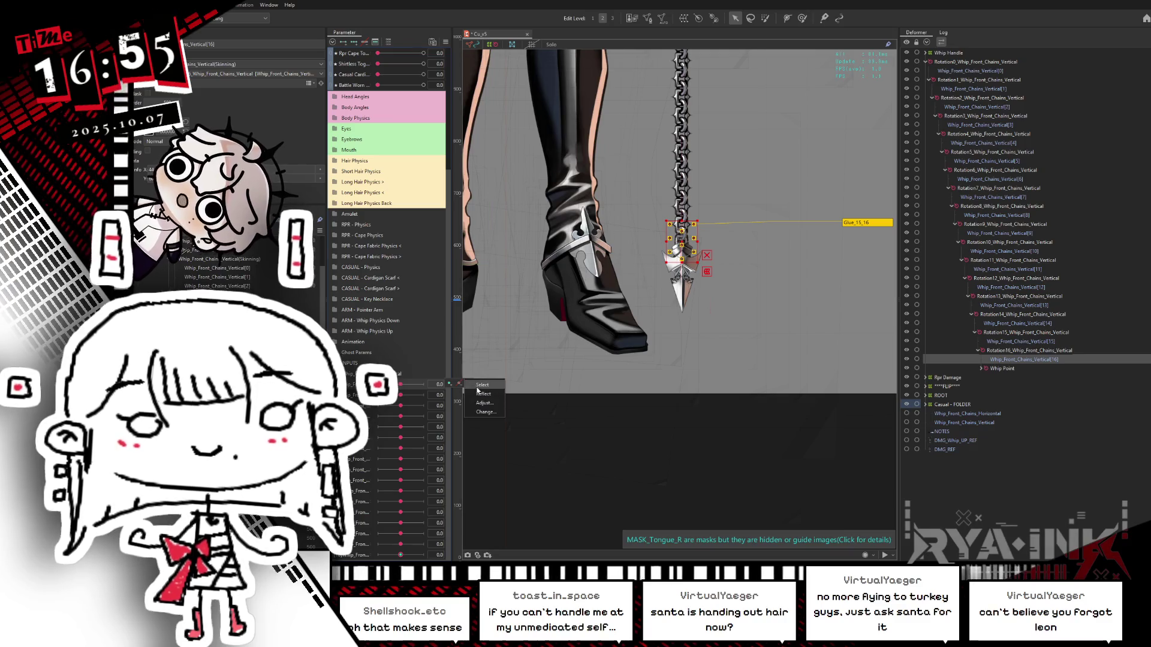
pyautogui.click(476, 389)
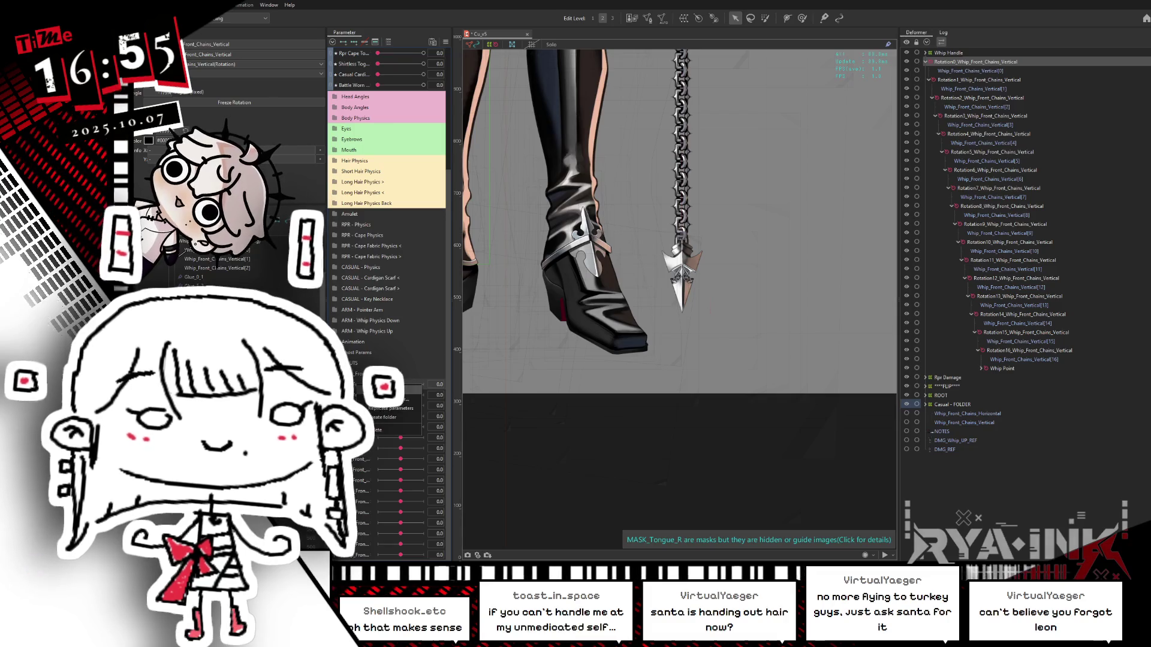
pyautogui.doubleClick(367, 386)
pyautogui.click(615, 342)
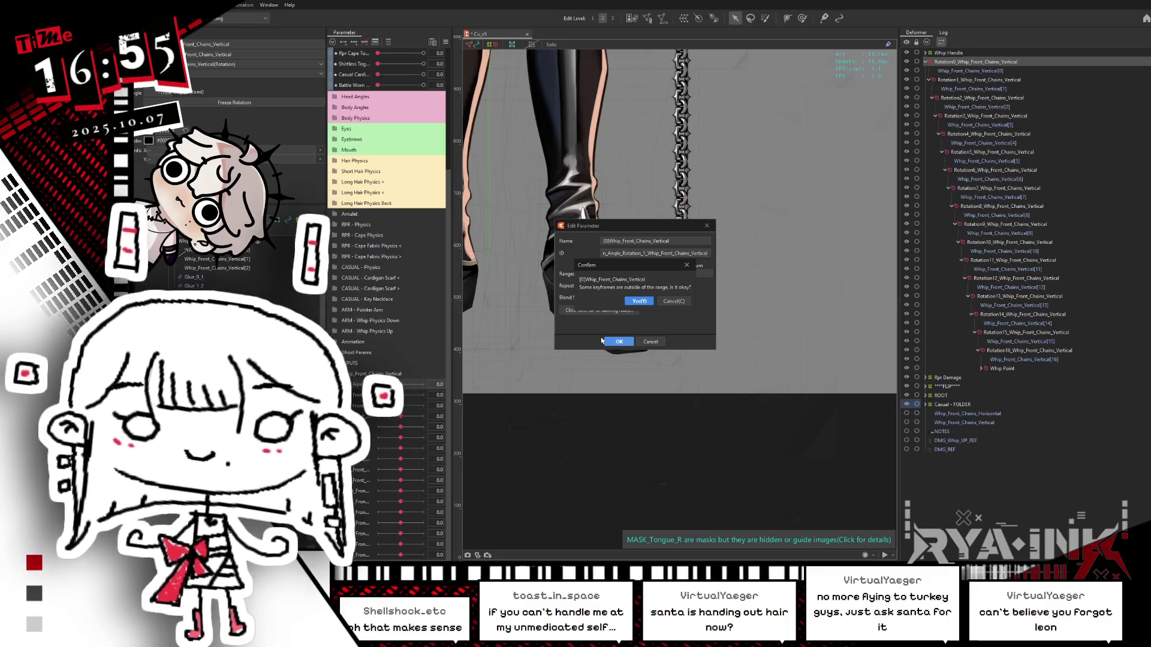
pyautogui.click(665, 300)
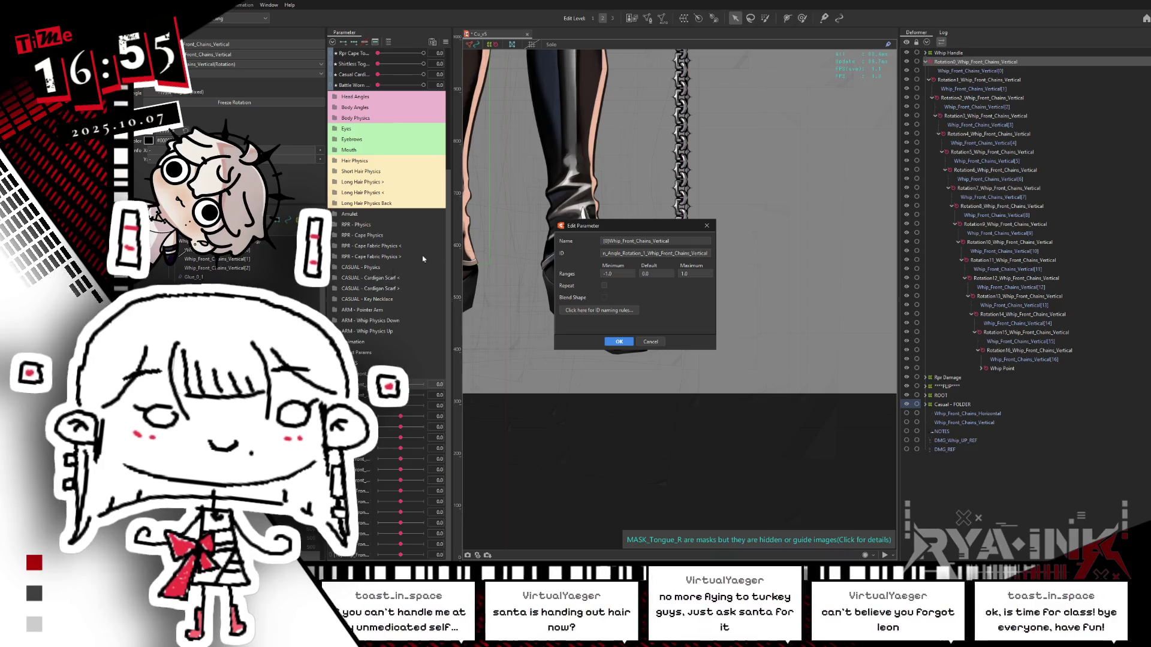
pyautogui.click(705, 225)
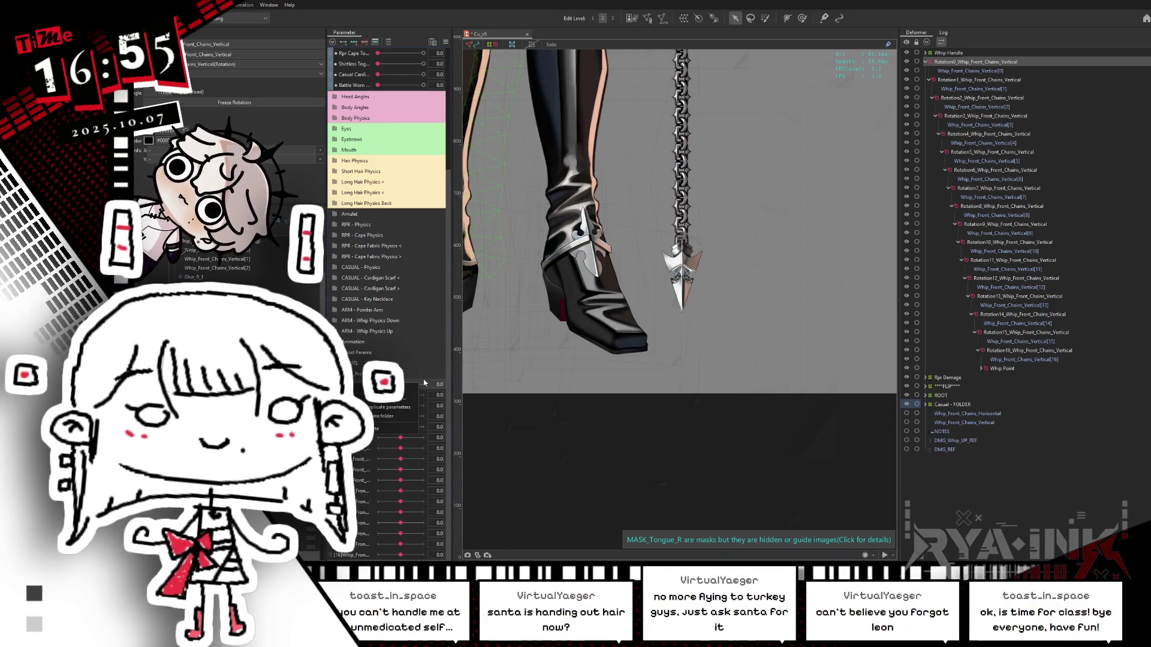
# Rescale Rotation0's keyform values from -45.0/45.0 to -1/1.
pyautogui.click(459, 383)
pyautogui.click(471, 412)
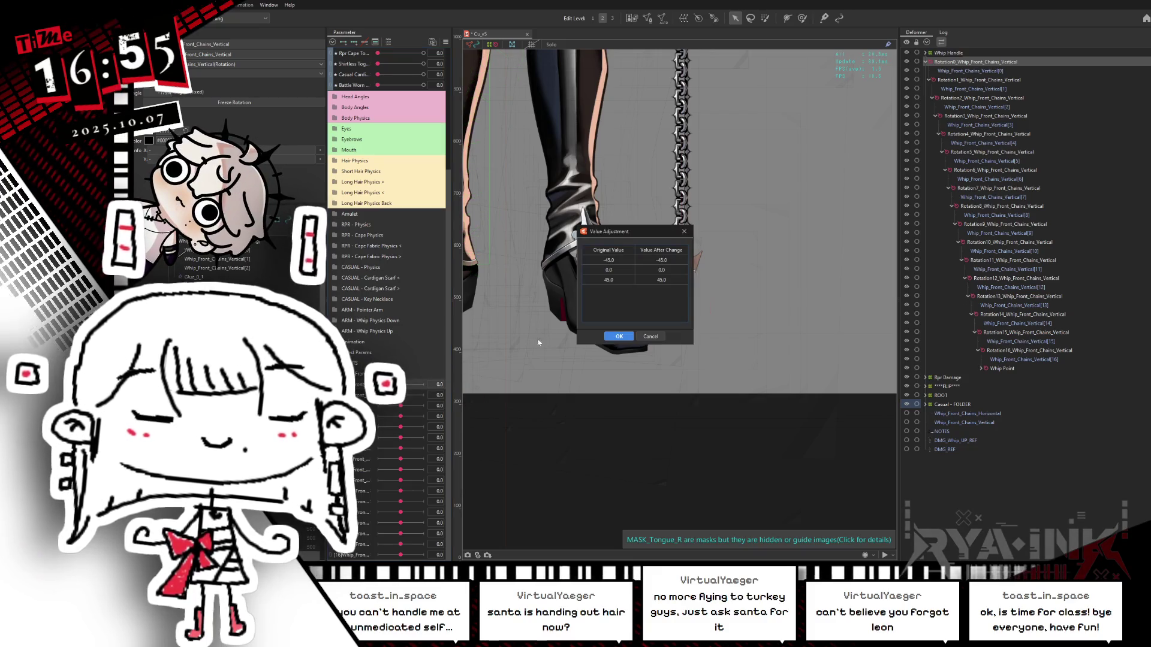
pyautogui.doubleClick(661, 259)
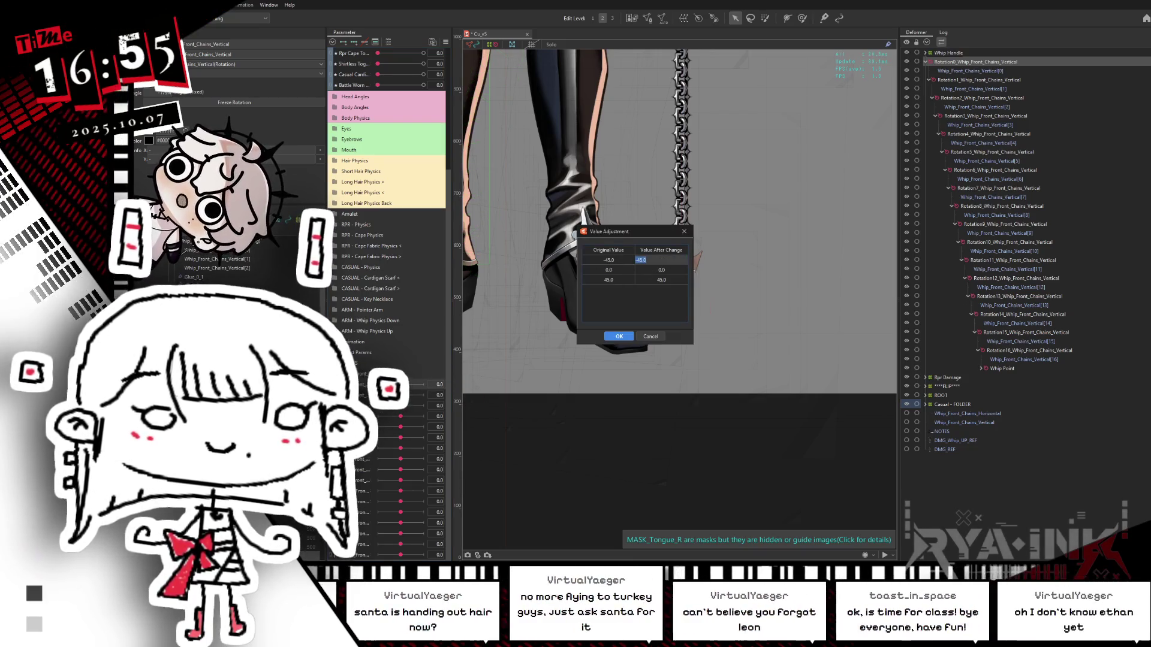
pyautogui.write('-1')
pyautogui.click(661, 280)
pyautogui.doubleClick(661, 279)
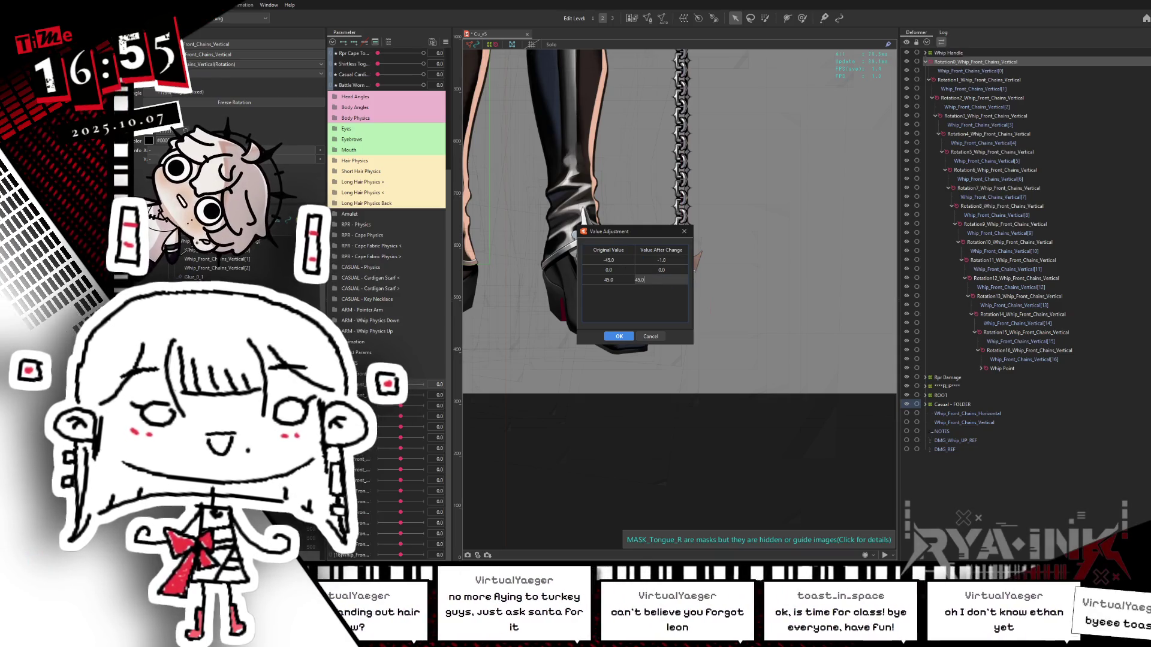
pyautogui.write('1')
pyautogui.click(661, 270)
pyautogui.click(618, 337)
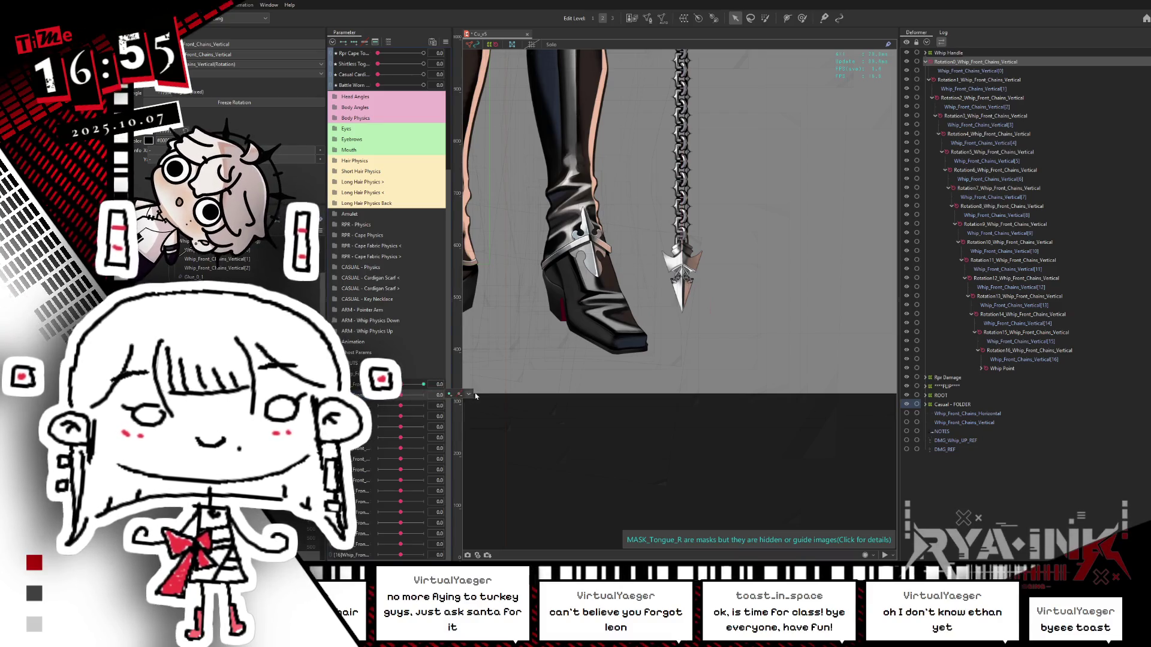
# Rescale the next deformer's keyform values from -45.0/45.0 to -1/1.
pyautogui.click(469, 395)
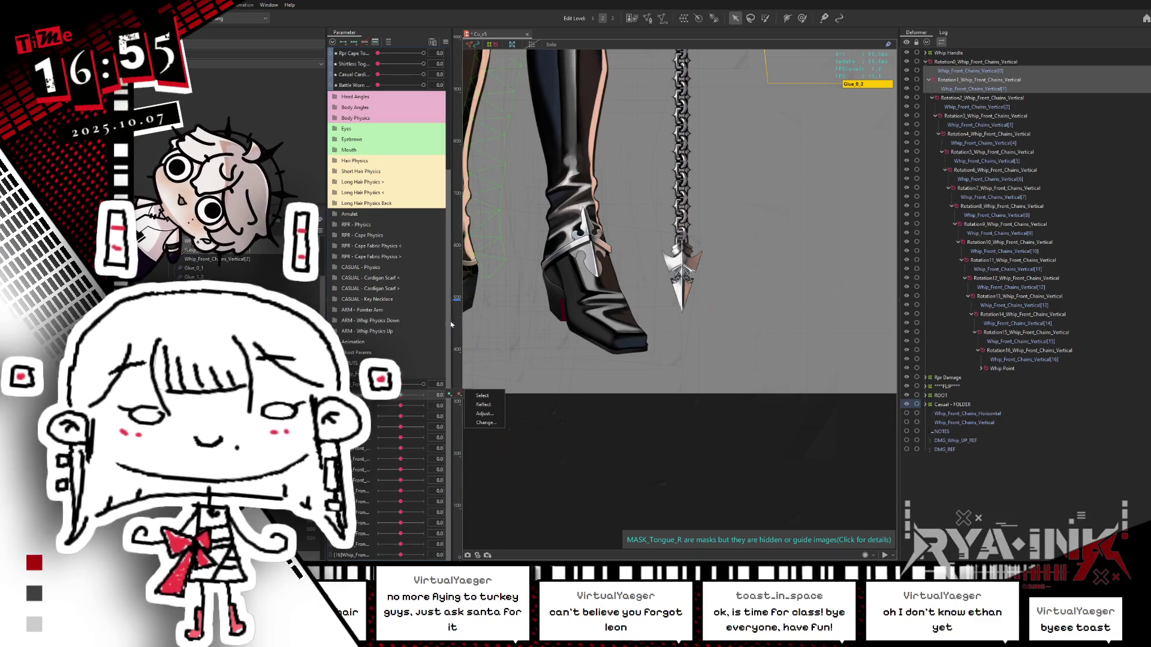
pyautogui.click(491, 417)
pyautogui.doubleClick(636, 261)
pyautogui.write('-1')
pyautogui.doubleClick(637, 280)
pyautogui.write('1')
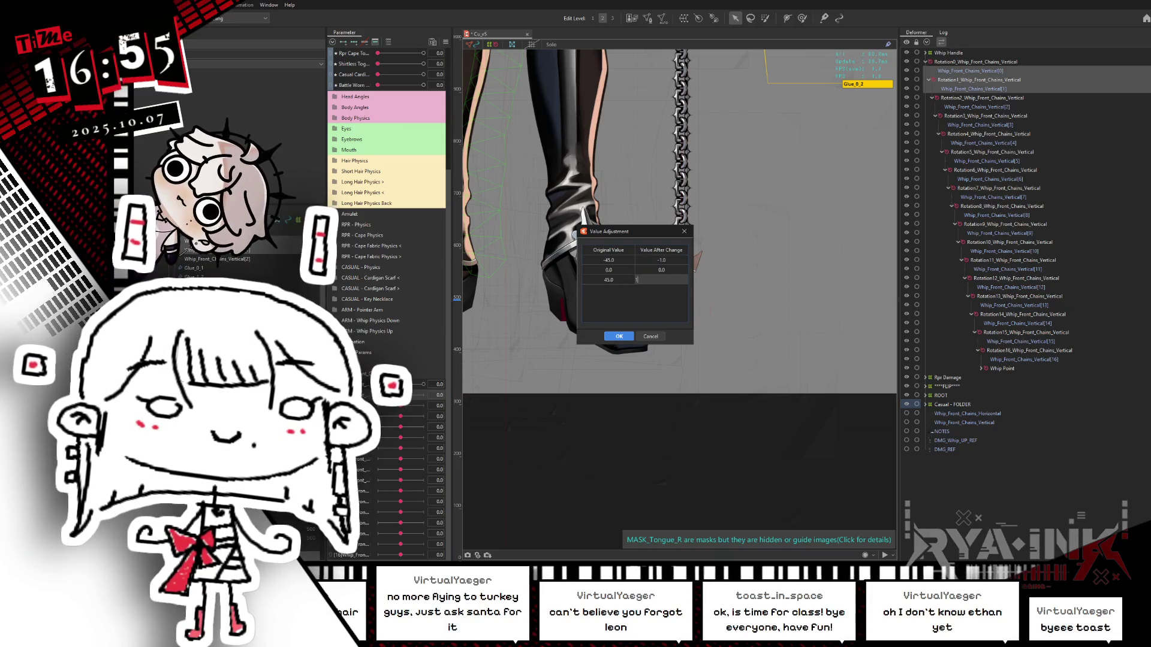
pyautogui.click(619, 336)
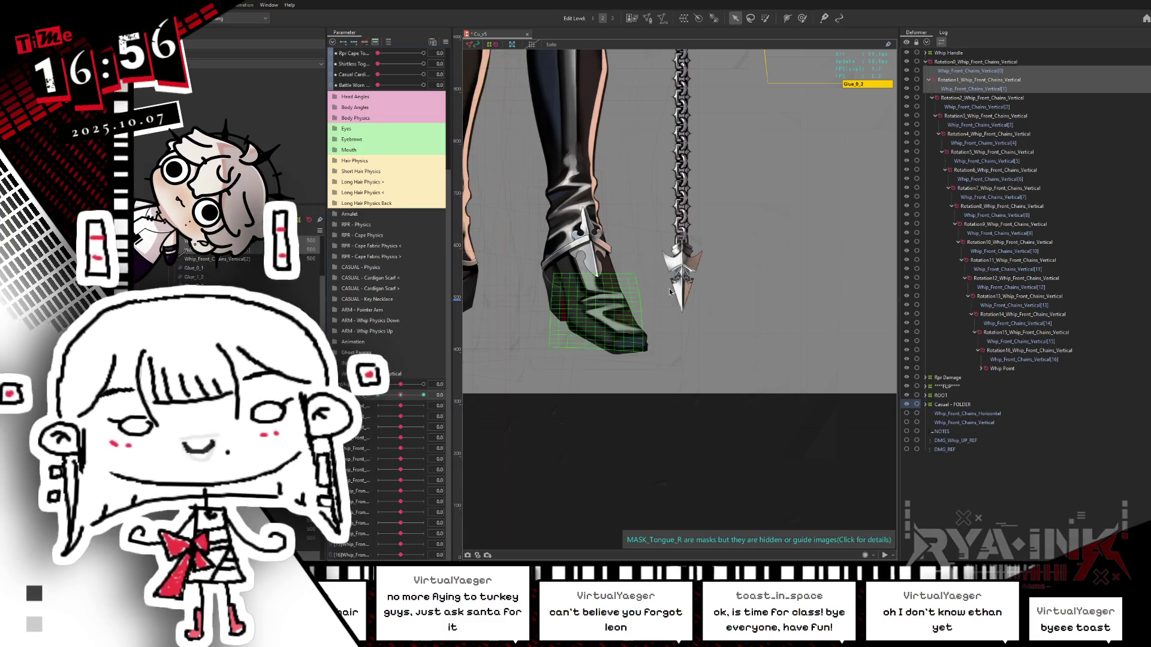
# Rescale Rotation2's keyform values to the -1 to 1 range.
pyautogui.click(401, 406)
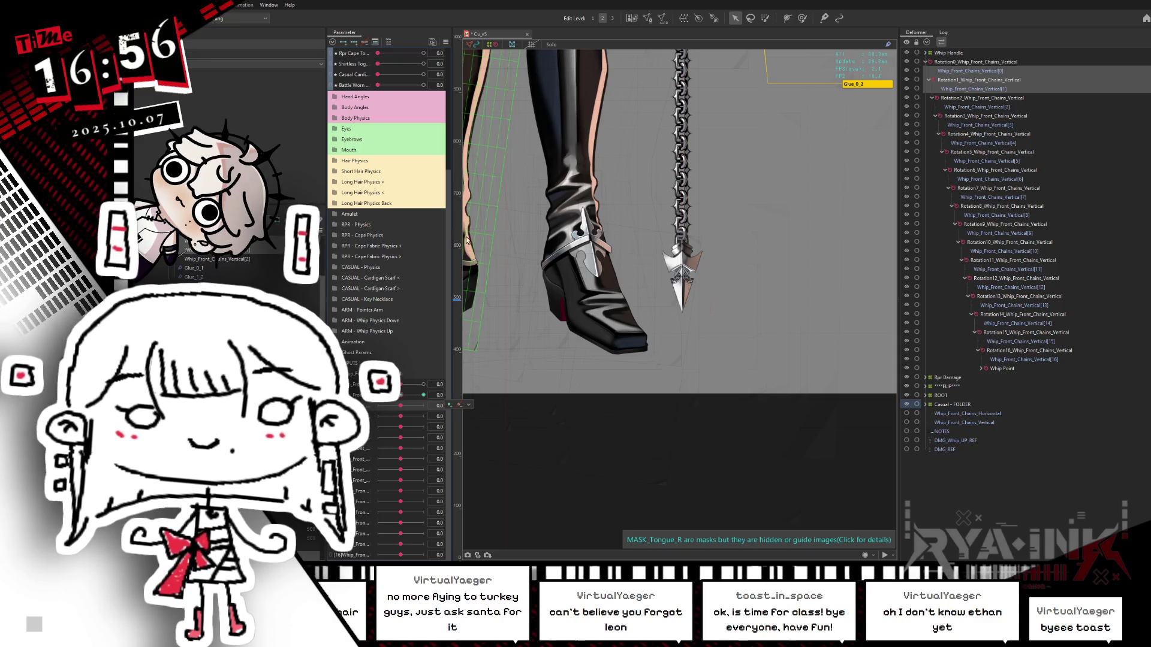
pyautogui.click(469, 405)
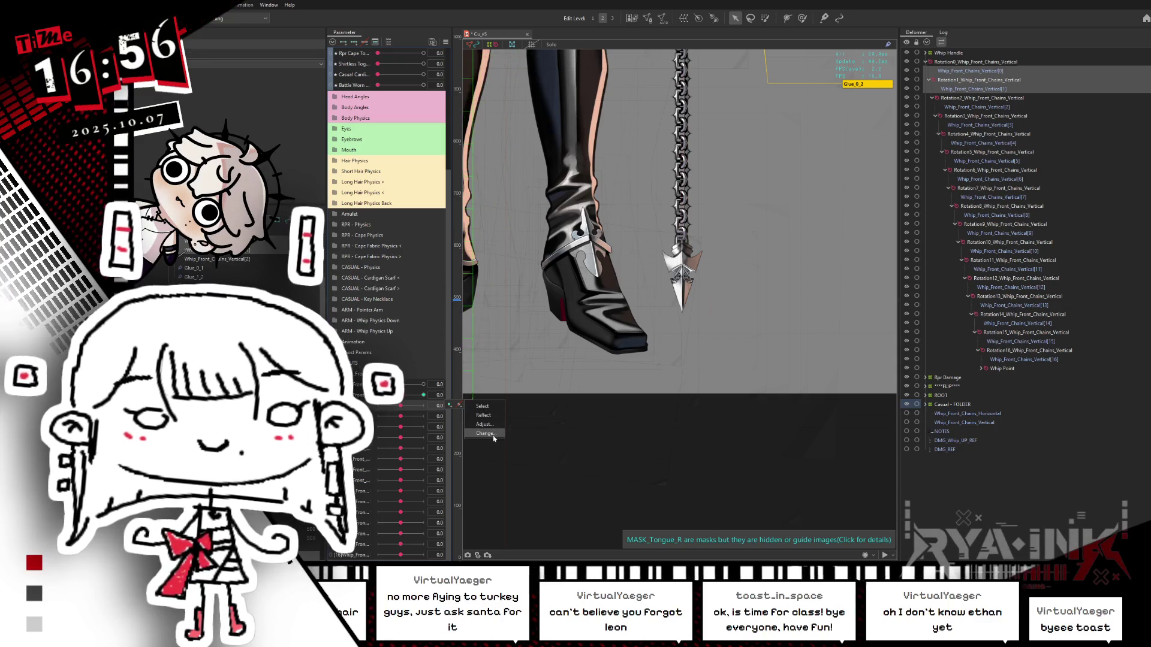
pyautogui.click(479, 429)
pyautogui.press('Return')
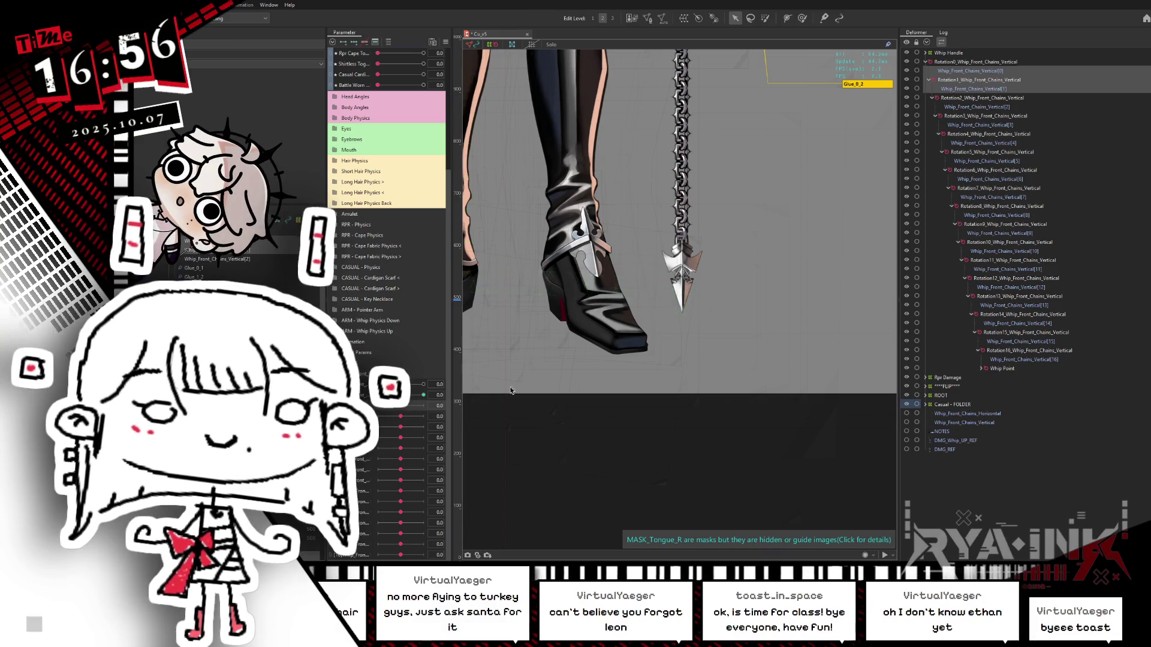
pyautogui.click(399, 410)
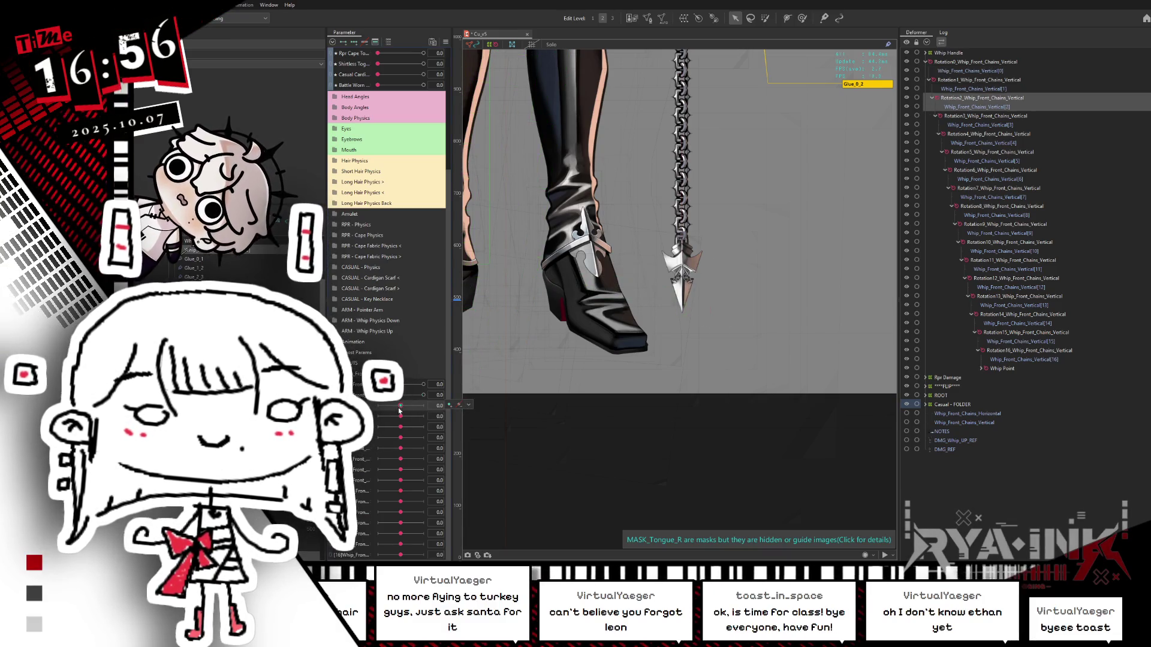
pyautogui.click(484, 424)
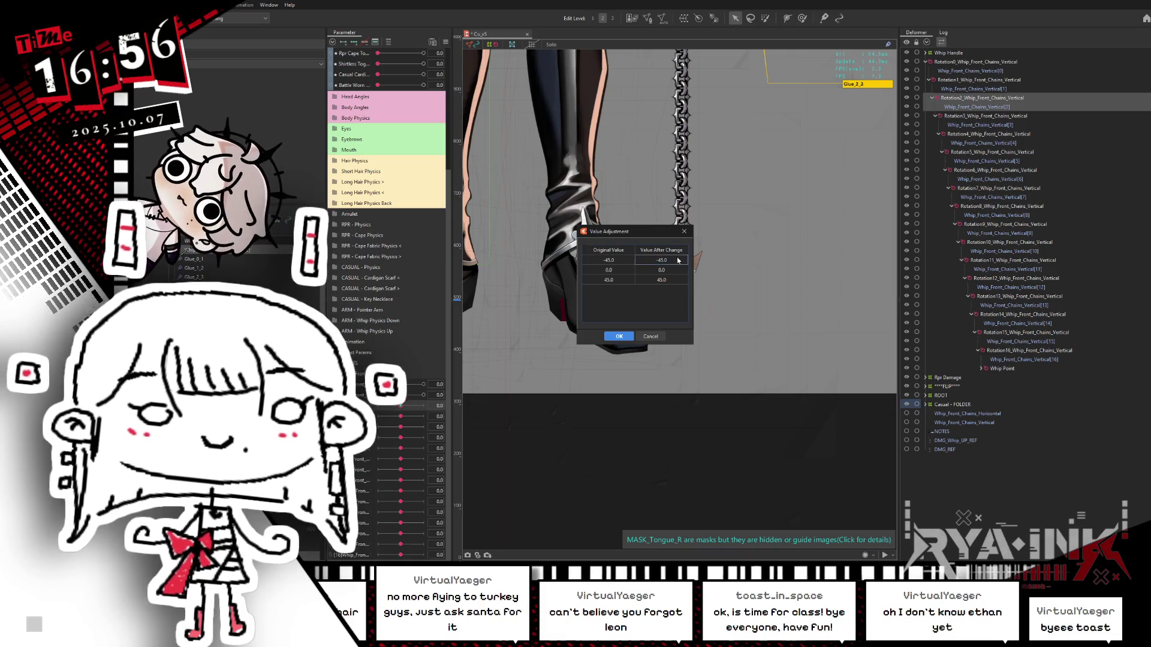
pyautogui.doubleClick(670, 280)
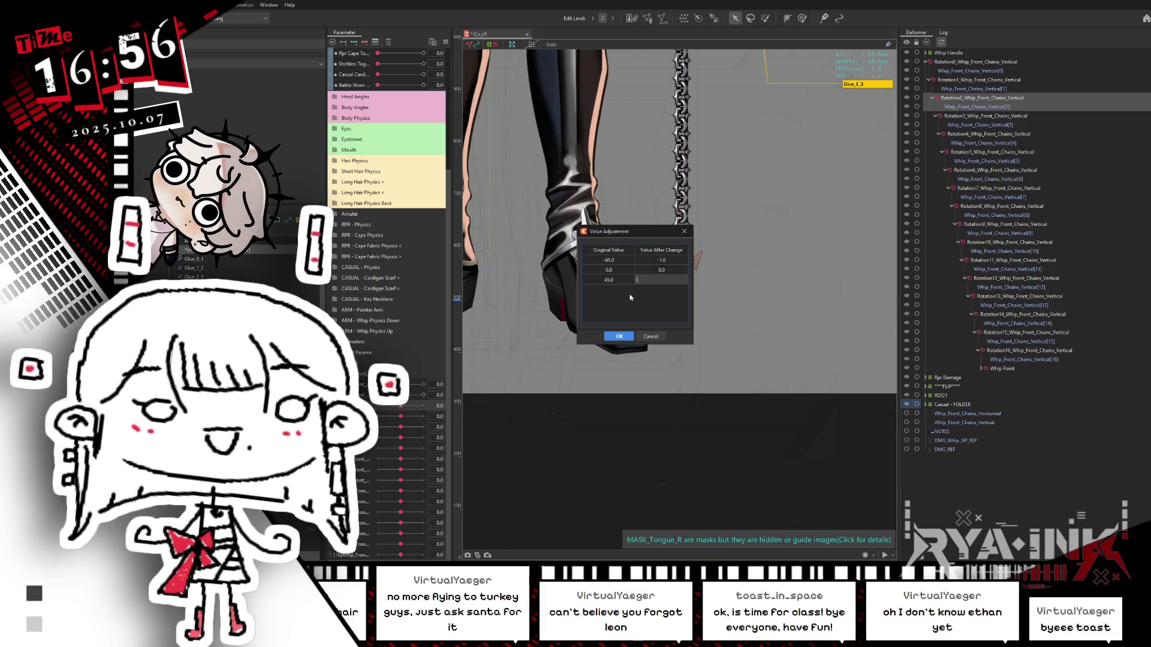
pyautogui.click(669, 263)
pyautogui.click(621, 336)
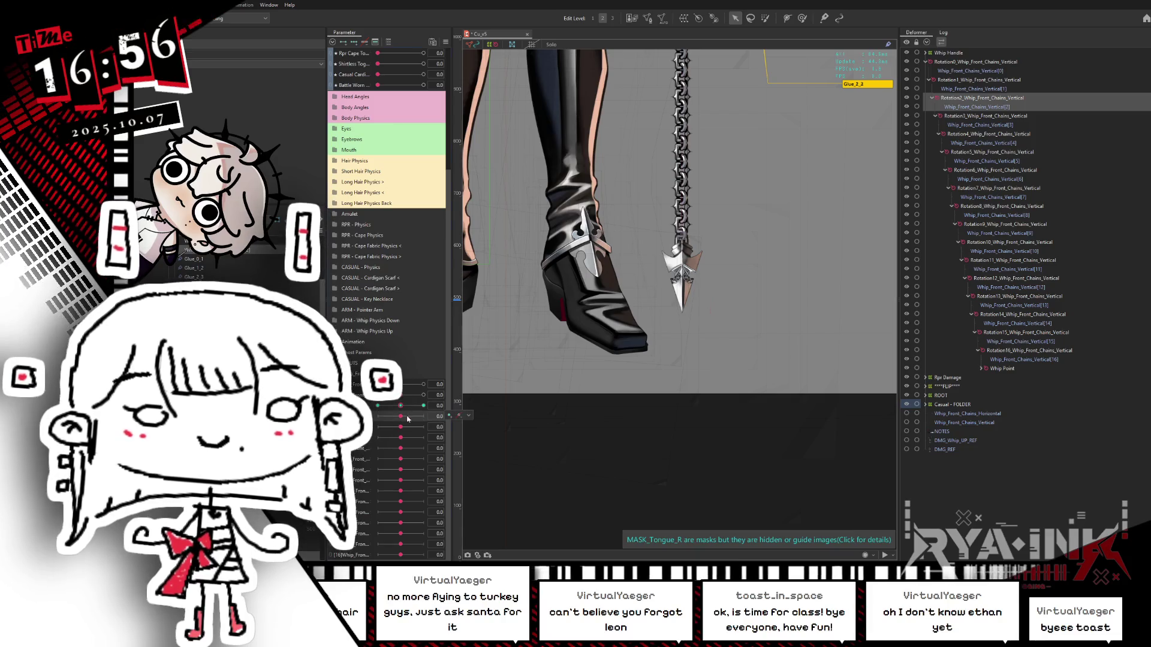
# Rescale Rotation3's keyform values from -45.0/45.0 to -1/1.
pyautogui.click(459, 416)
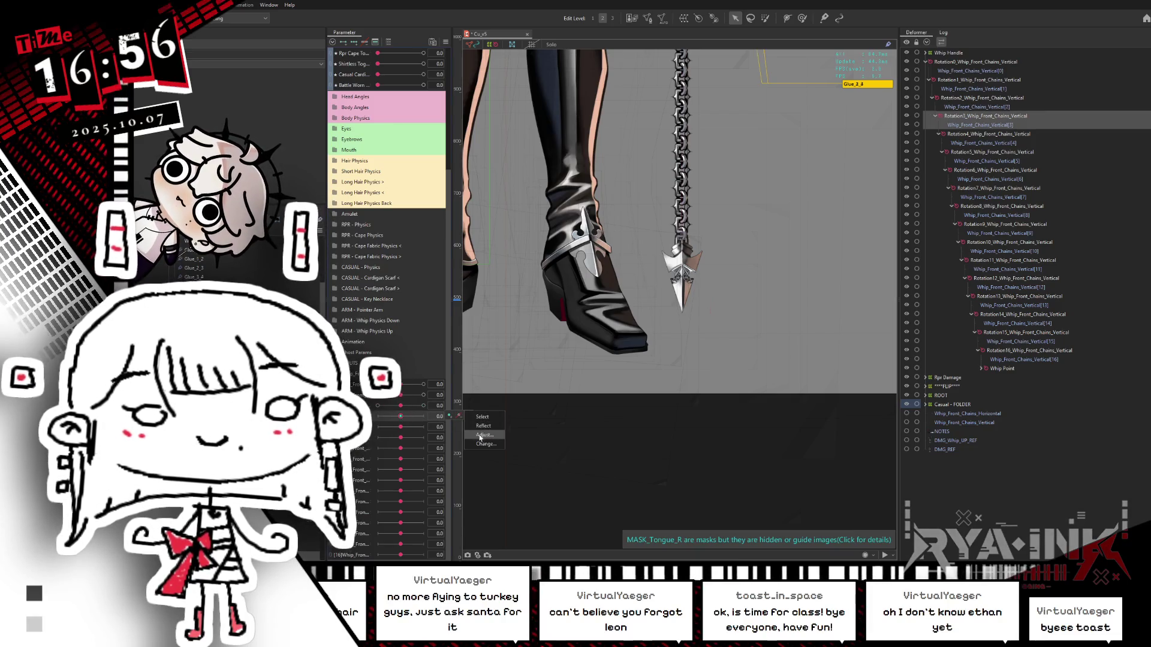
pyautogui.click(479, 435)
pyautogui.click(666, 261)
pyautogui.write('-1')
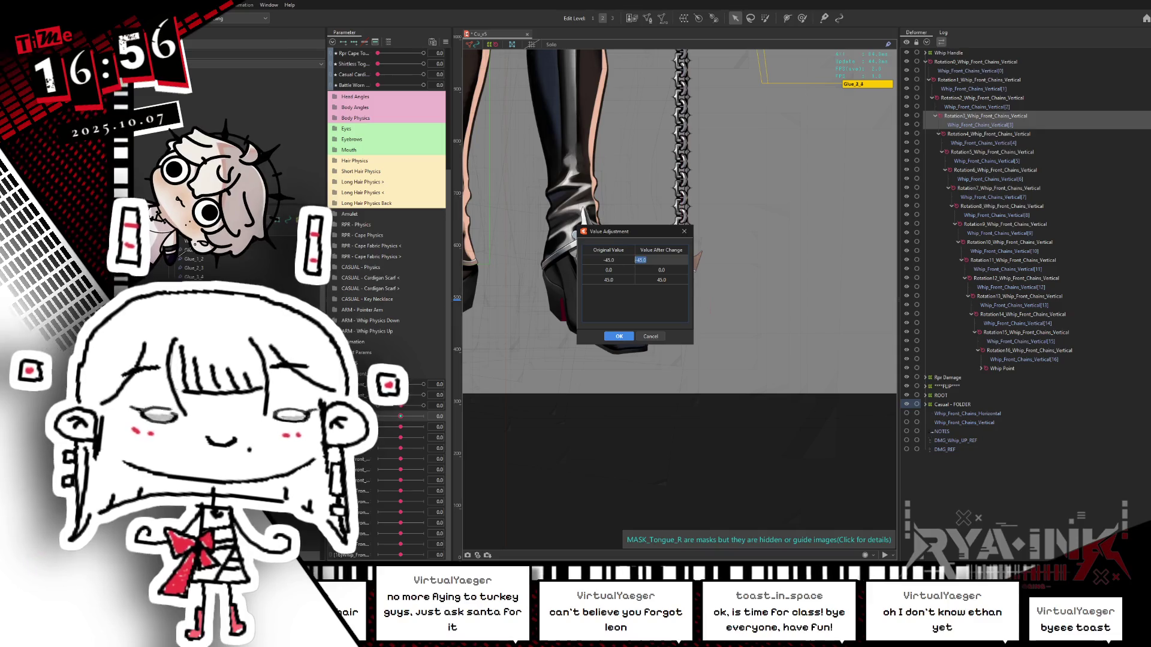
pyautogui.press('Tab')
pyautogui.press('Tab')
pyautogui.press('Return')
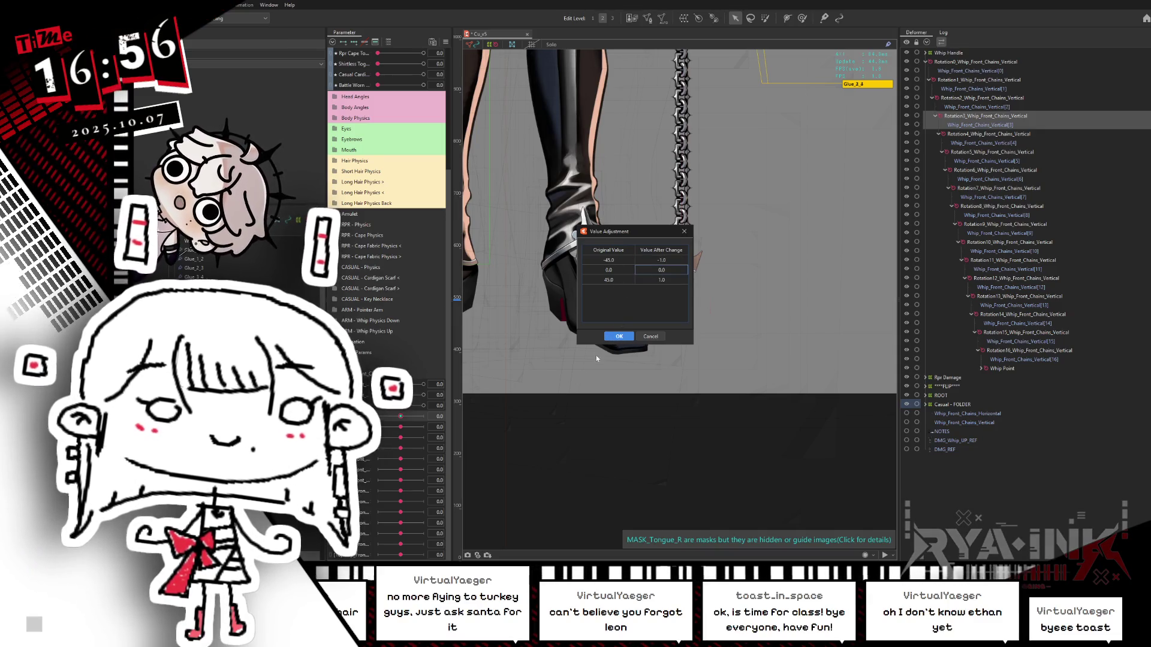
pyautogui.press('Return')
# Rescale Rotation4's keyform values, changing -45.0 to -1.
pyautogui.click(474, 426)
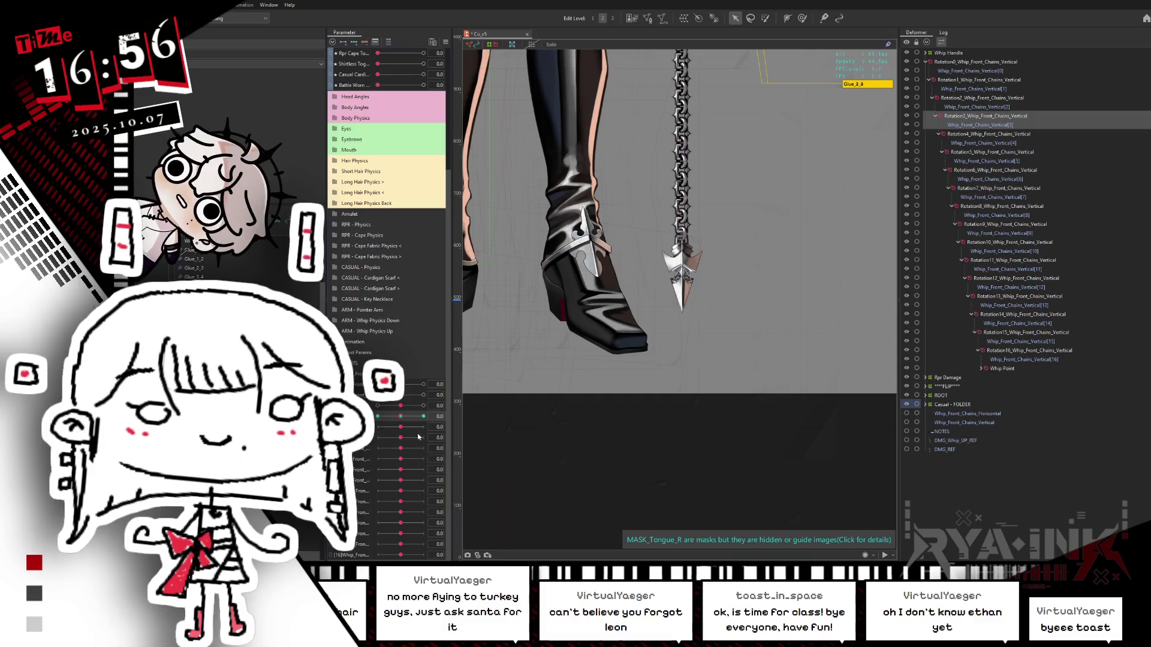
pyautogui.click(482, 427)
pyautogui.click(475, 427)
pyautogui.click(485, 445)
pyautogui.doubleClick(661, 260)
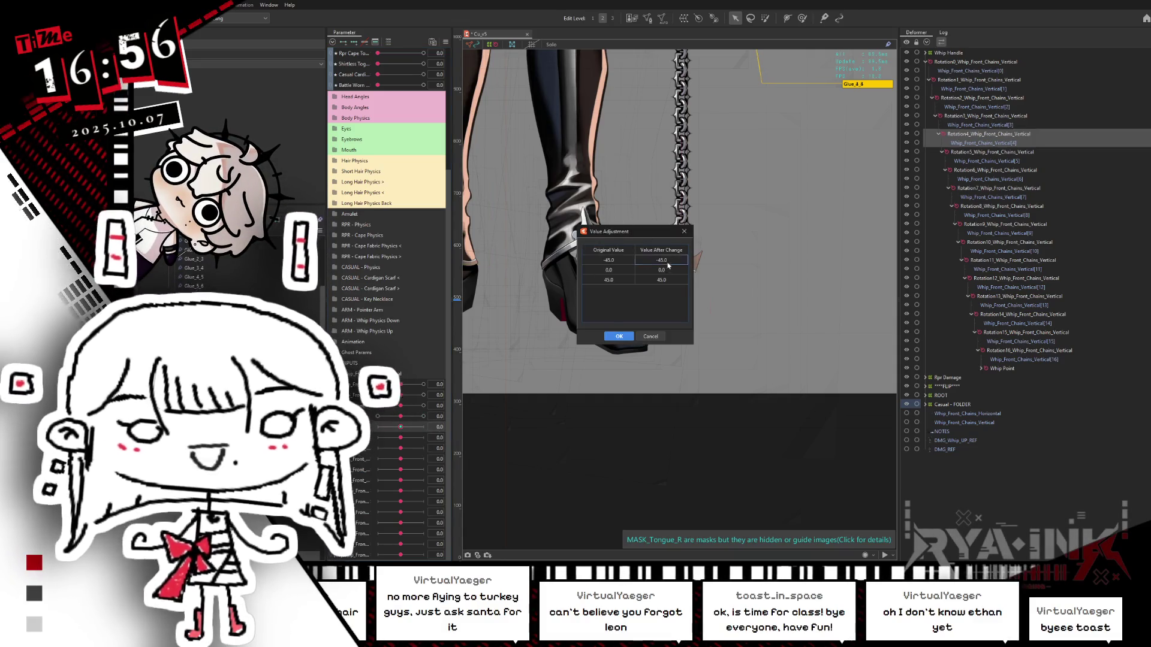
pyautogui.write('-1')
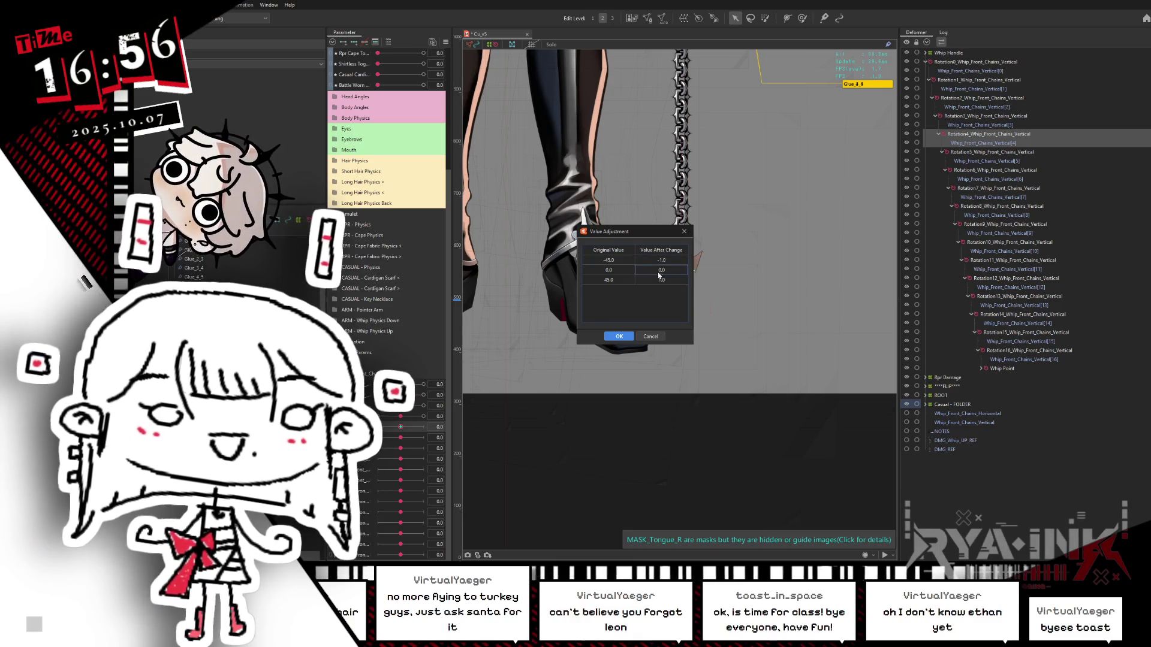
pyautogui.press('Tab')
pyautogui.write('1')
pyautogui.press('Return')
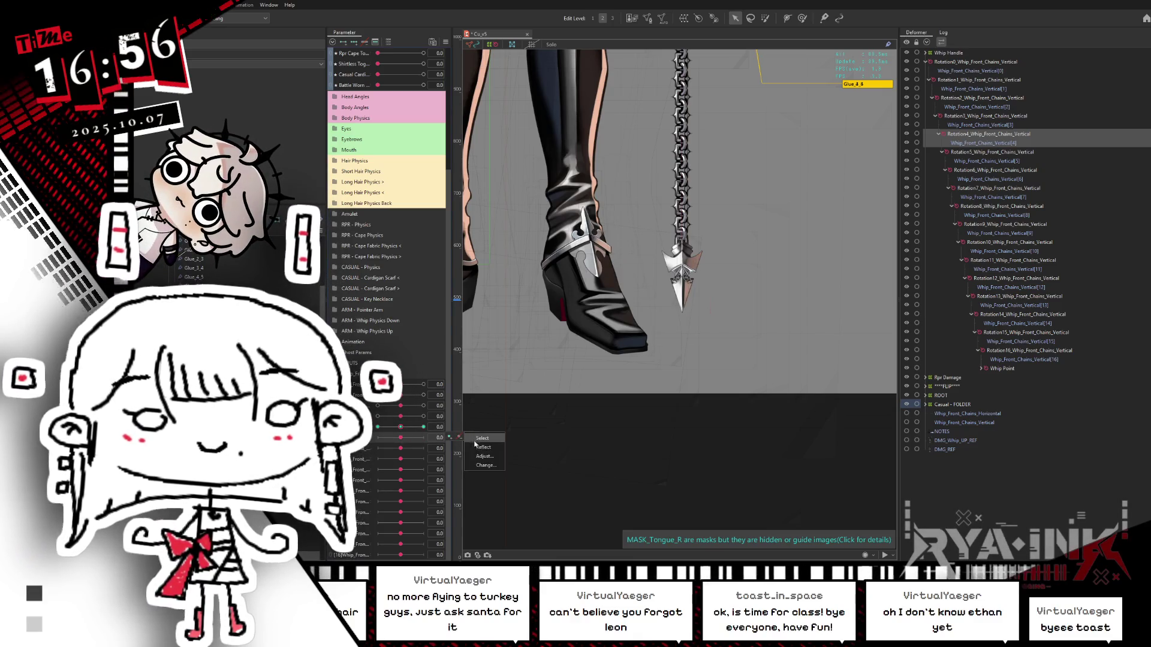
# Dismiss the information messages and select the Rotation5 deformer.
pyautogui.click(494, 455)
pyautogui.click(703, 266)
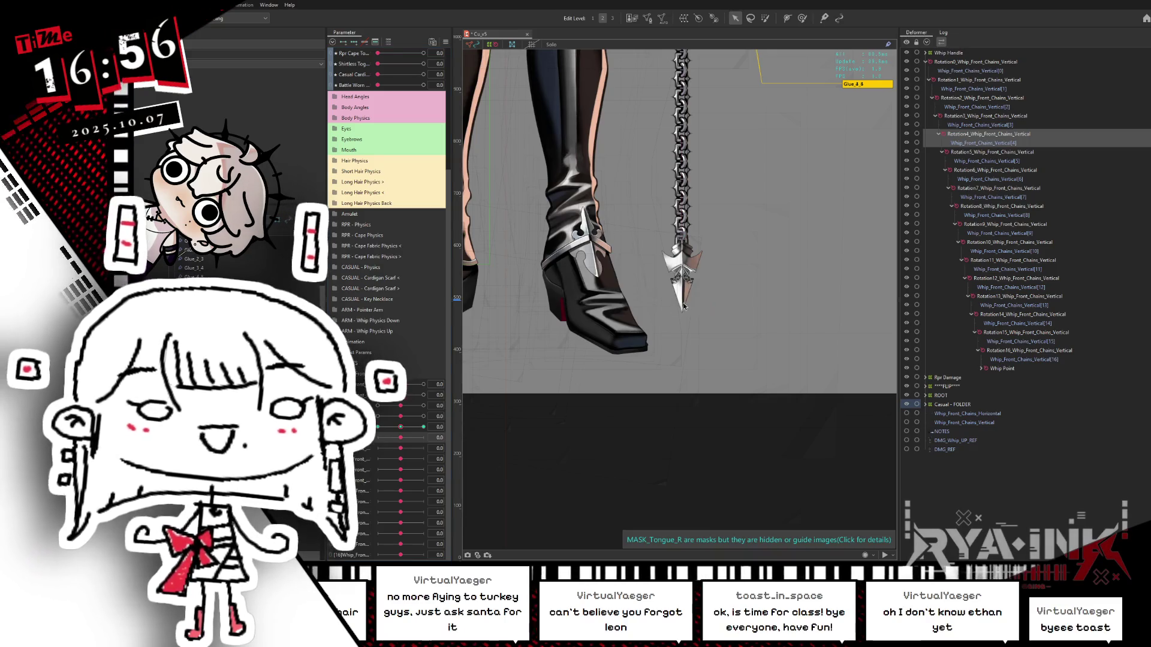
pyautogui.click(483, 447)
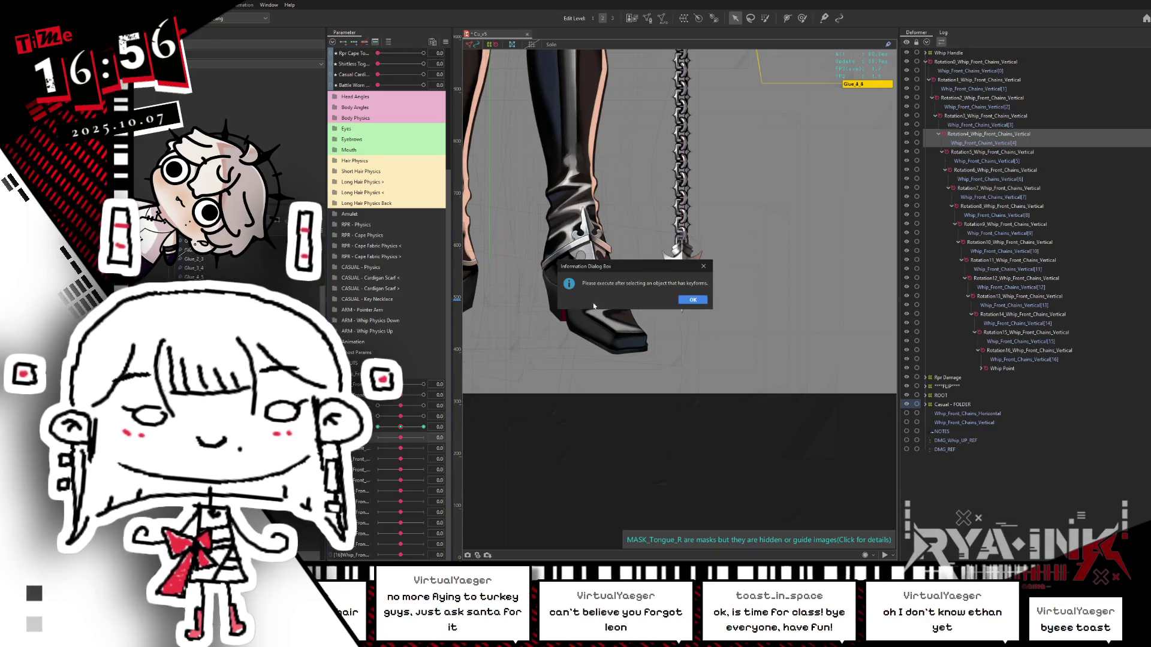
pyautogui.press('Return')
pyautogui.click(570, 341)
pyautogui.click(552, 369)
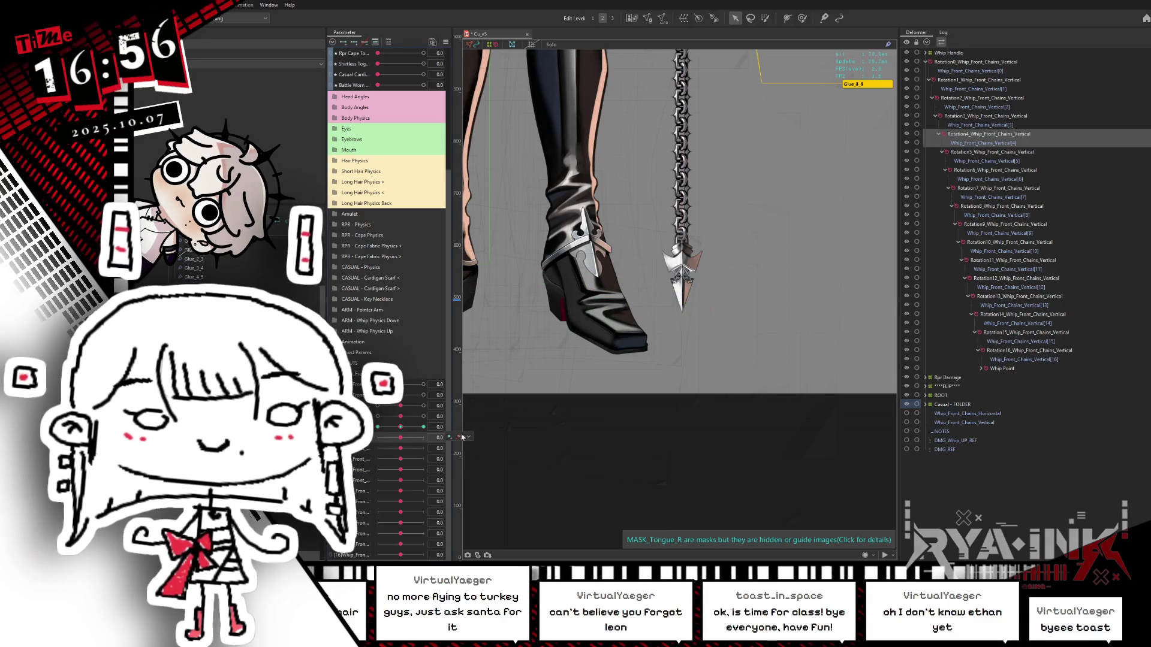
pyautogui.click(459, 437)
pyautogui.click(404, 443)
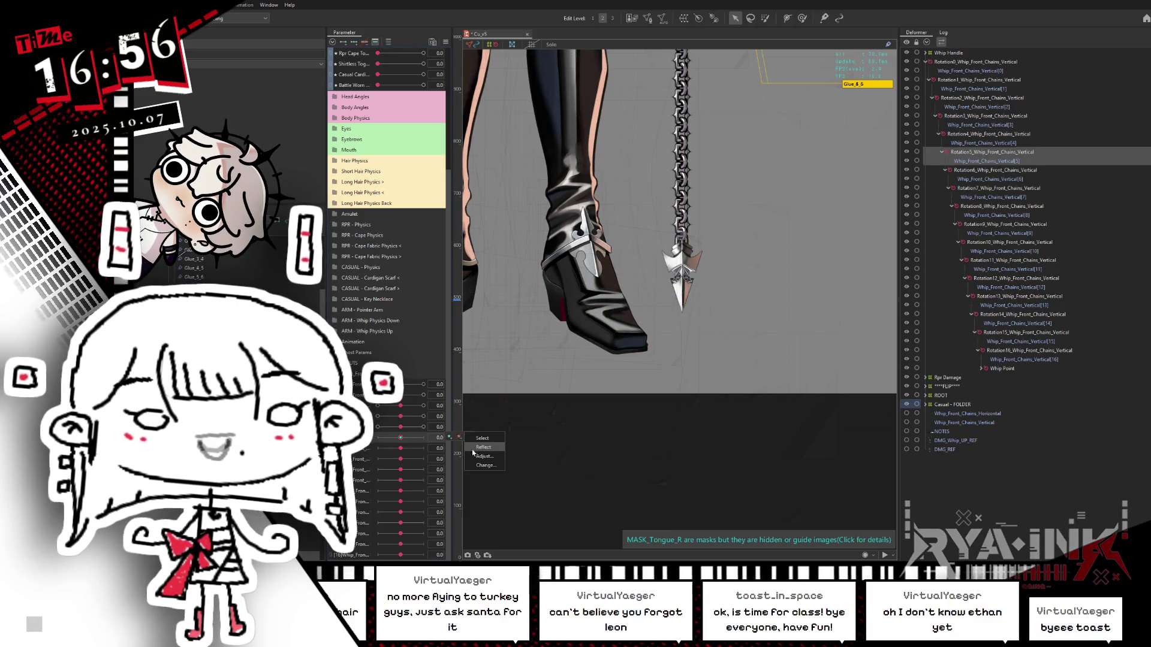
# Remap the current and sixth chain parameters' keys from -45/45 to -1/1.
pyautogui.click(482, 456)
pyautogui.doubleClick(641, 260)
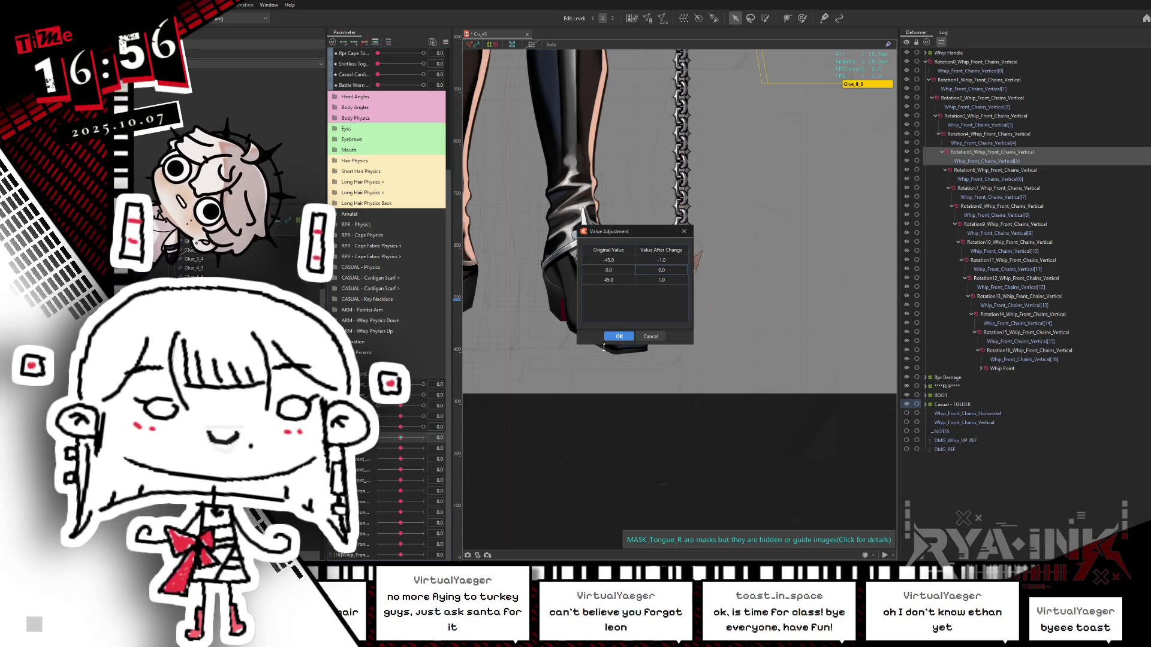
pyautogui.click(619, 336)
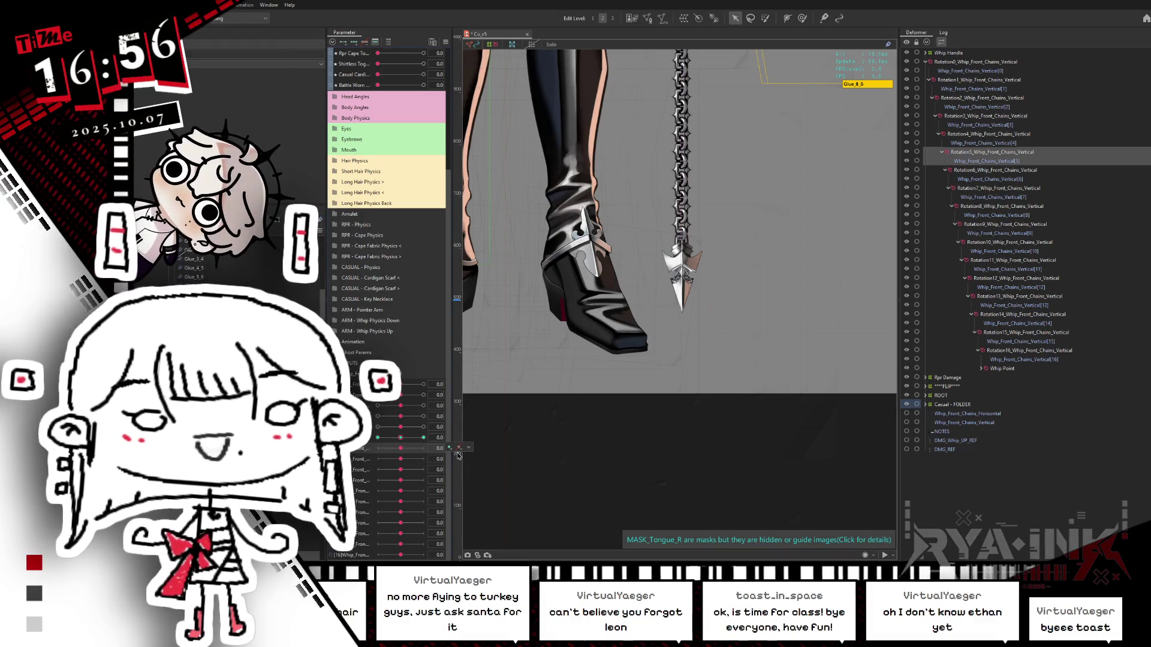
pyautogui.click(398, 451)
pyautogui.click(468, 448)
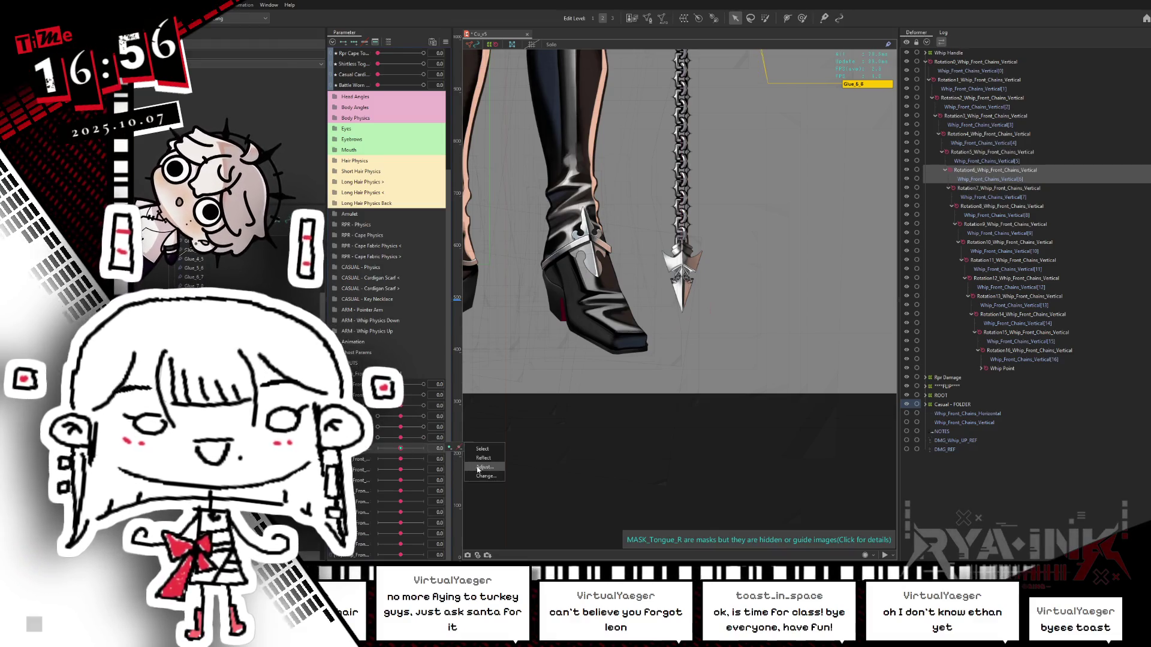
pyautogui.click(483, 457)
pyautogui.doubleClick(661, 260)
pyautogui.write('-1')
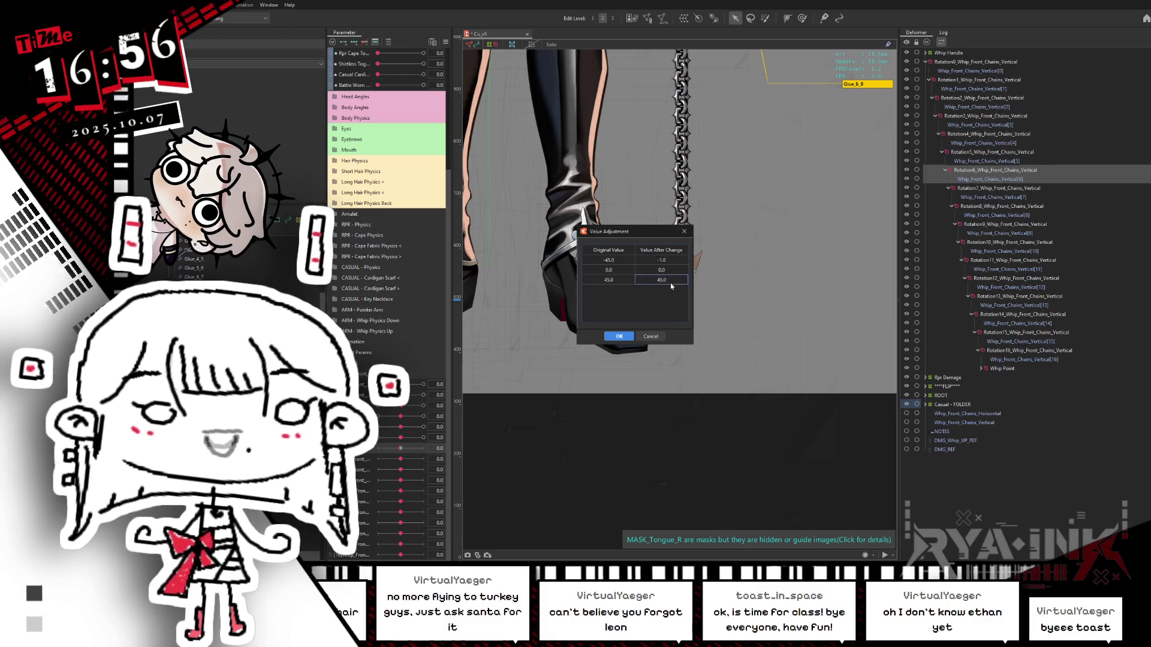
pyautogui.doubleClick(661, 280)
pyautogui.write('1')
pyautogui.press('Return')
pyautogui.press('Return')
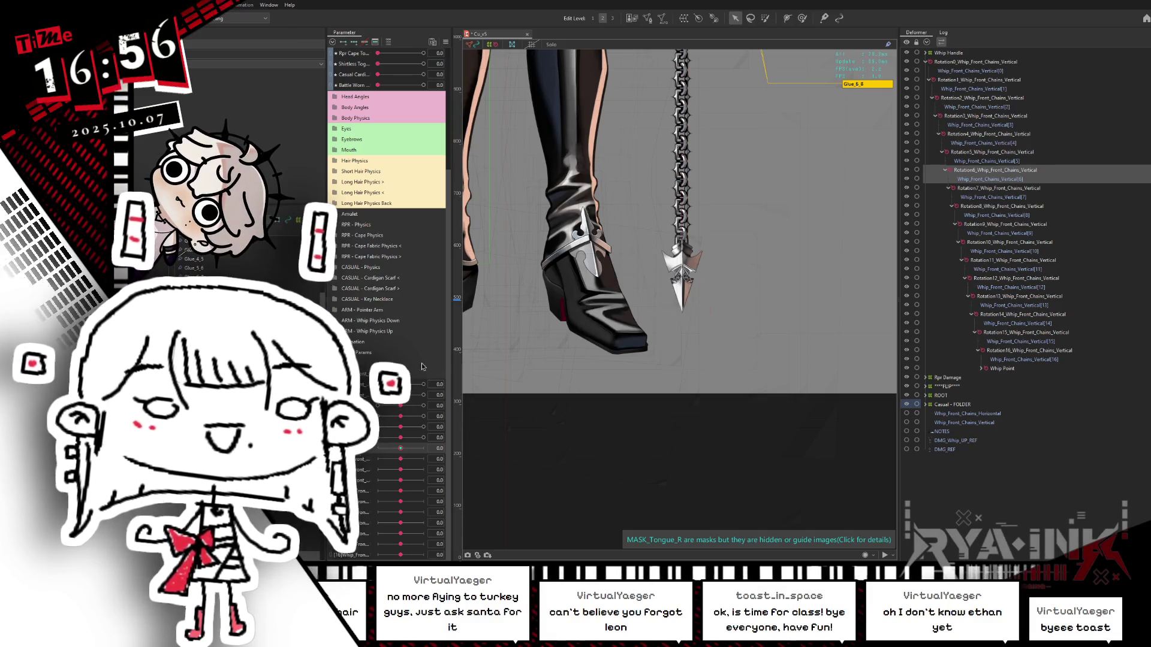
# Remap the seventh chain parameter's -45 key value toward -1.
pyautogui.click(401, 461)
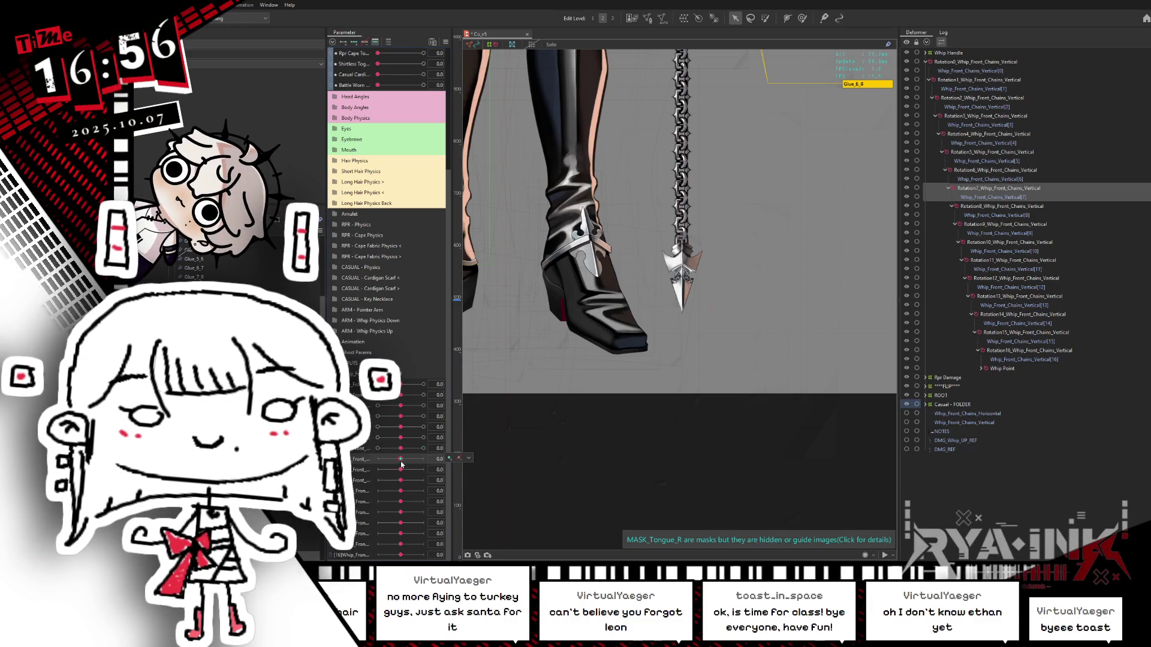
pyautogui.click(485, 486)
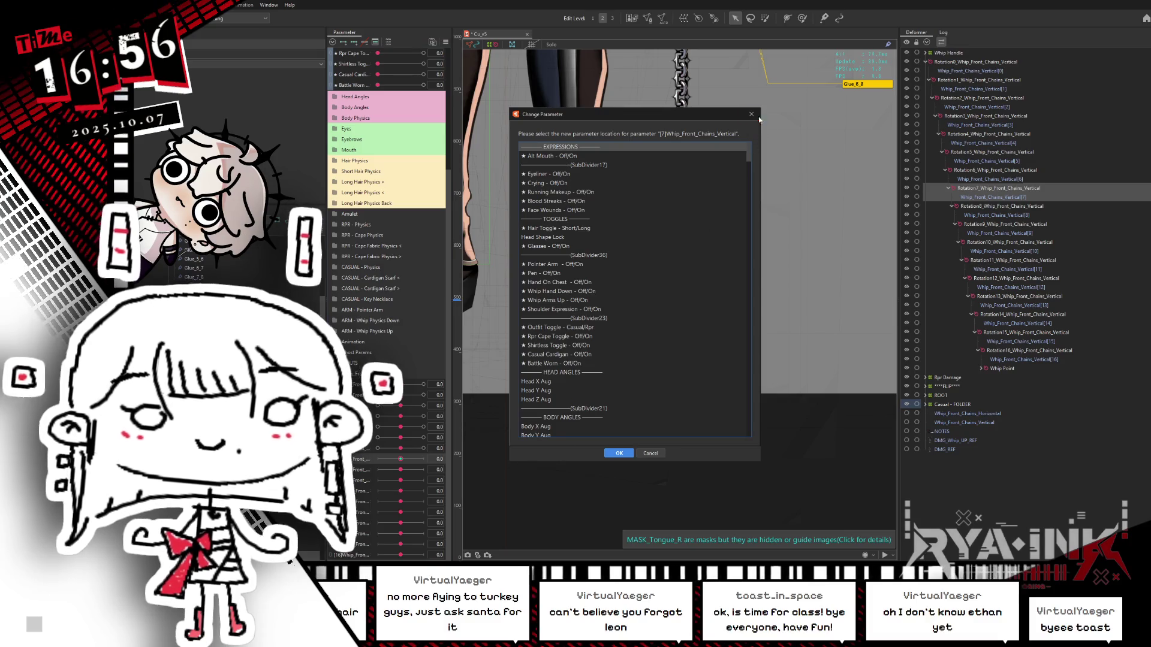
pyautogui.click(751, 114)
pyautogui.rightClick(467, 459)
pyautogui.click(480, 479)
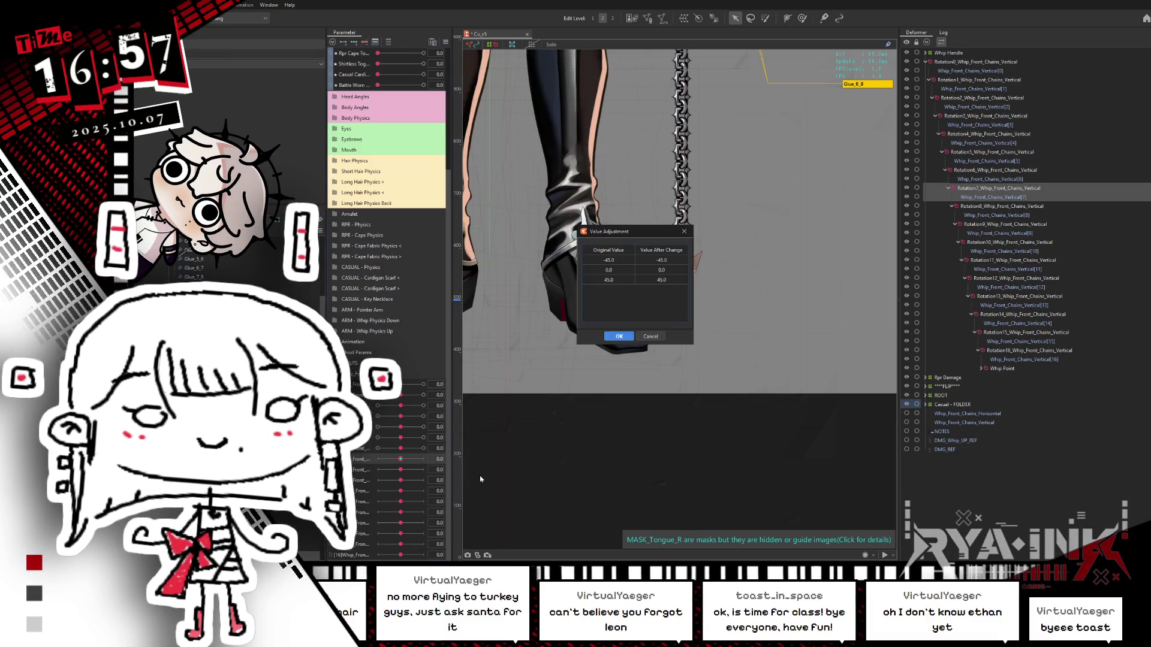
pyautogui.doubleClick(656, 260)
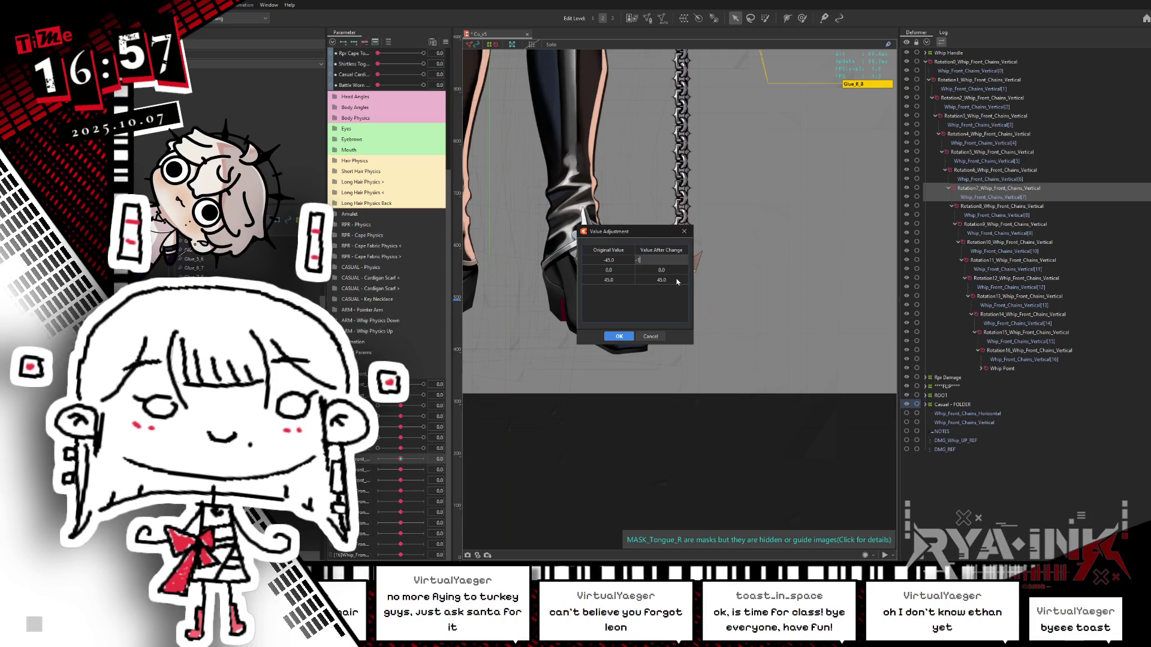
pyautogui.write('1.0')
pyautogui.click(619, 337)
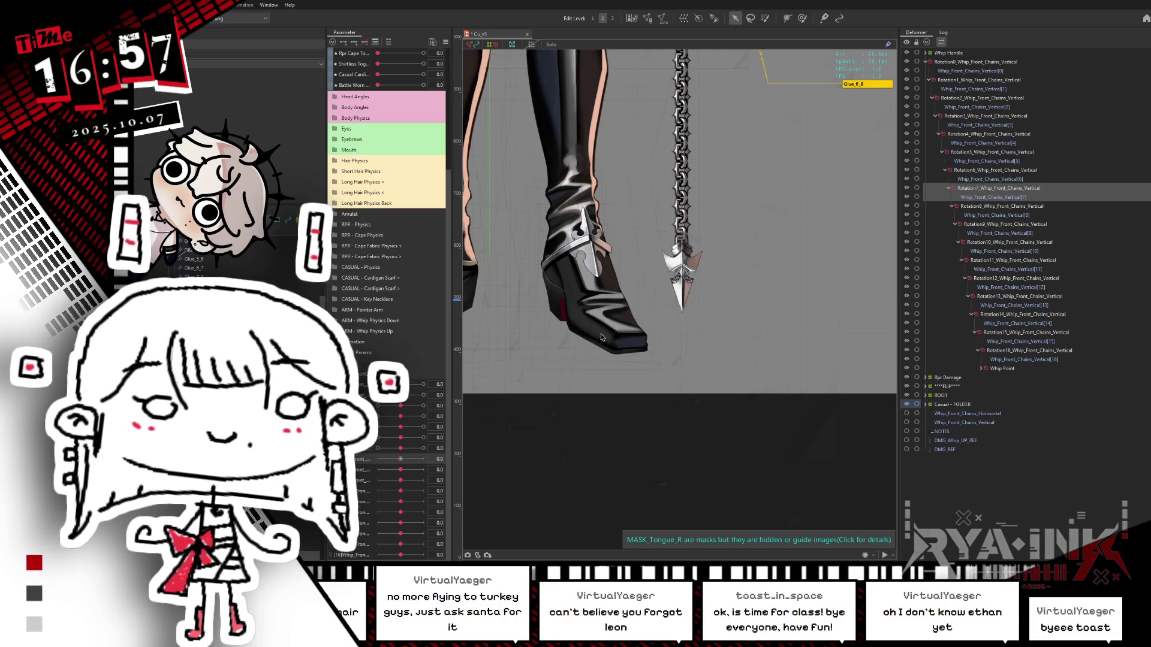
# Remap the eighth chain parameter's keys from -45/45 to -1/1.
pyautogui.moveTo(465, 471)
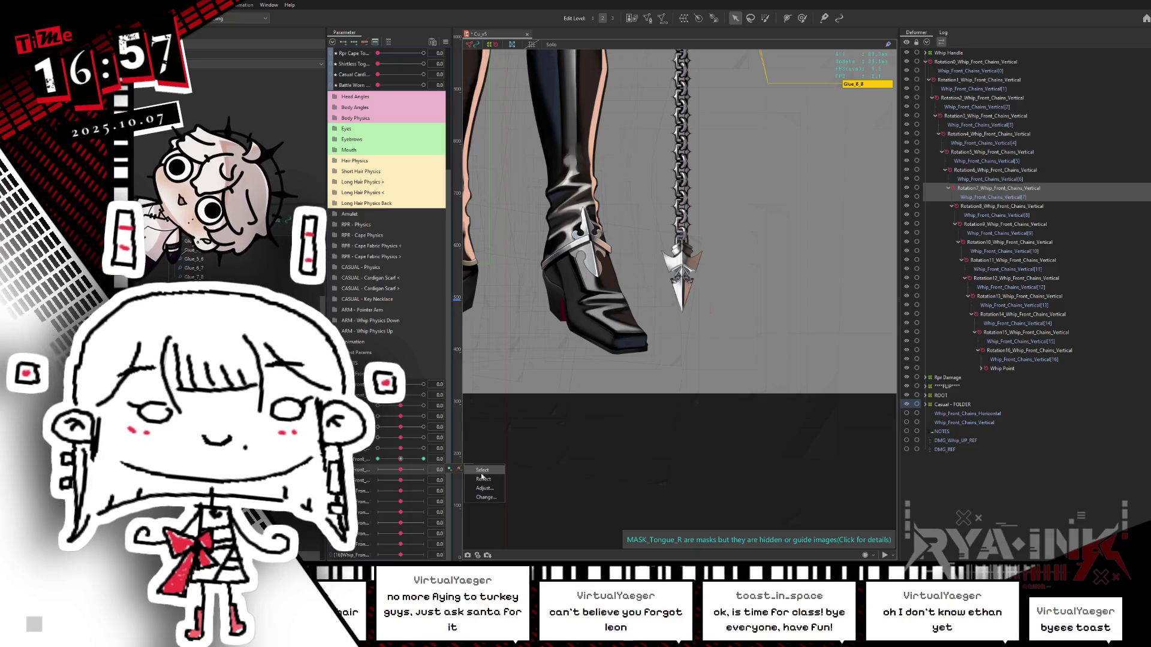
pyautogui.click(469, 469)
pyautogui.click(482, 490)
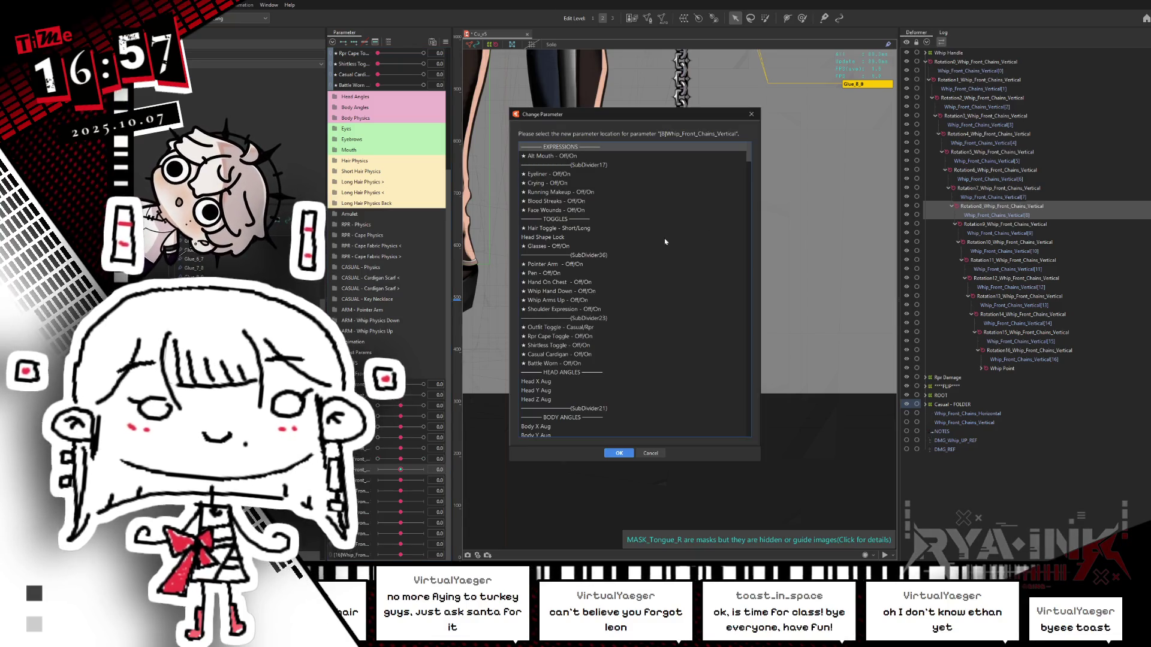
pyautogui.click(752, 115)
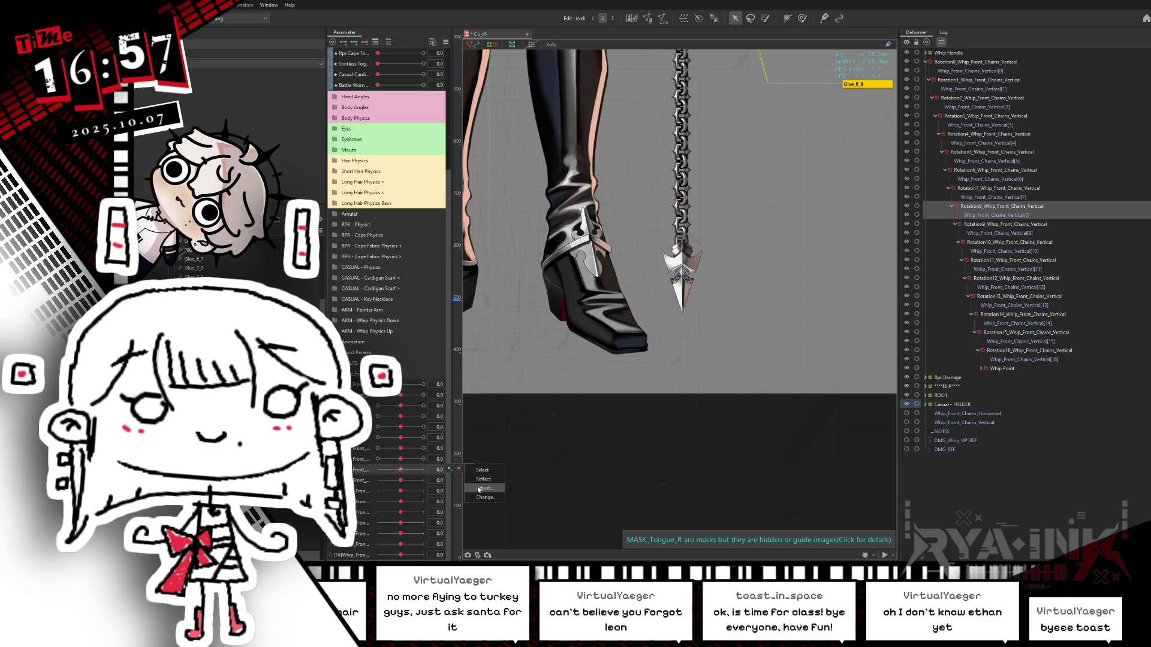
pyautogui.doubleClick(662, 259)
pyautogui.write('-1')
pyautogui.click(674, 280)
pyautogui.write('1')
pyautogui.press('Return')
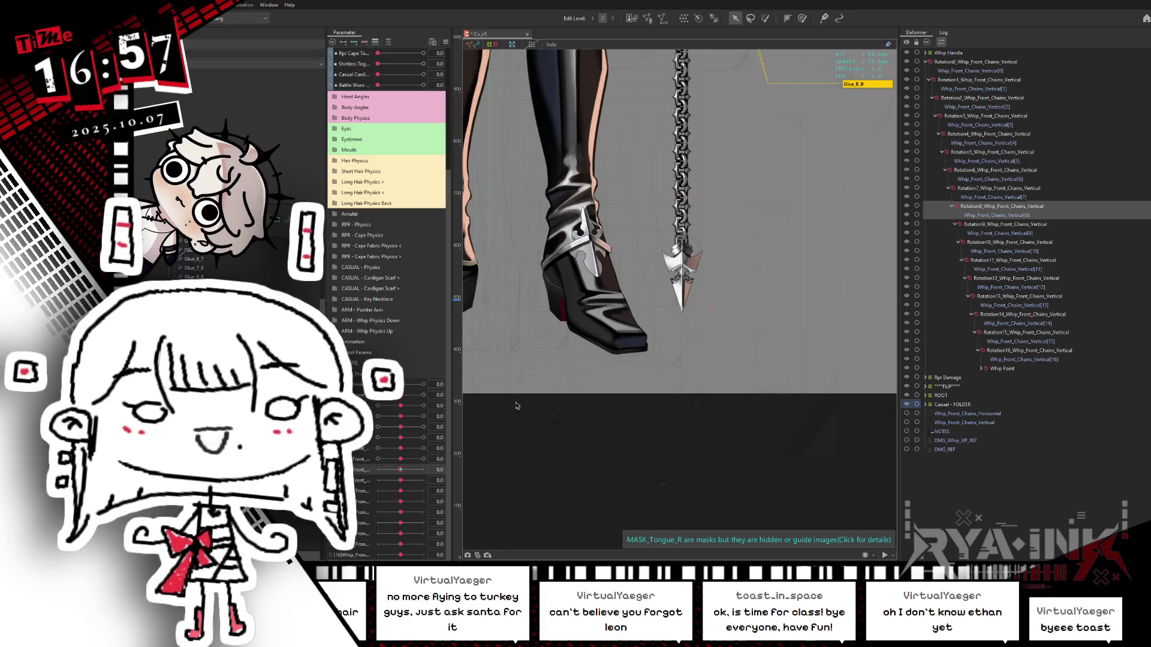
# Remap the ninth and tenth chain parameters' key values to -1 and 1.
pyautogui.click(406, 483)
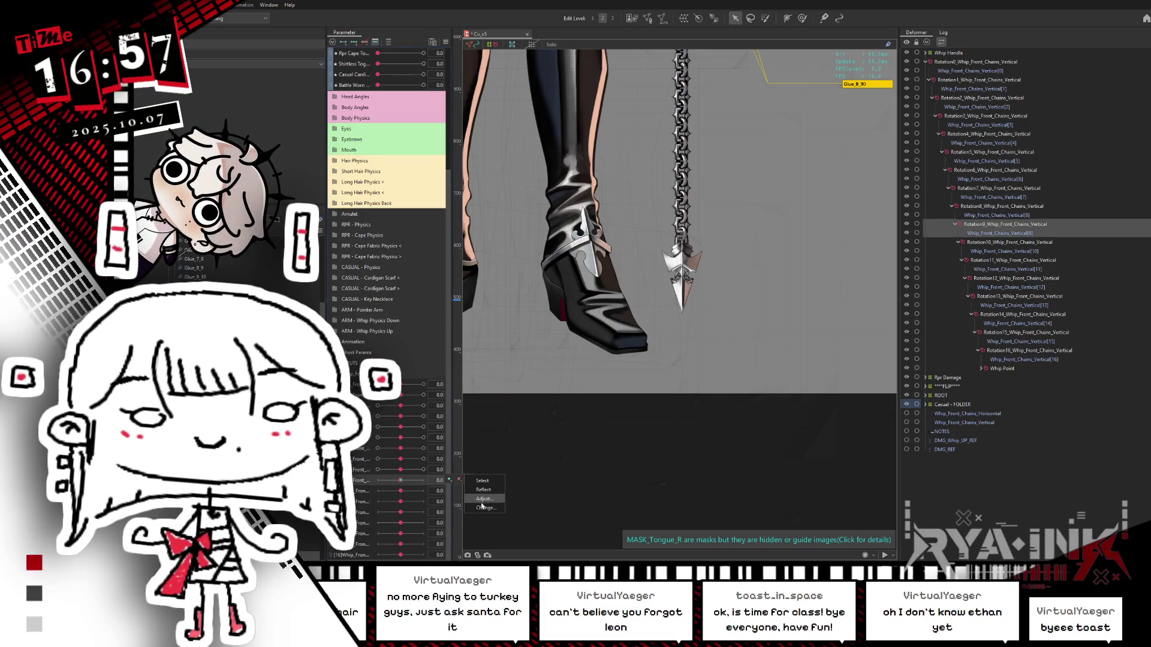
pyautogui.click(484, 500)
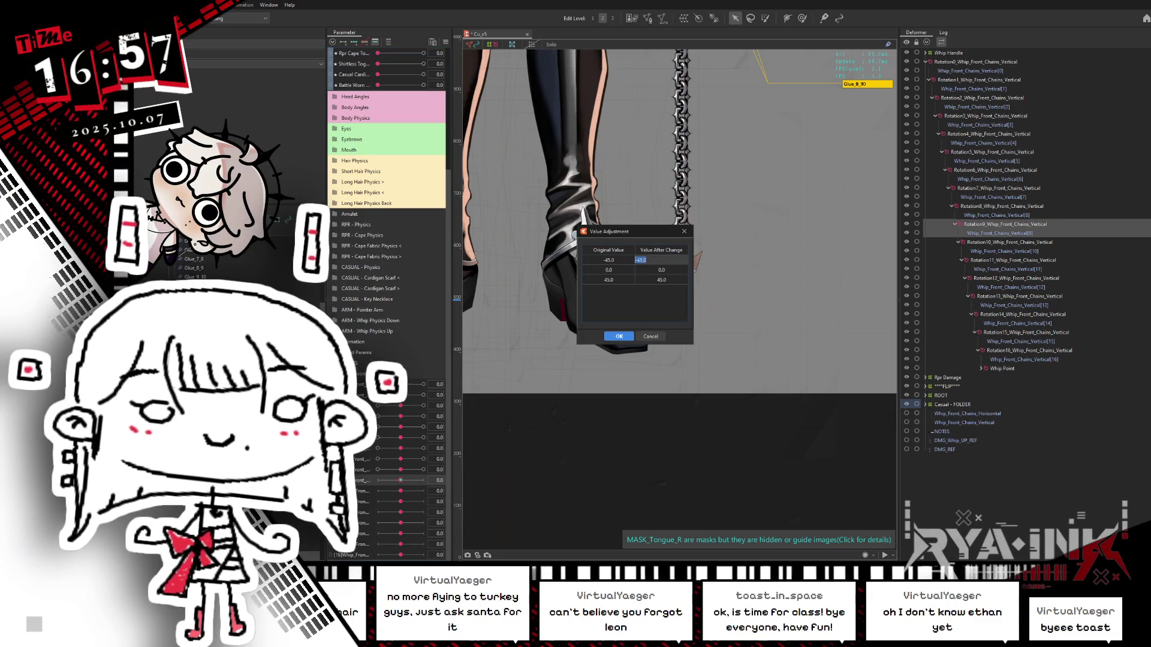
pyautogui.write('1')
pyautogui.click(658, 271)
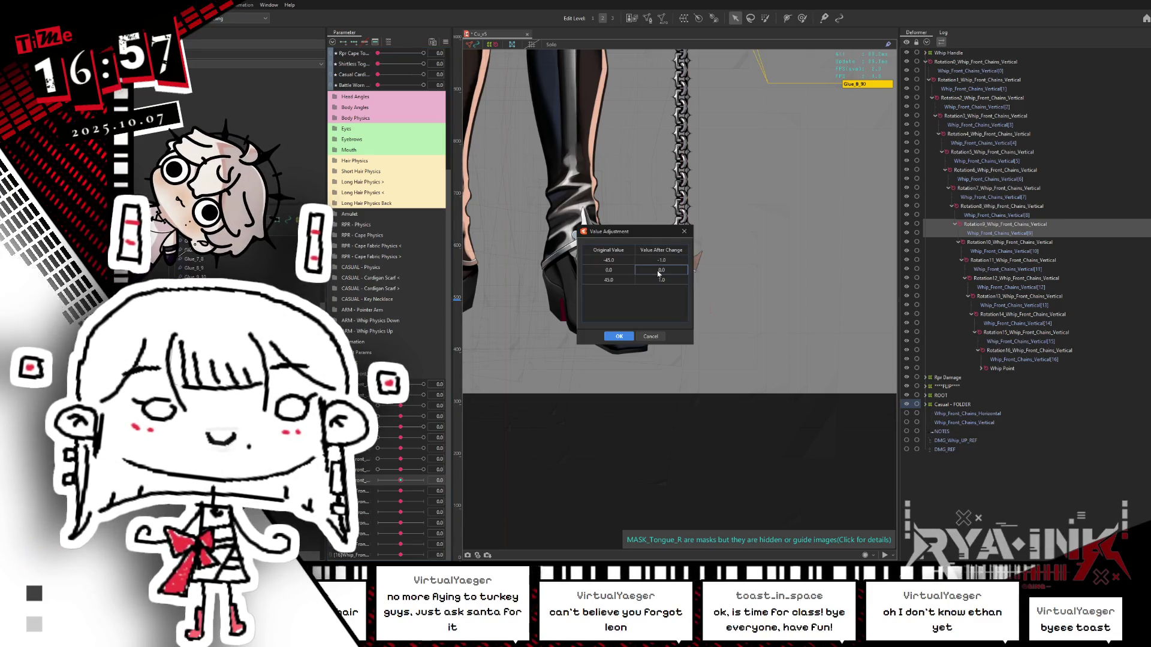
pyautogui.click(626, 337)
pyautogui.click(470, 491)
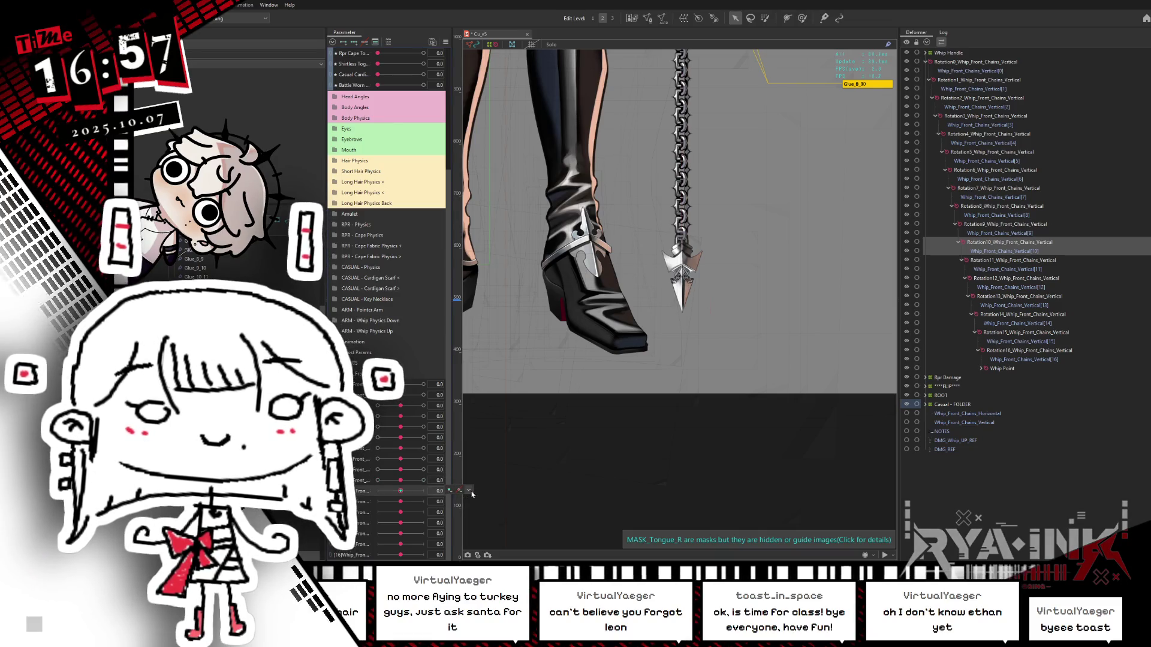
pyautogui.click(485, 500)
pyautogui.write('1')
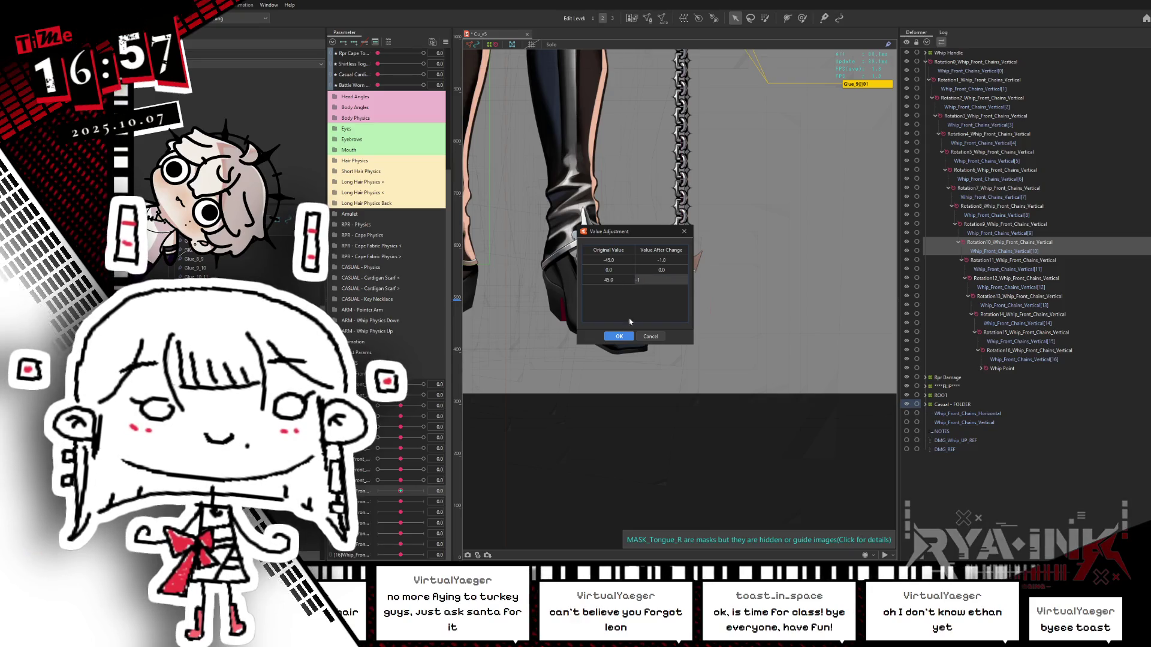
pyautogui.press('Return')
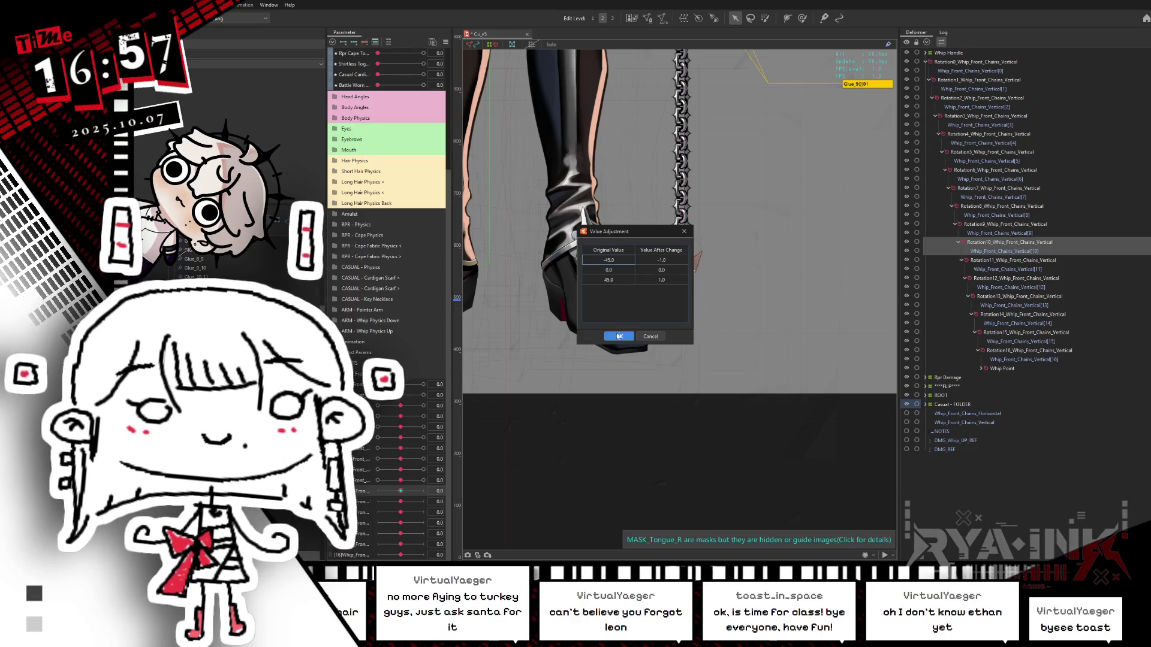
pyautogui.click(619, 337)
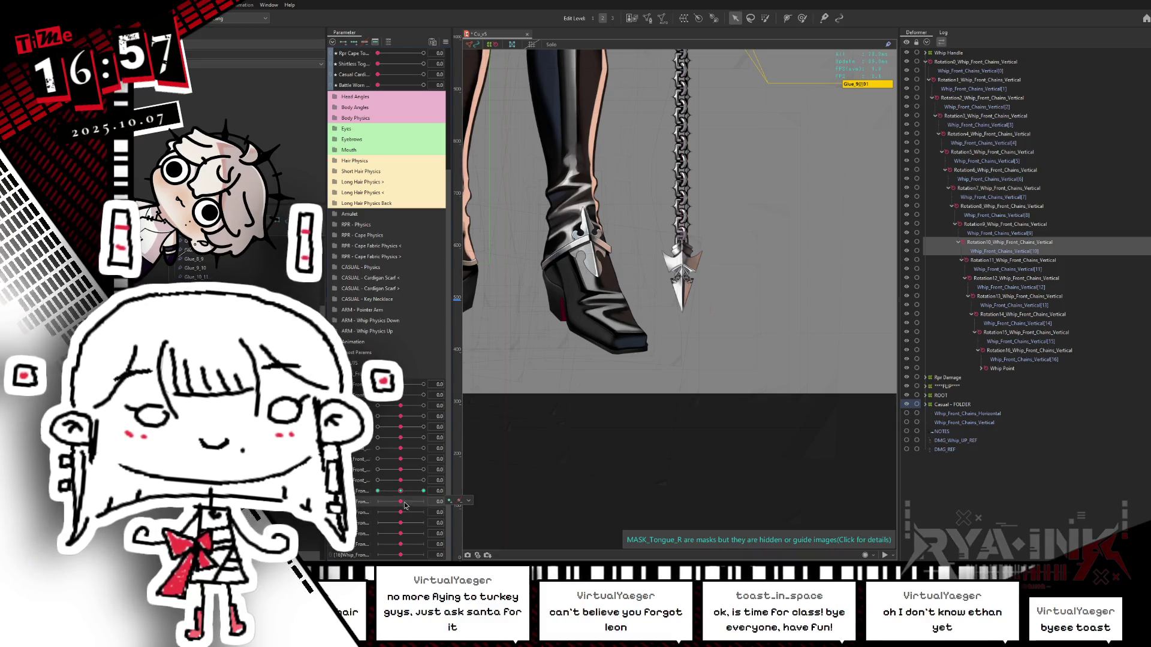
# Apply the -1 to 1 key remapping to the eleventh and twelfth chain parameters.
pyautogui.click(468, 500)
pyautogui.click(487, 523)
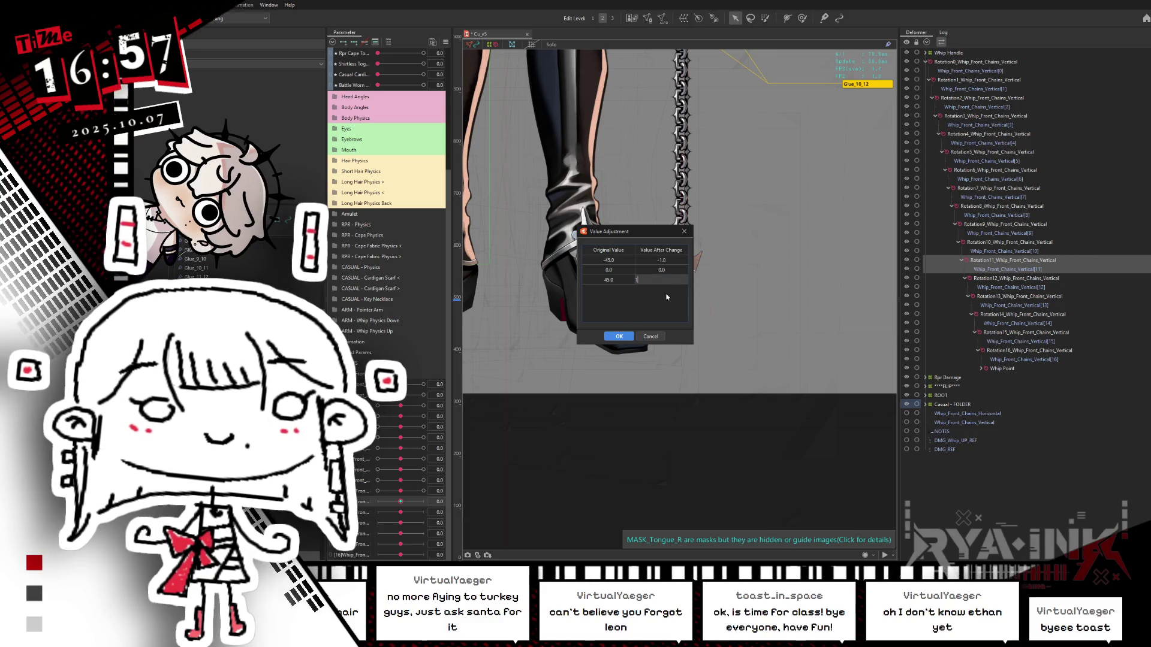
pyautogui.write('1')
pyautogui.click(621, 336)
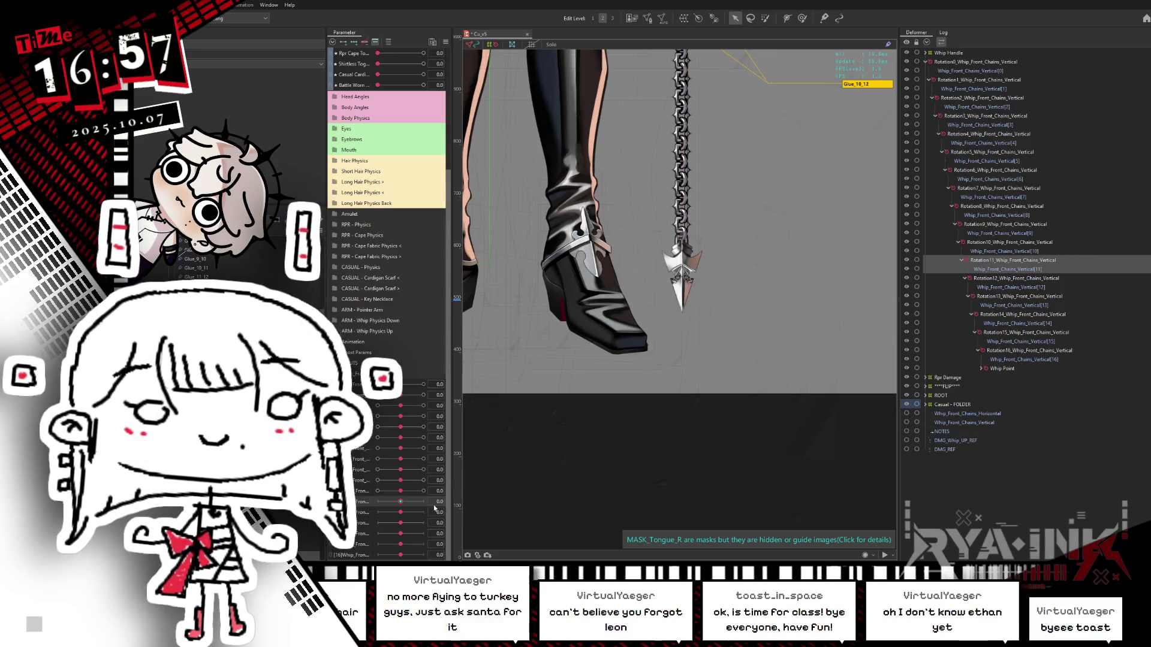
pyautogui.click(483, 524)
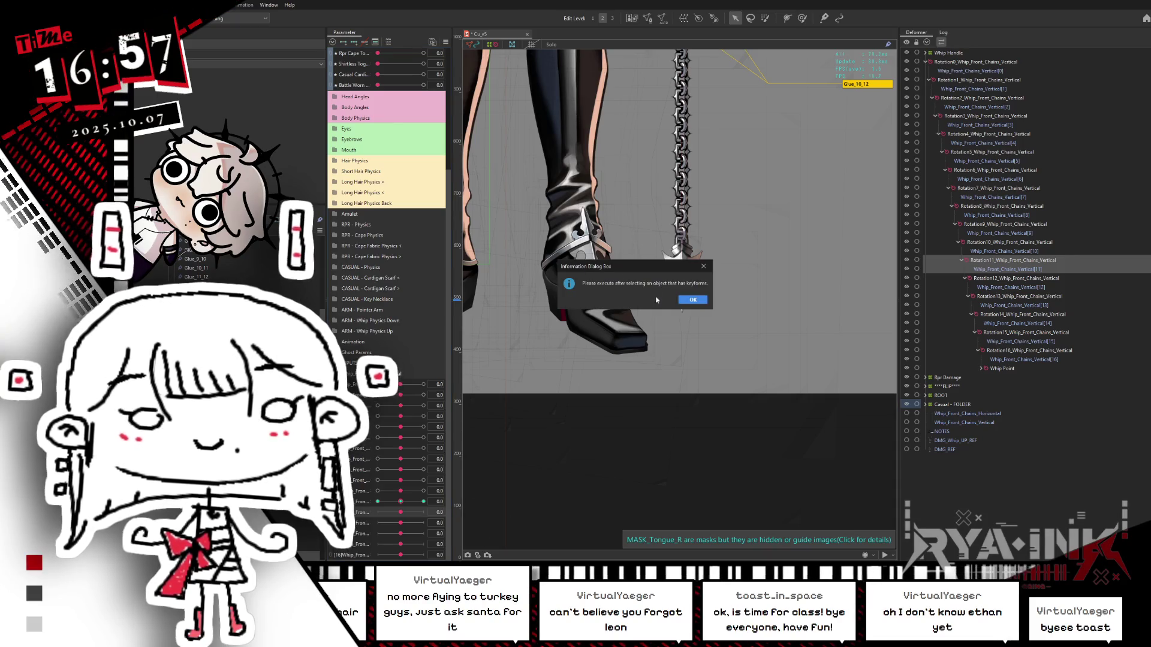
pyautogui.click(692, 300)
pyautogui.click(459, 501)
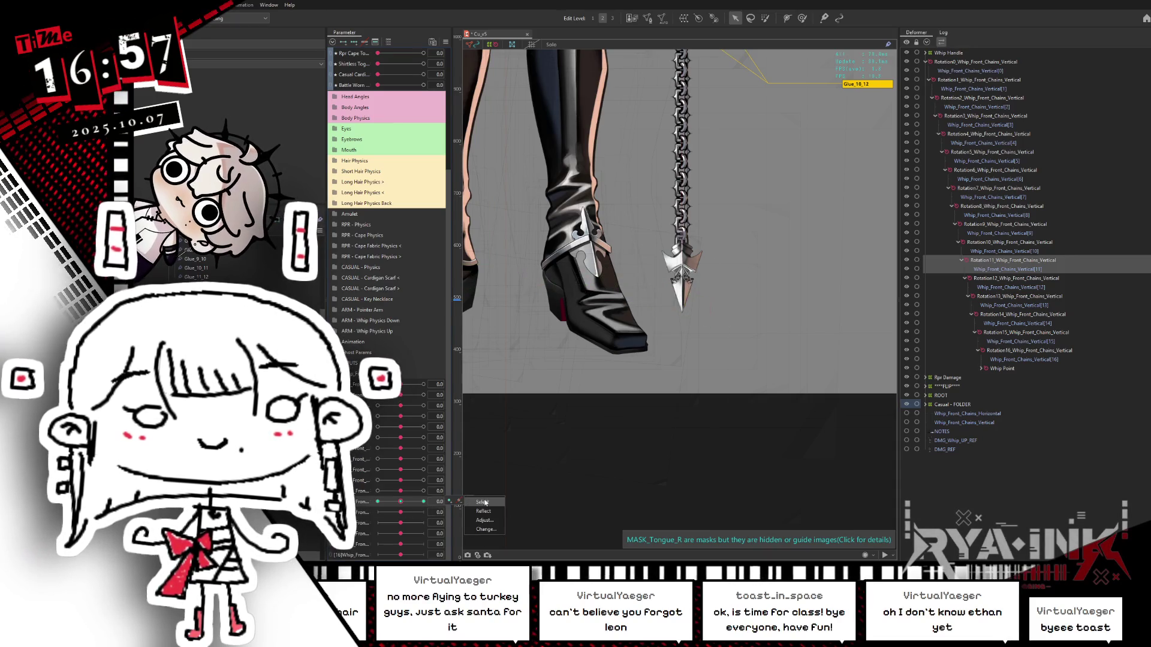
pyautogui.click(485, 520)
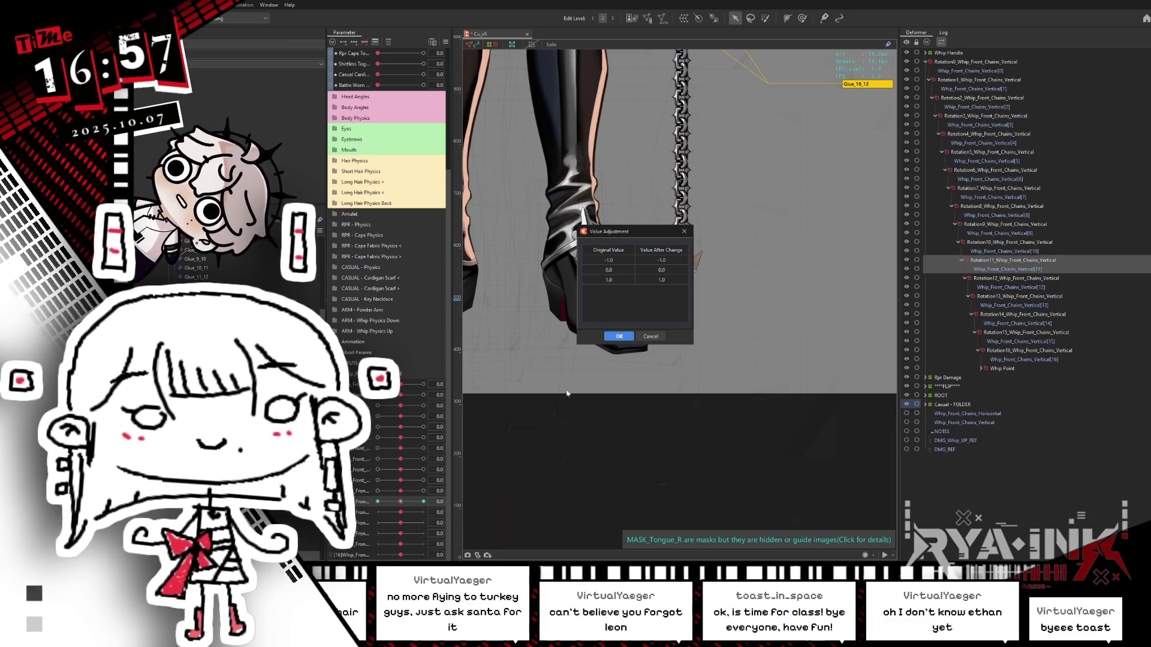
pyautogui.click(619, 337)
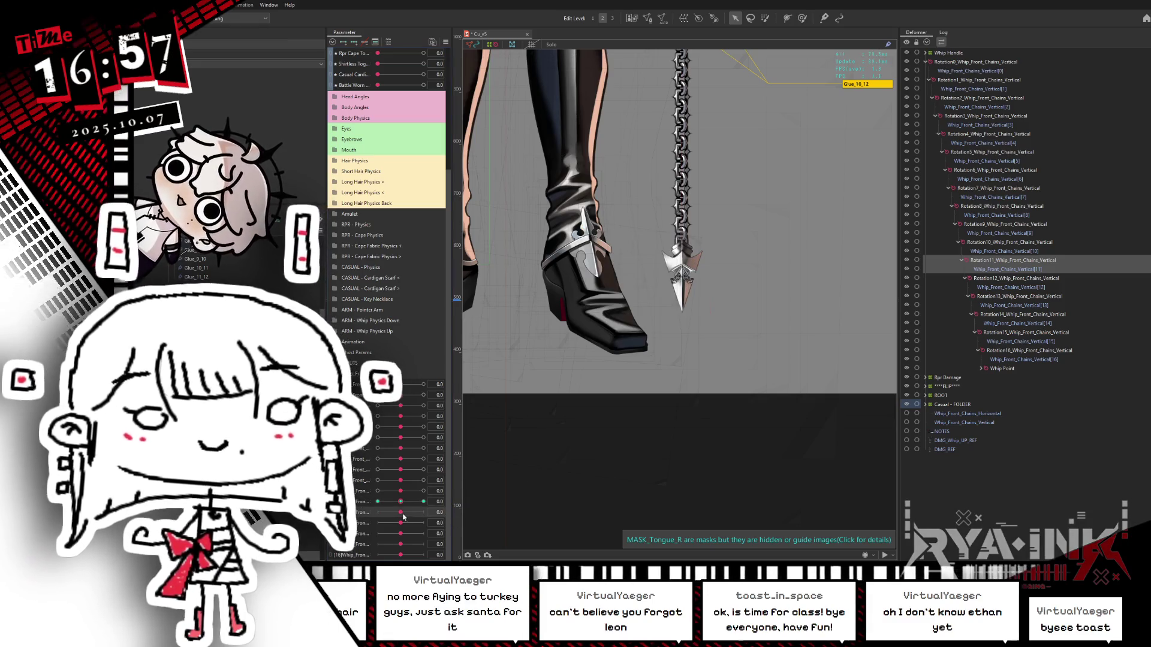
pyautogui.click(459, 512)
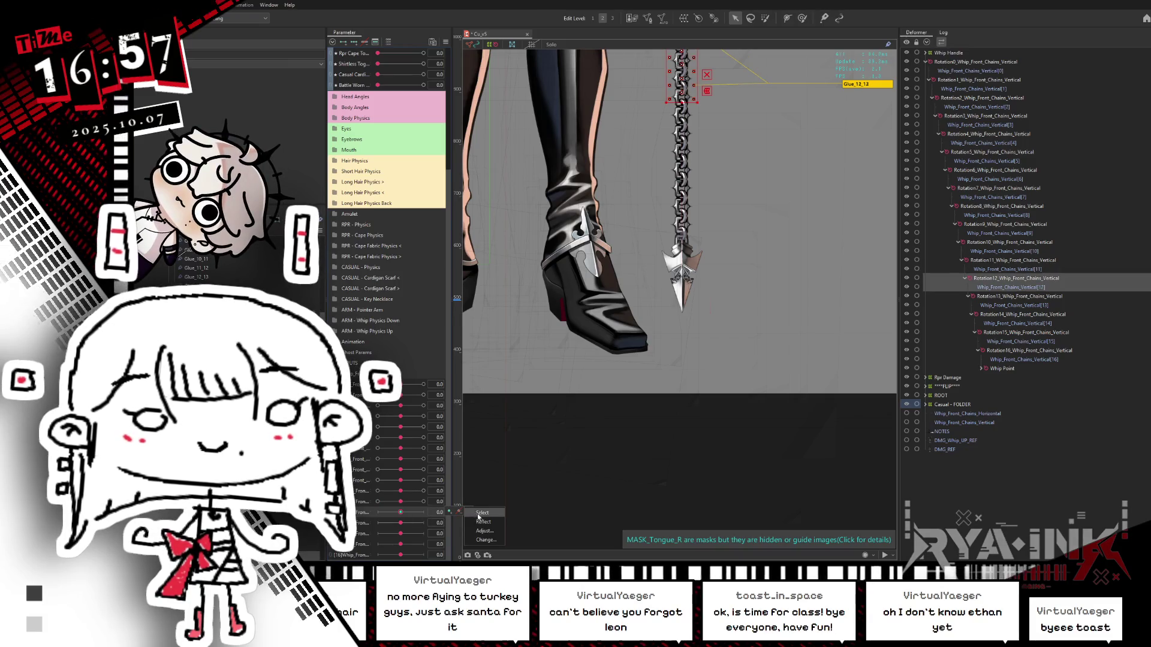
pyautogui.click(485, 531)
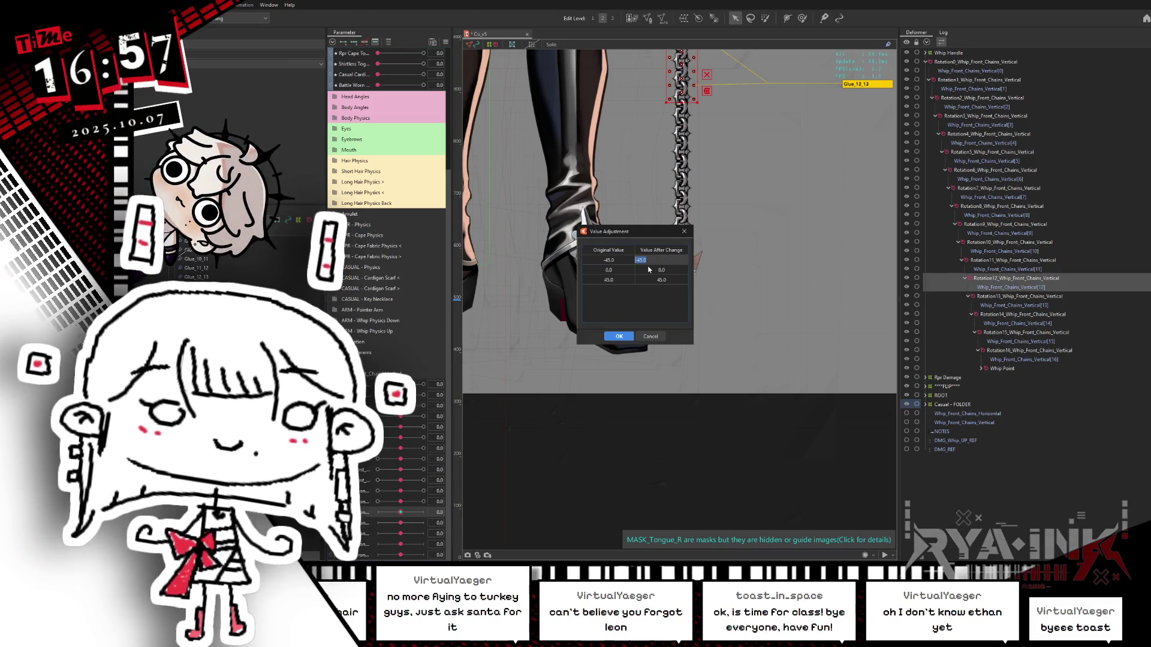
pyautogui.click(614, 338)
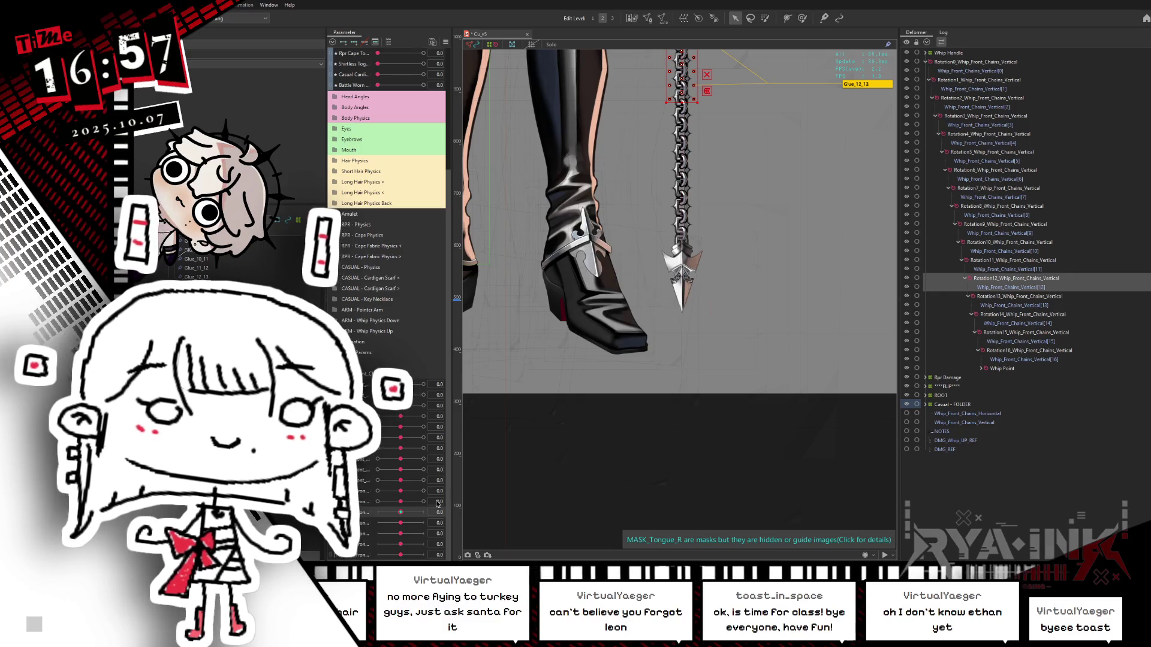
# Apply the adjusted key values to the Rotation13 and Rotation14 deformers.
pyautogui.click(476, 524)
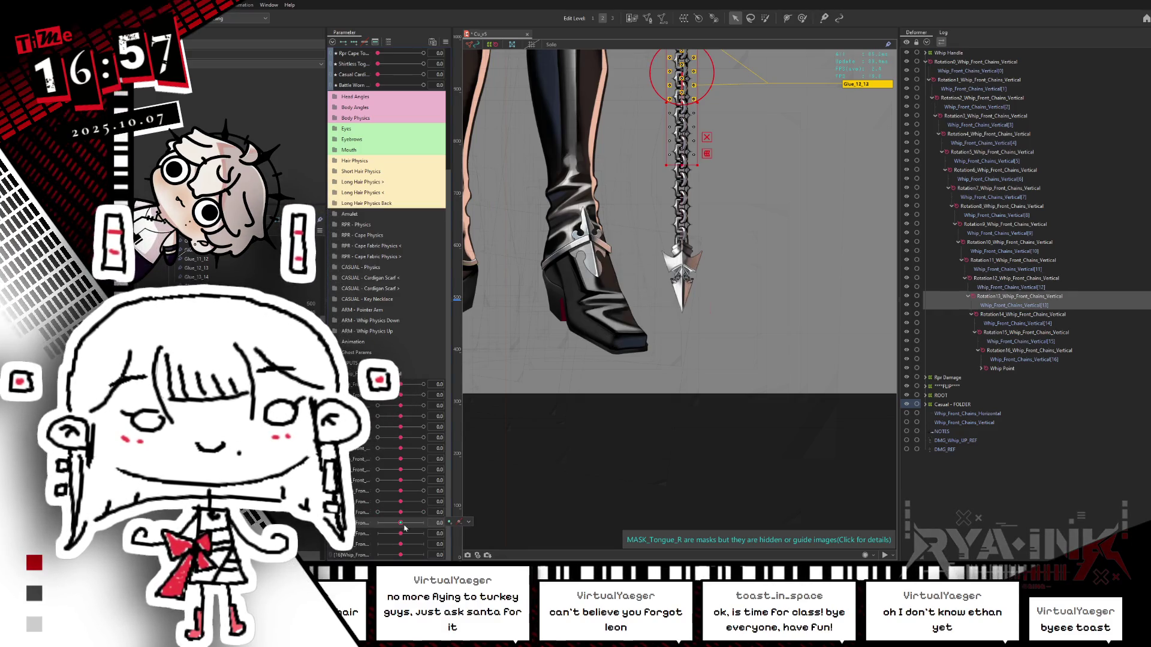
pyautogui.click(482, 540)
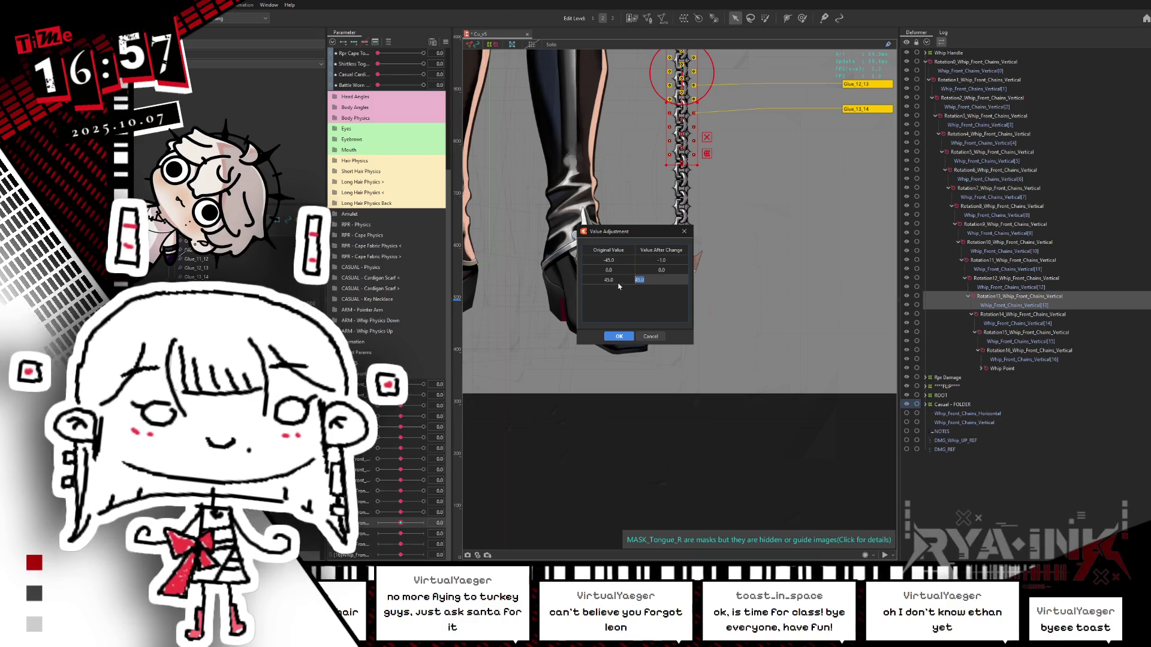
pyautogui.click(618, 336)
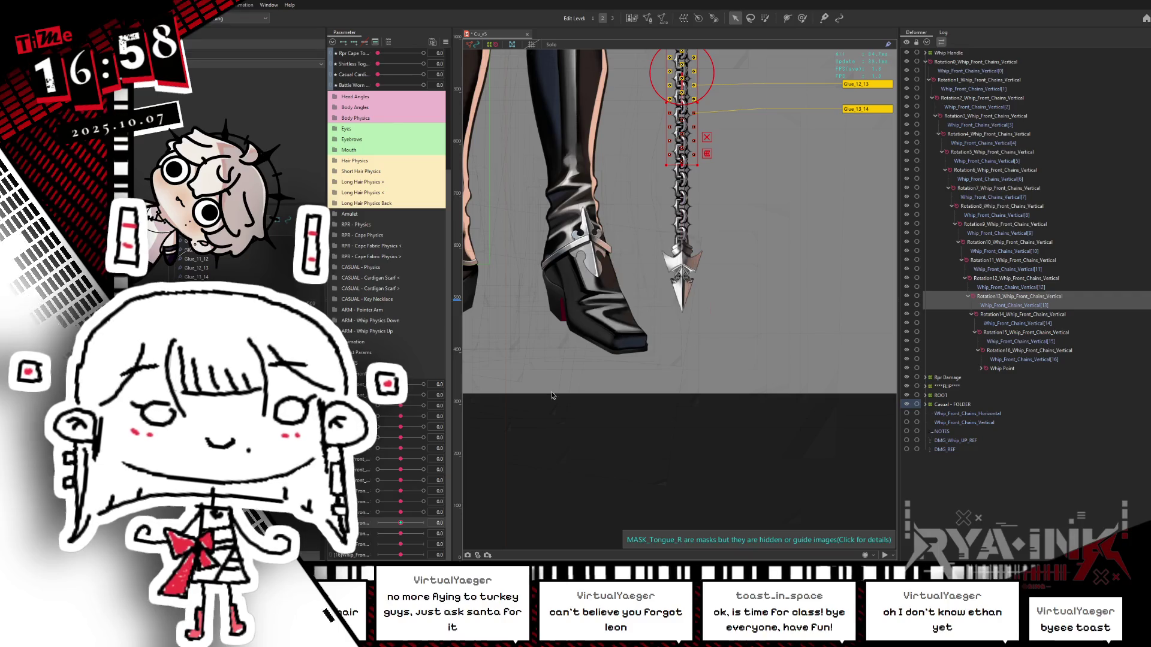
pyautogui.click(420, 537)
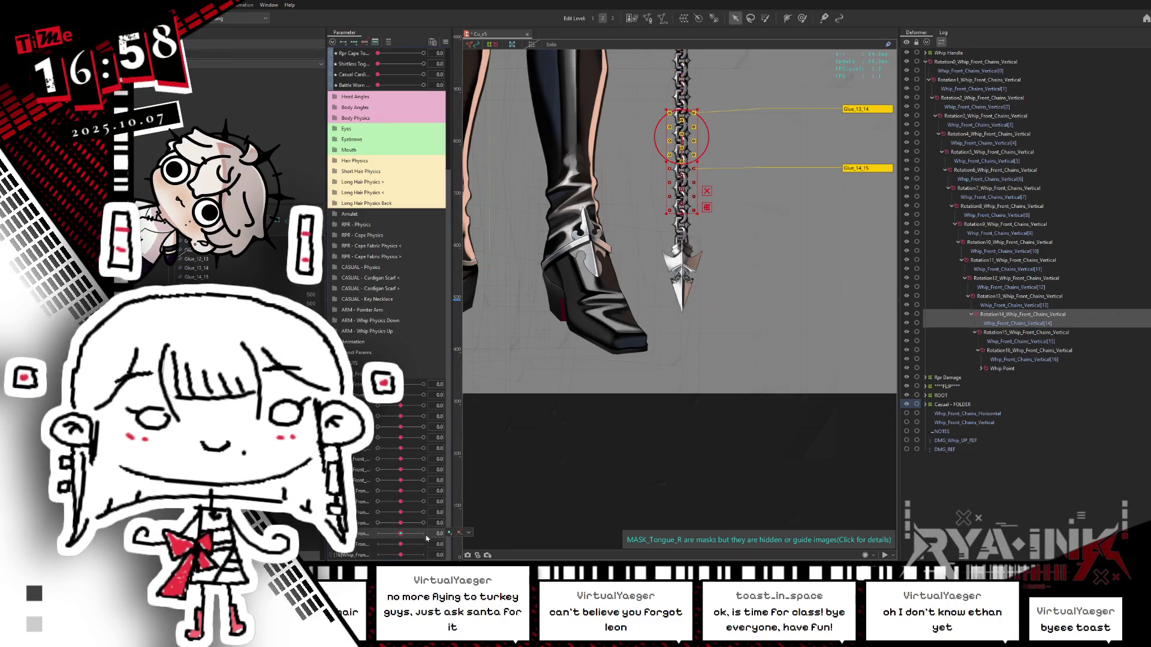
pyautogui.click(483, 552)
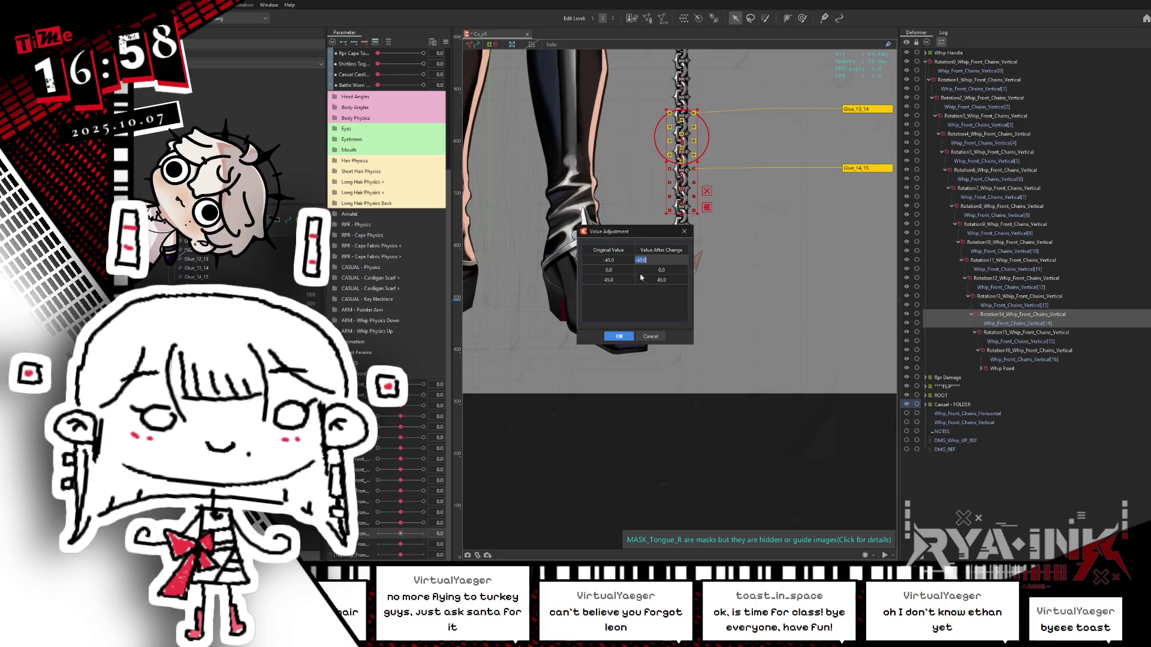
pyautogui.click(617, 337)
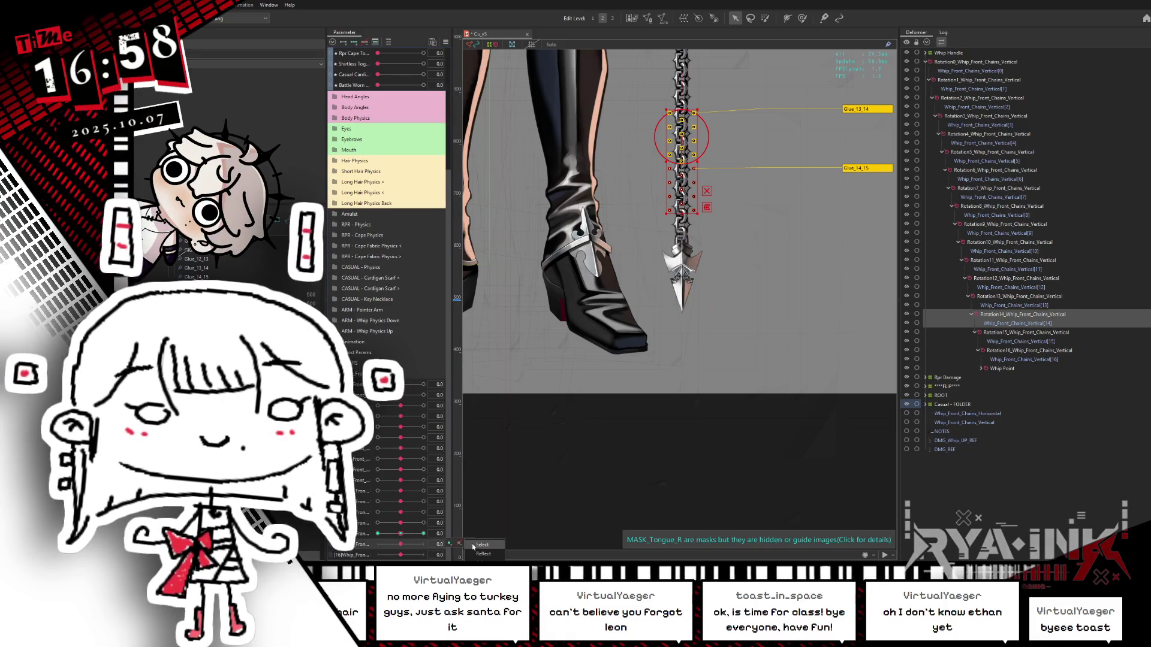
# Remap Rotation15's first key to -1 and apply the adjustment to Rotation16.
pyautogui.click(400, 547)
pyautogui.click(483, 554)
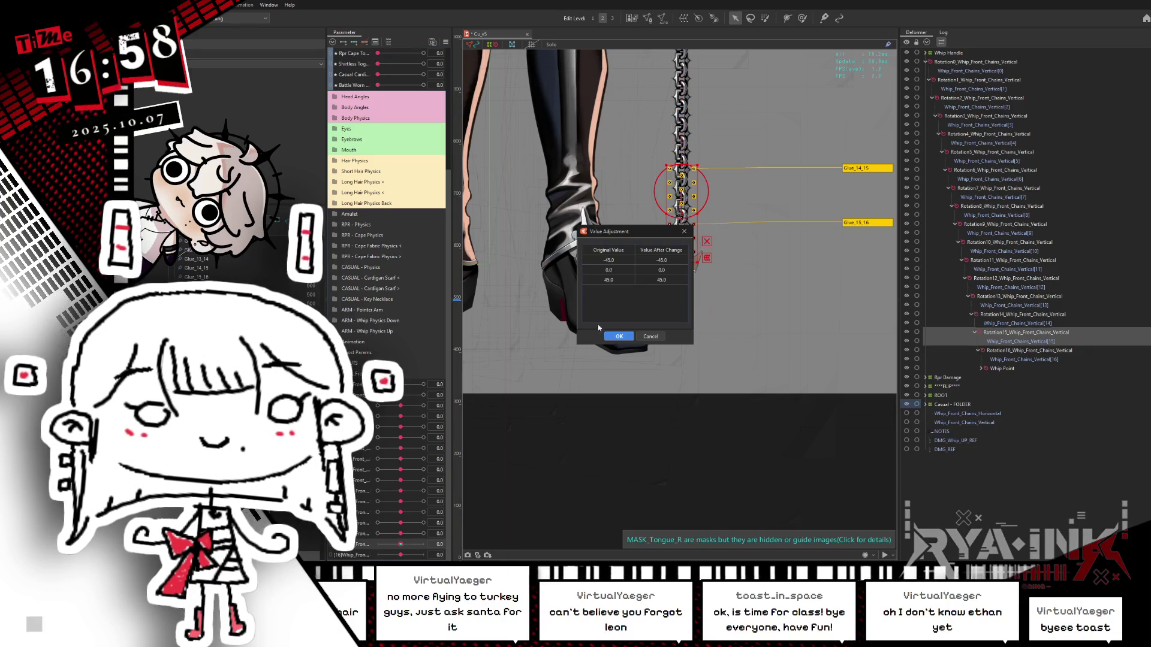
pyautogui.doubleClick(661, 260)
pyautogui.write('-1')
pyautogui.press('Down')
pyautogui.press('Down')
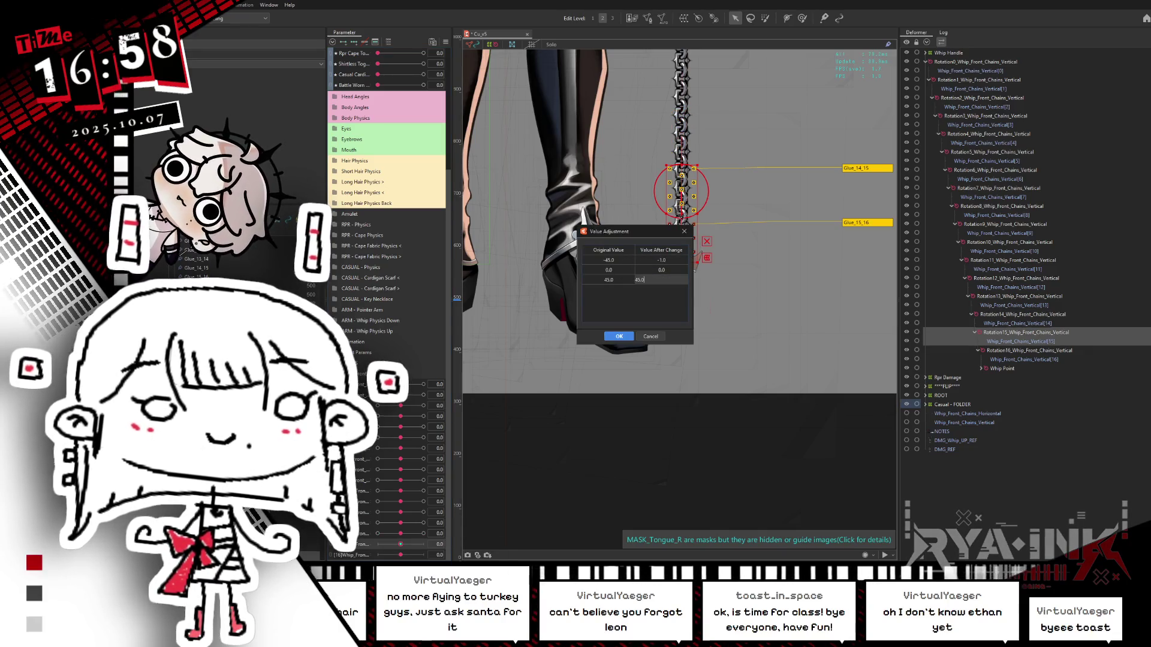
pyautogui.click(623, 337)
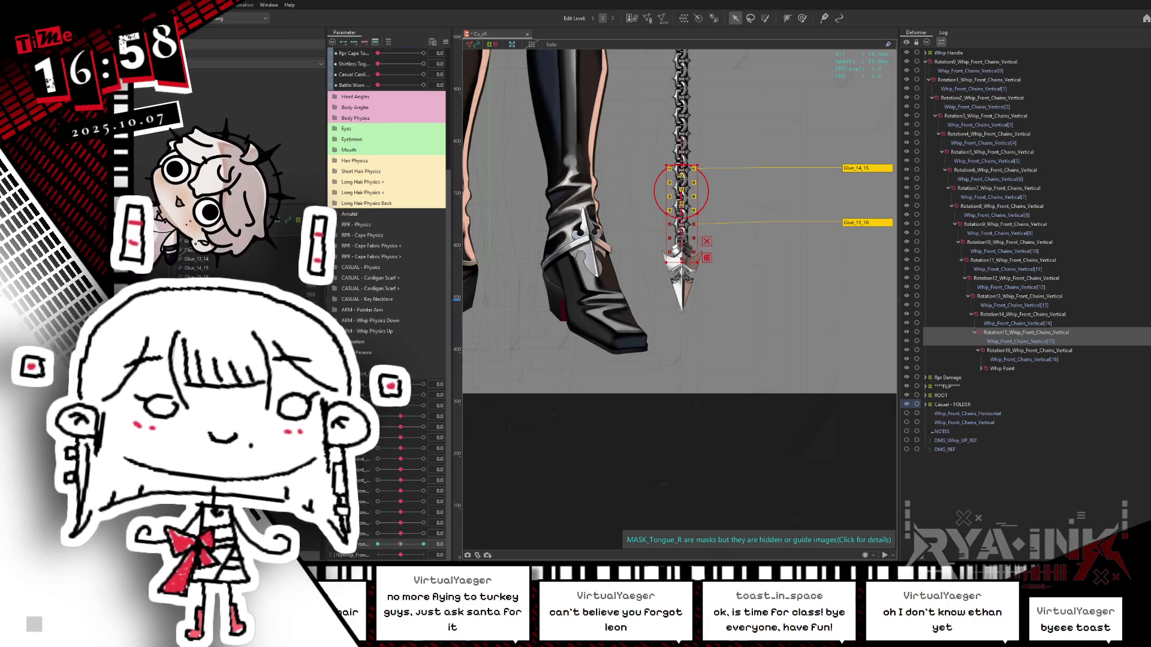
pyautogui.click(459, 555)
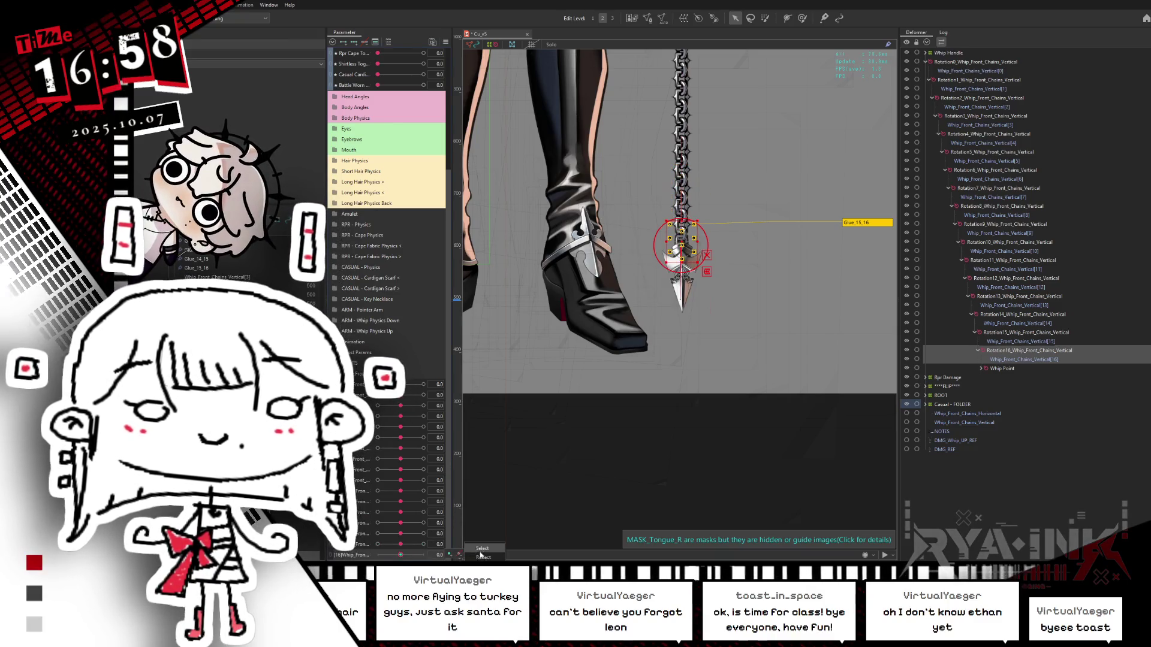
pyautogui.click(483, 557)
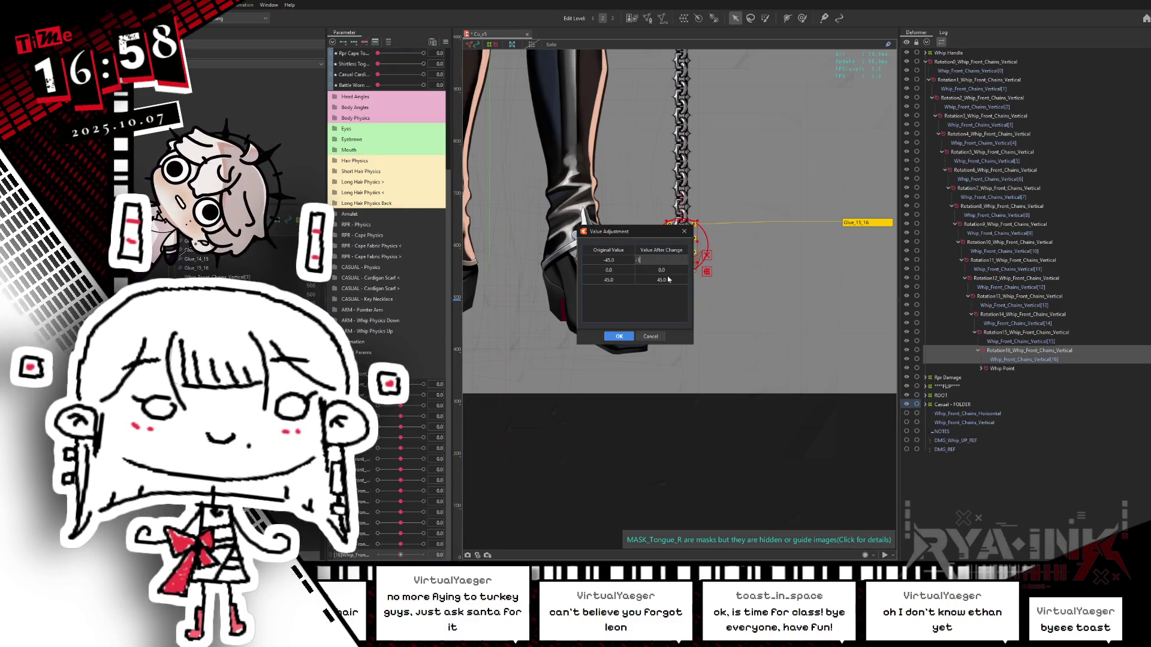
pyautogui.click(620, 336)
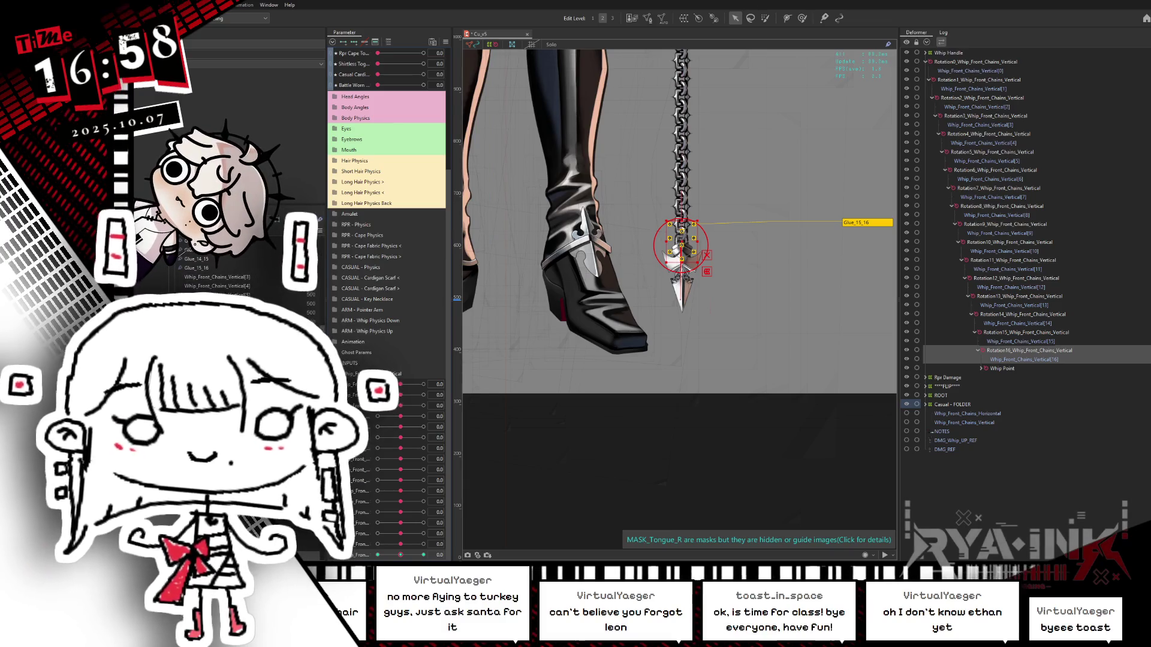
pyautogui.hotkey('alt', 'Tab')
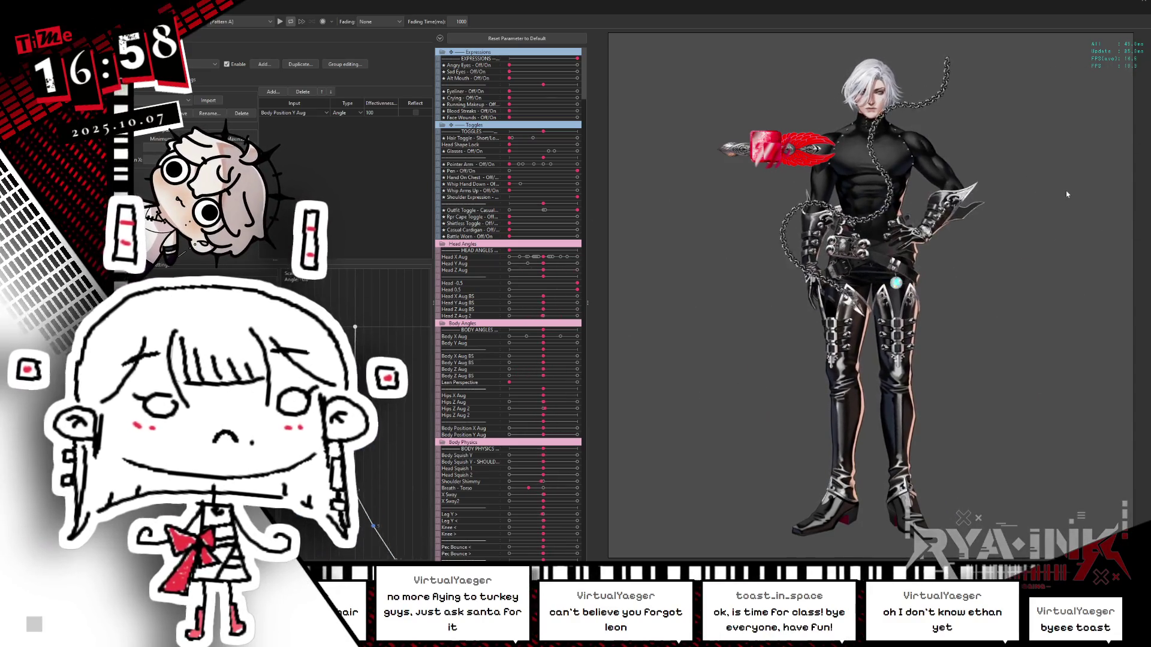
# Reset all physics output magnifications to 1.0 in the Output list.
pyautogui.click(214, 79)
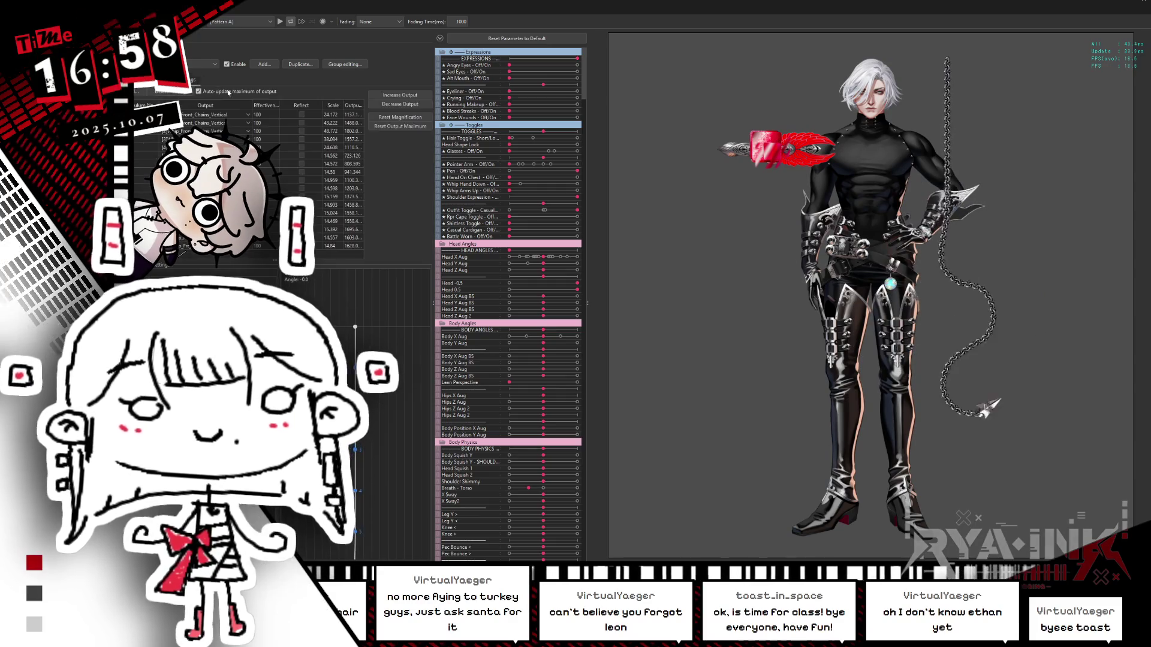
pyautogui.click(400, 117)
pyautogui.press('Return')
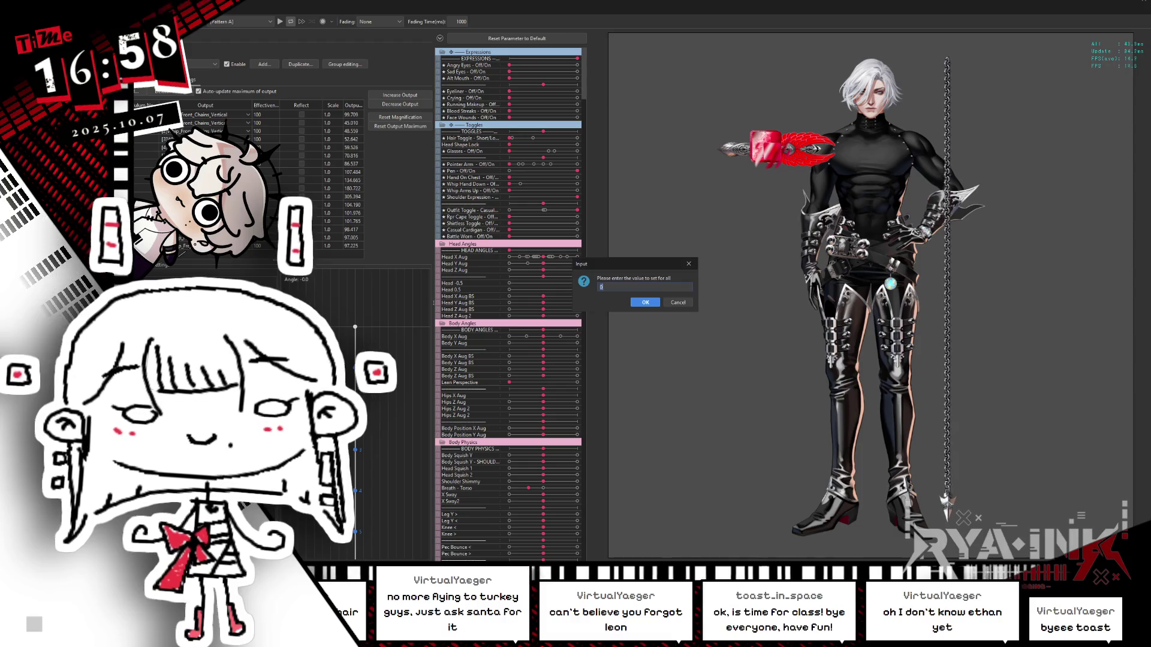
pyautogui.press('Return')
pyautogui.click(419, 119)
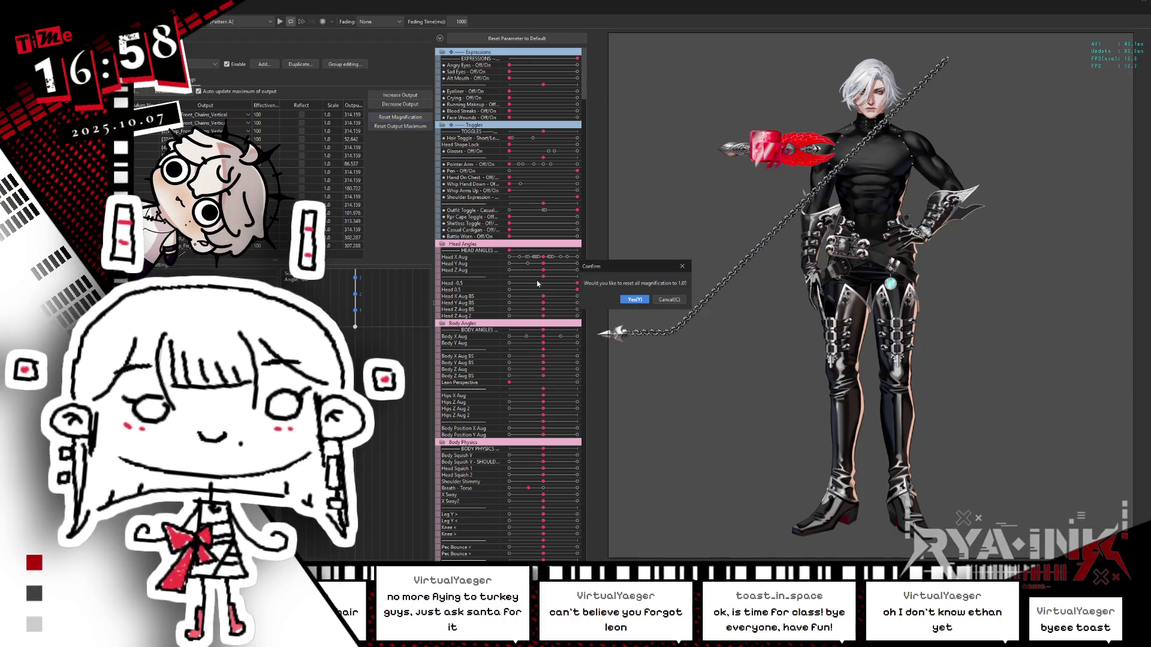
pyautogui.click(630, 299)
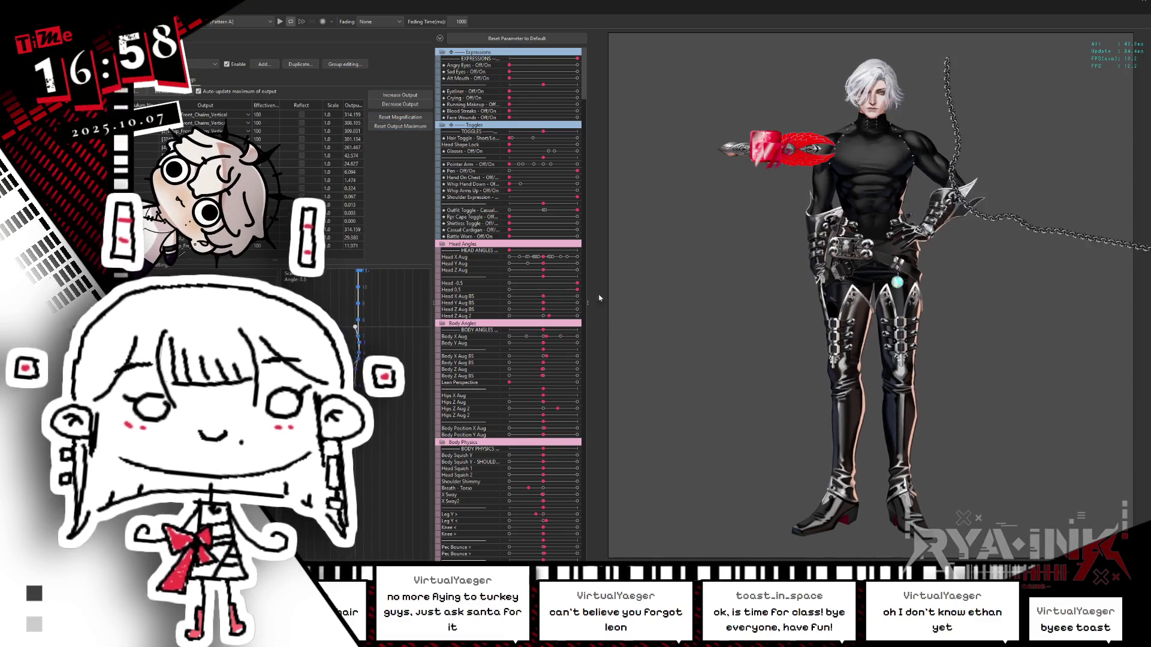
pyautogui.click(400, 117)
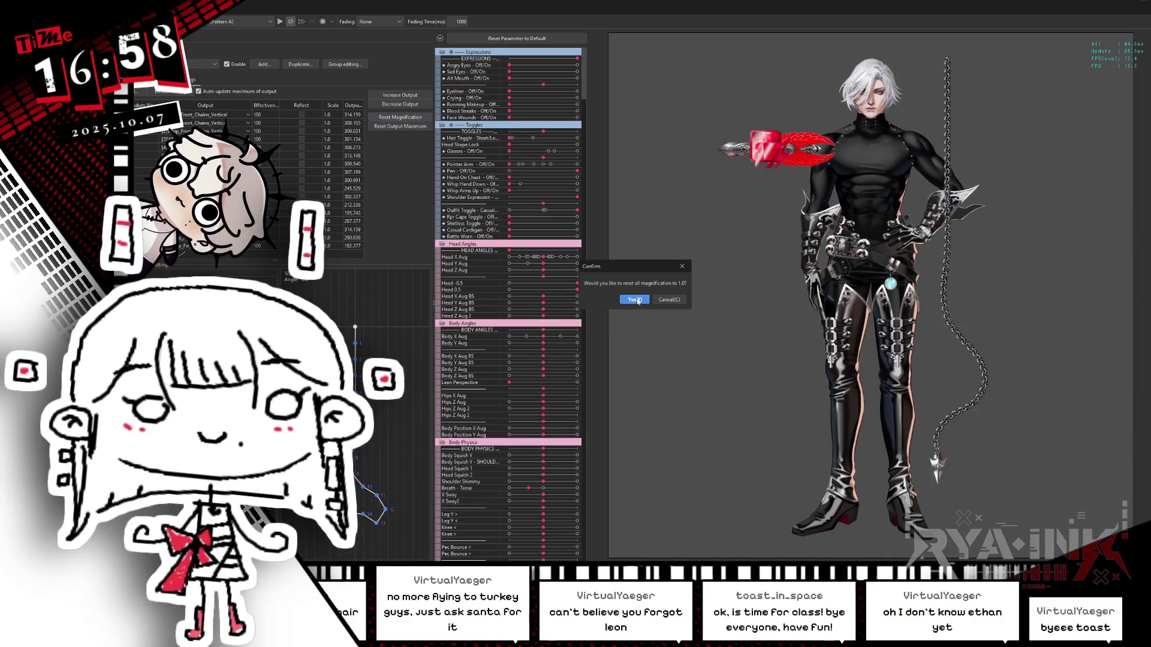
pyautogui.click(630, 299)
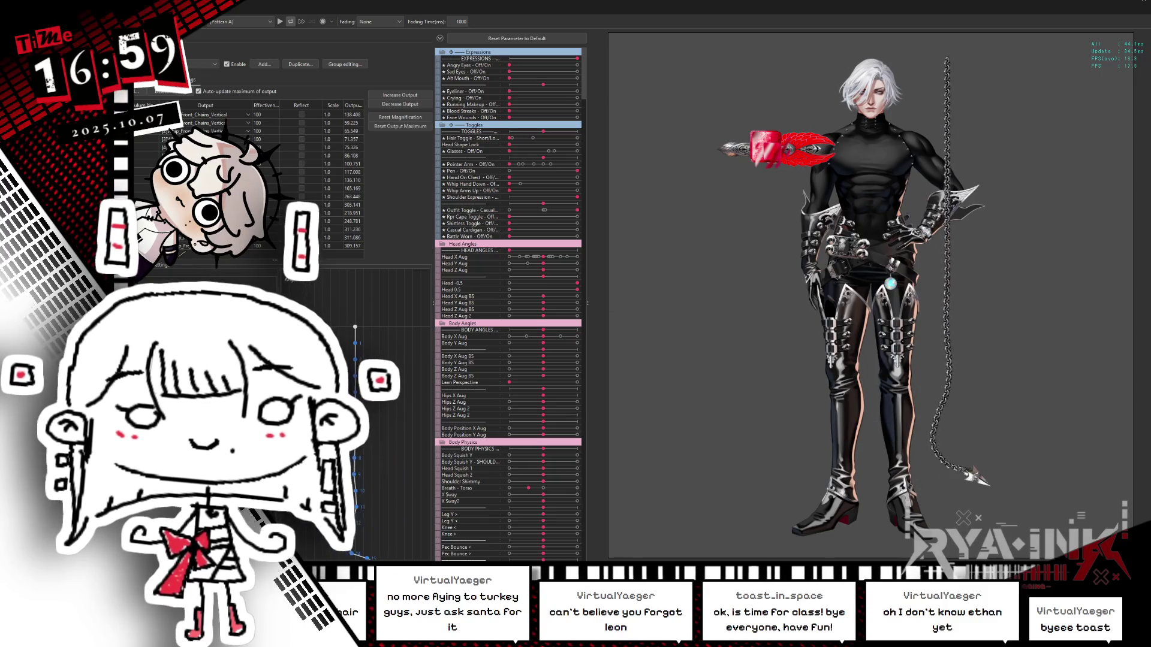
# Set all outputs to 0, then reset magnifications to 1.0 again.
pyautogui.click(222, 280)
pyautogui.press('Return')
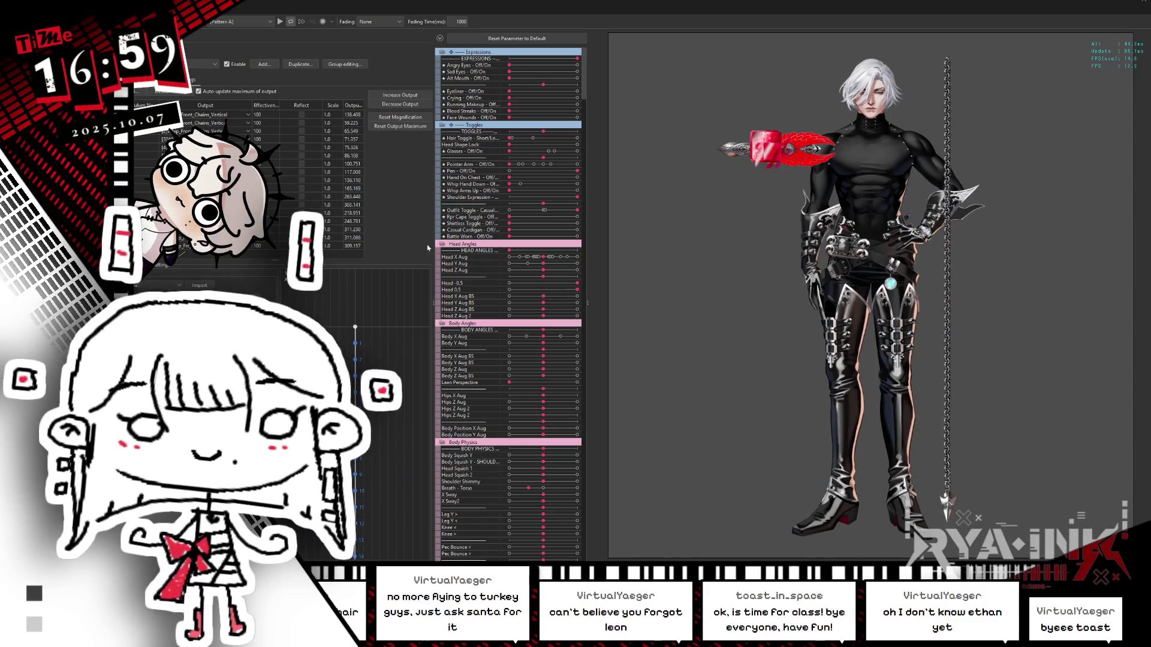
pyautogui.click(389, 117)
pyautogui.click(641, 298)
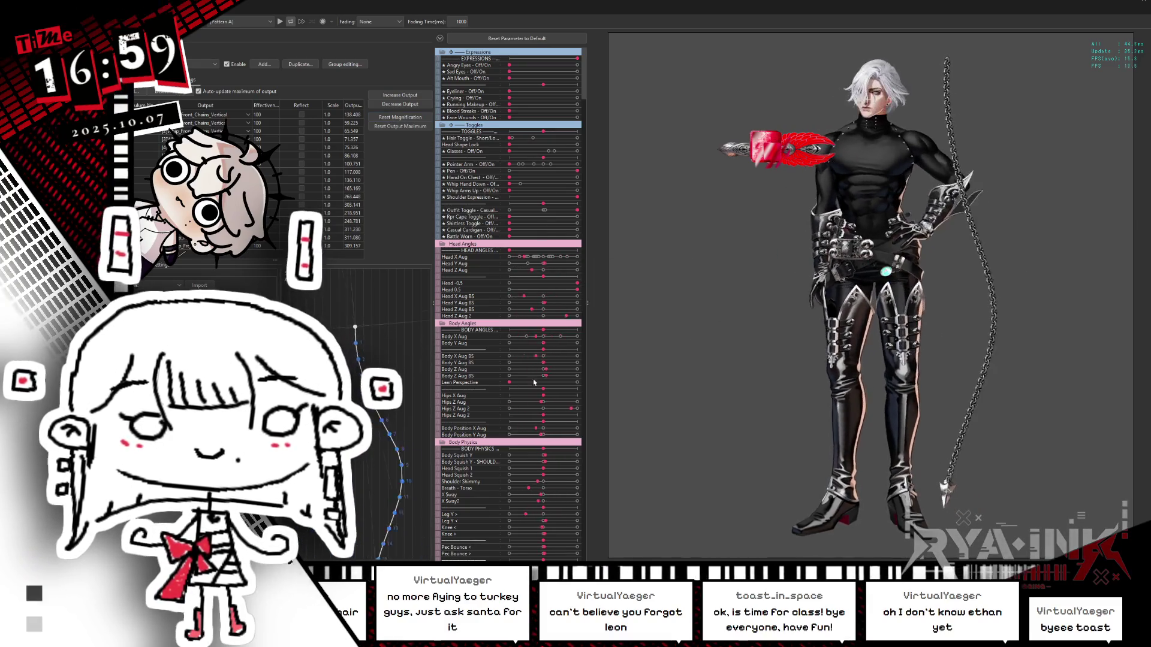
# Make Body Position Y Aug a Position input in the physics input settings.
pyautogui.click(191, 79)
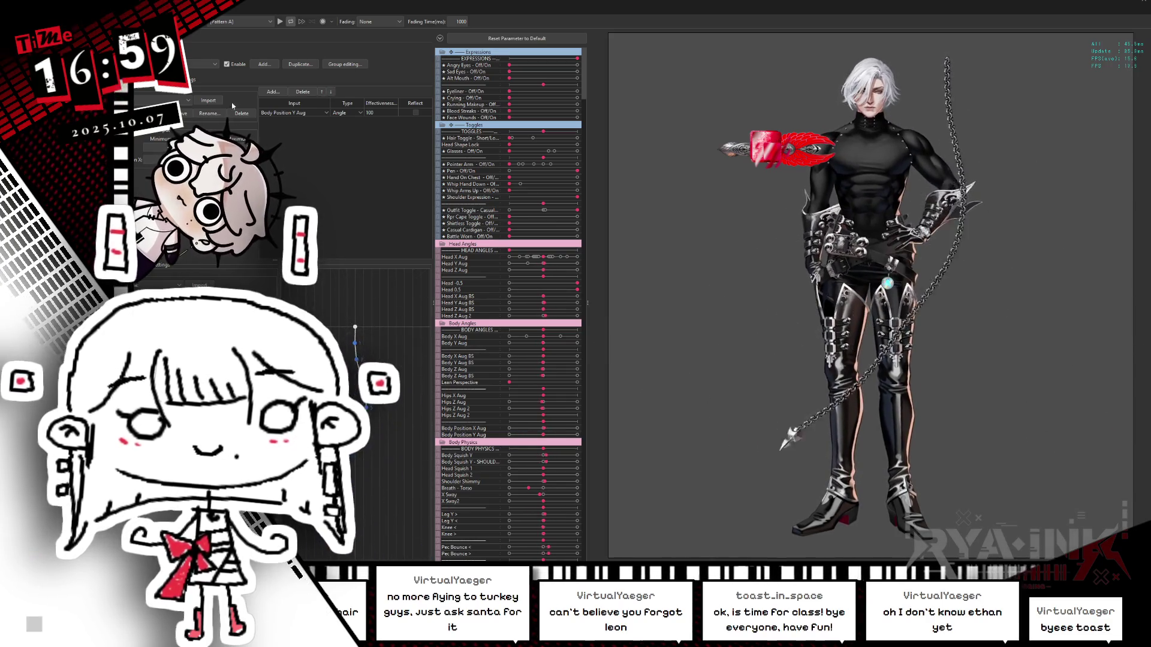
pyautogui.click(346, 113)
pyautogui.click(345, 127)
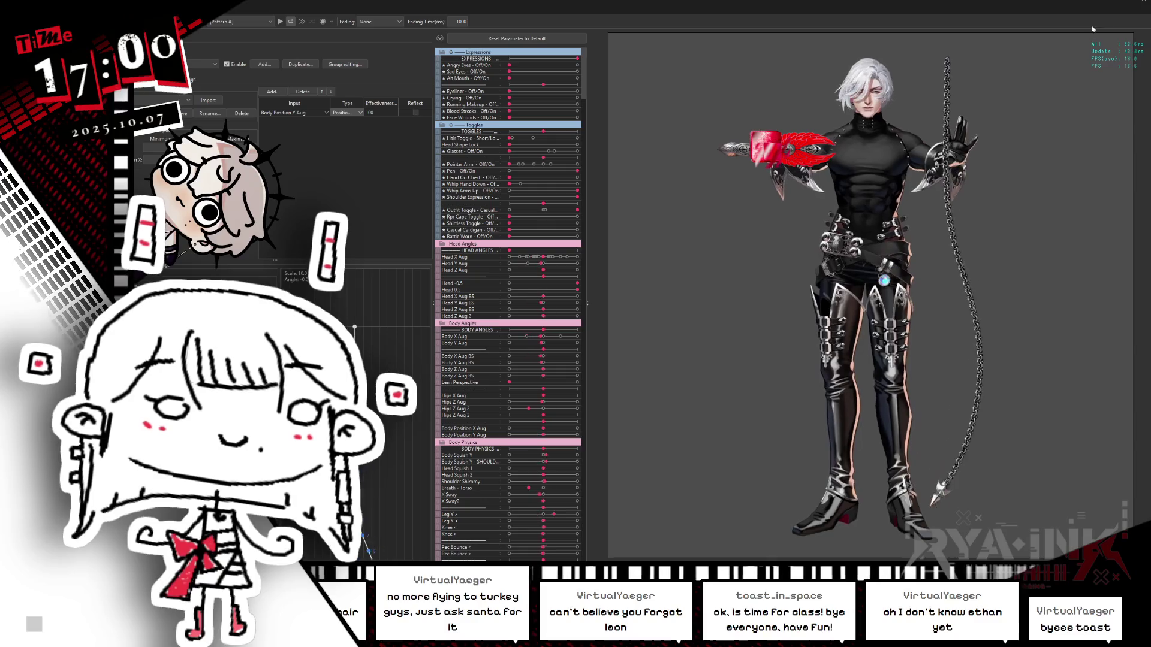
# Return from the physics test to the modeling editor window.
pyautogui.hotkey('alt', 'Tab')
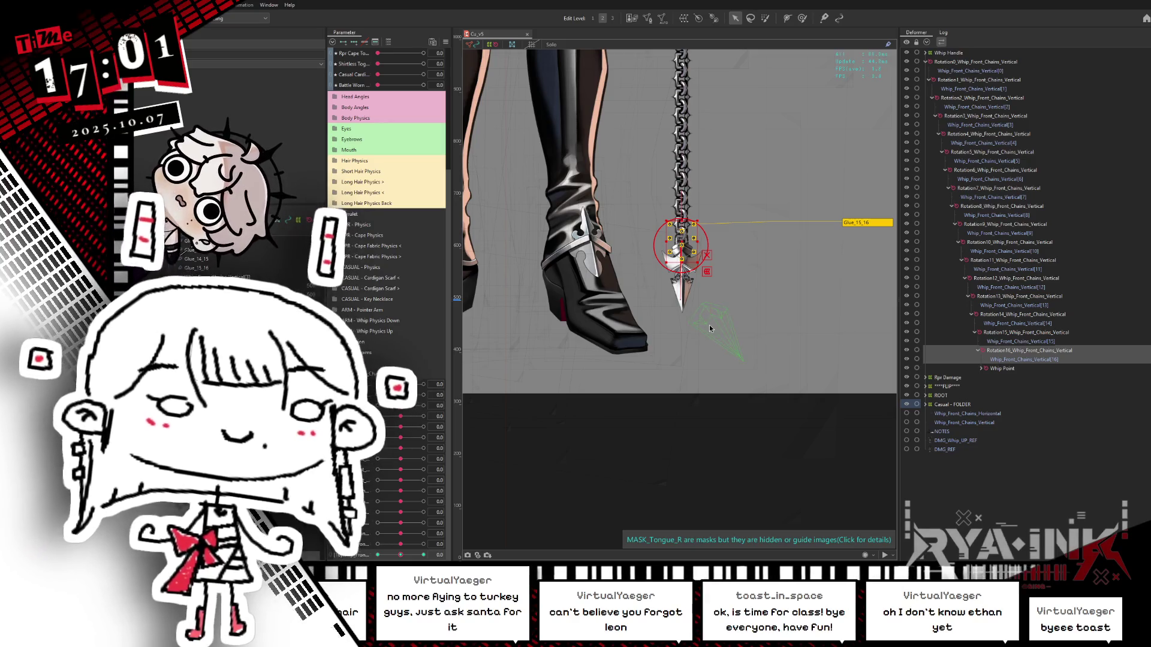
# Create a new rotation deformer named Chain Connection Lock above the whip chain.
pyautogui.scroll(-5, 710, 325)
pyautogui.scroll(2, 720, 342)
pyautogui.scroll(-3, 720, 343)
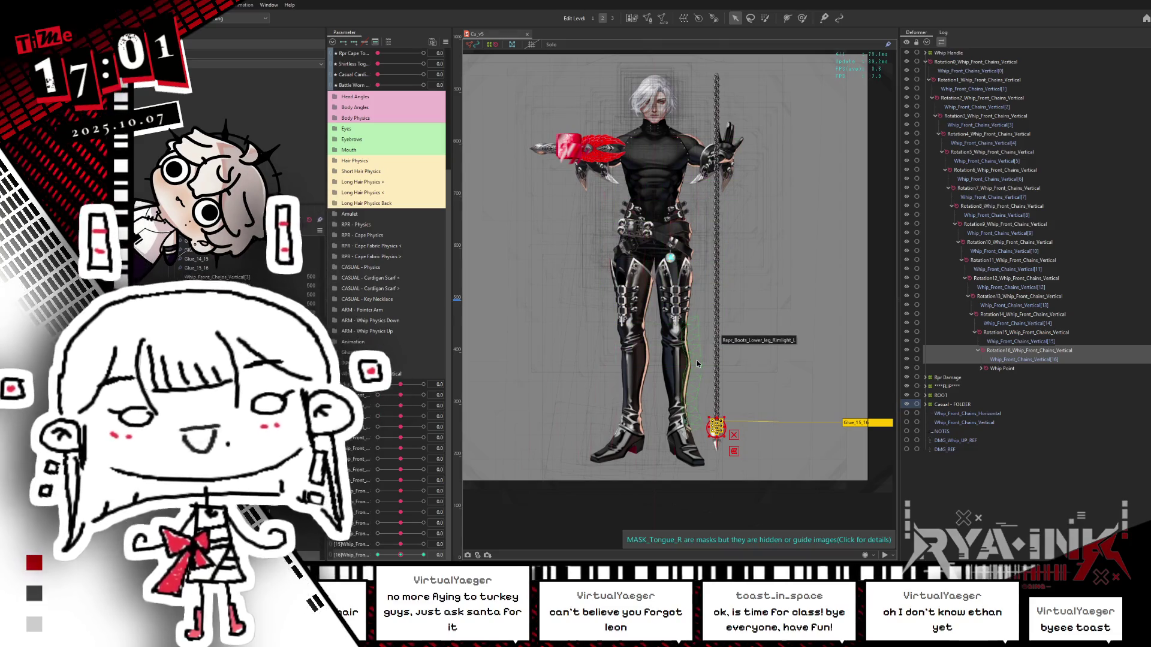
pyautogui.click(928, 63)
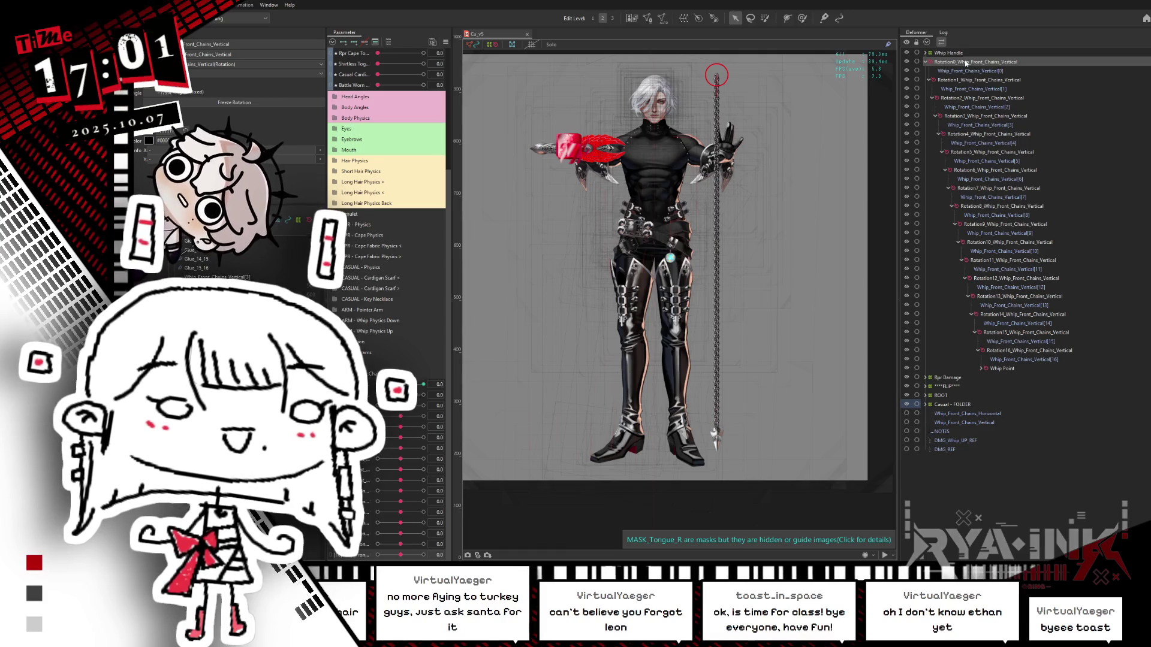
pyautogui.click(926, 63)
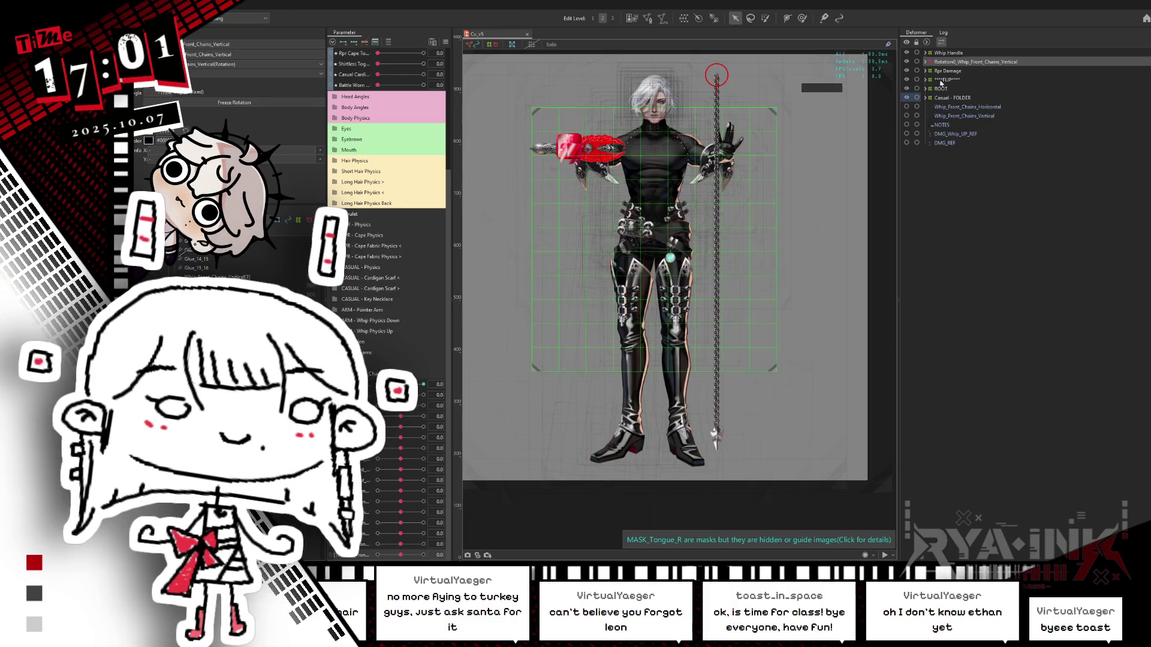
pyautogui.click(699, 18)
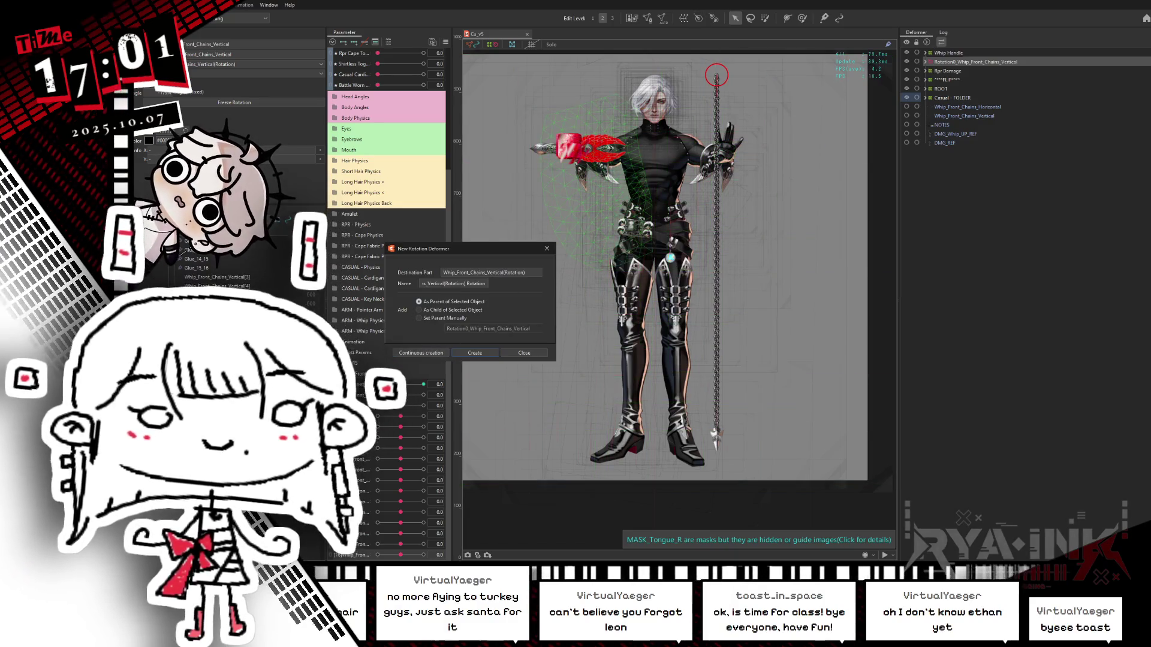
pyautogui.write('A')
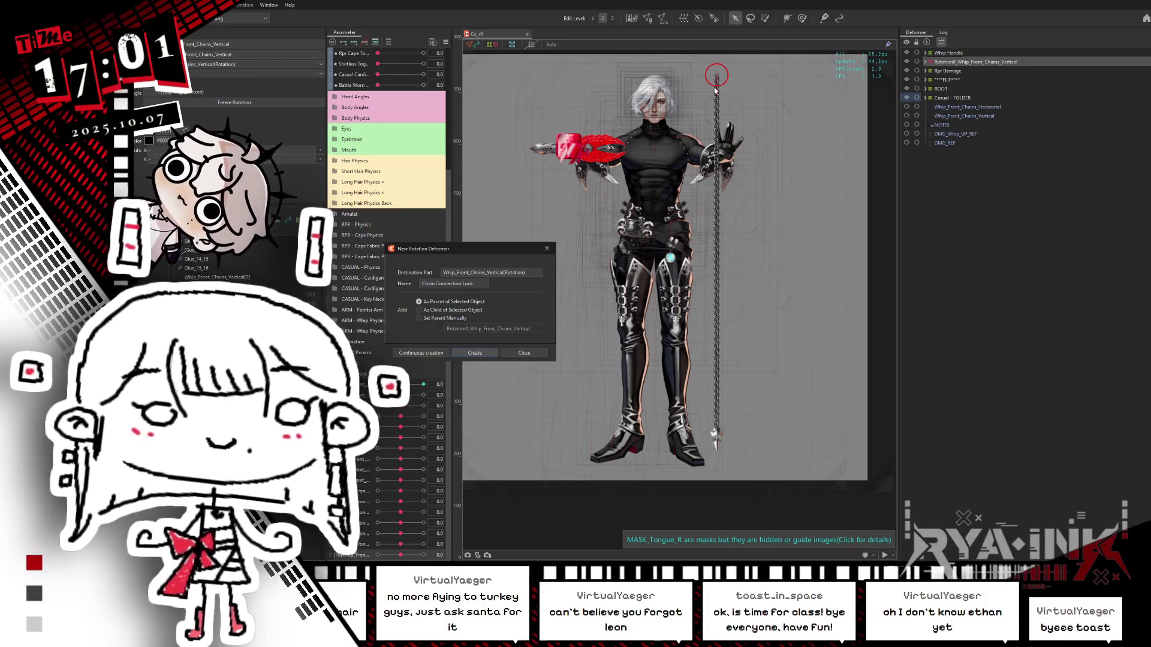
pyautogui.press('Return')
# Place the Chain Connection Lock pivot on the hand and expand the tree to the whip hand.
pyautogui.scroll(3, 713, 84)
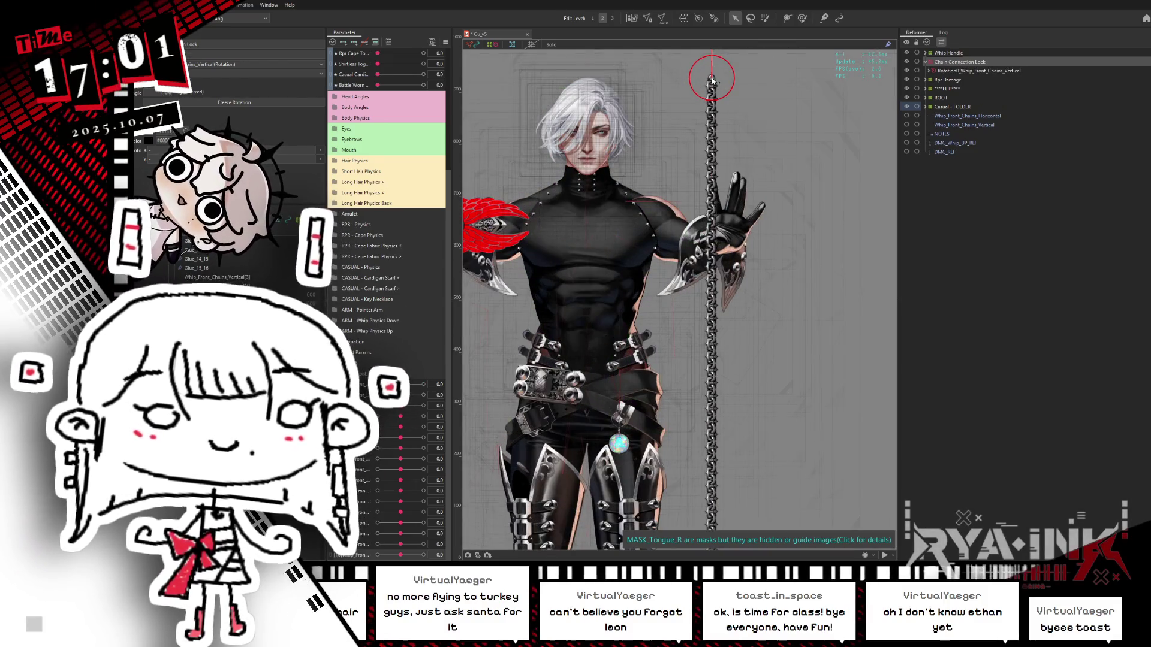
pyautogui.keyDown('ctrl'); pyautogui.click(719, 242); pyautogui.keyUp('ctrl')
pyautogui.click(926, 62)
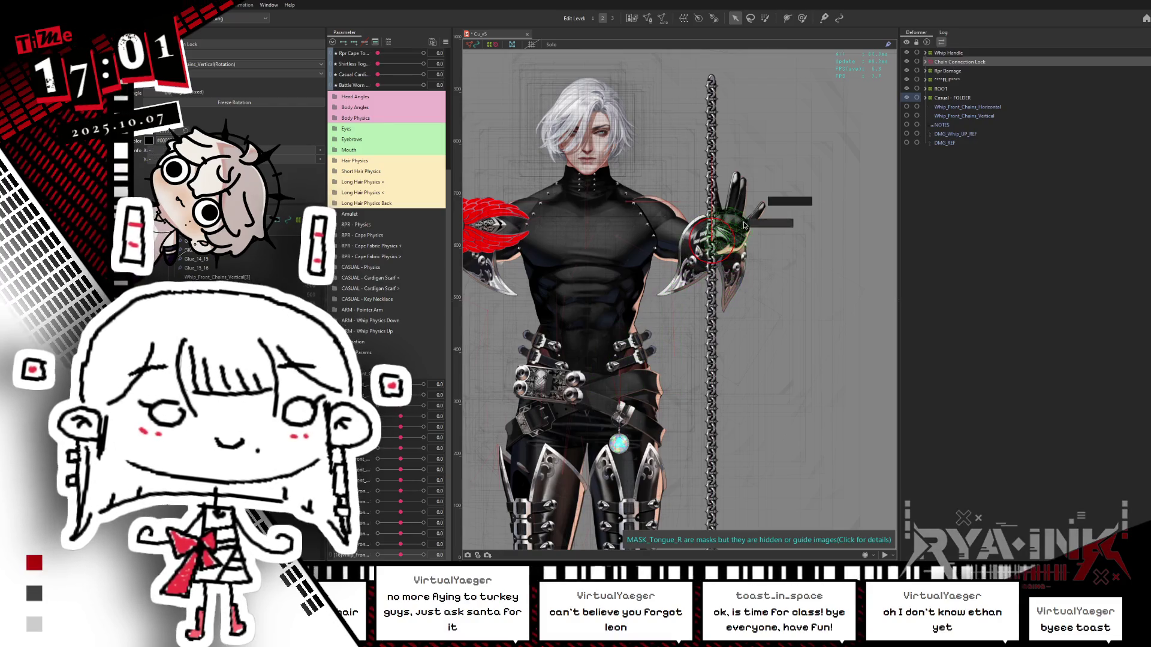
pyautogui.click(927, 89)
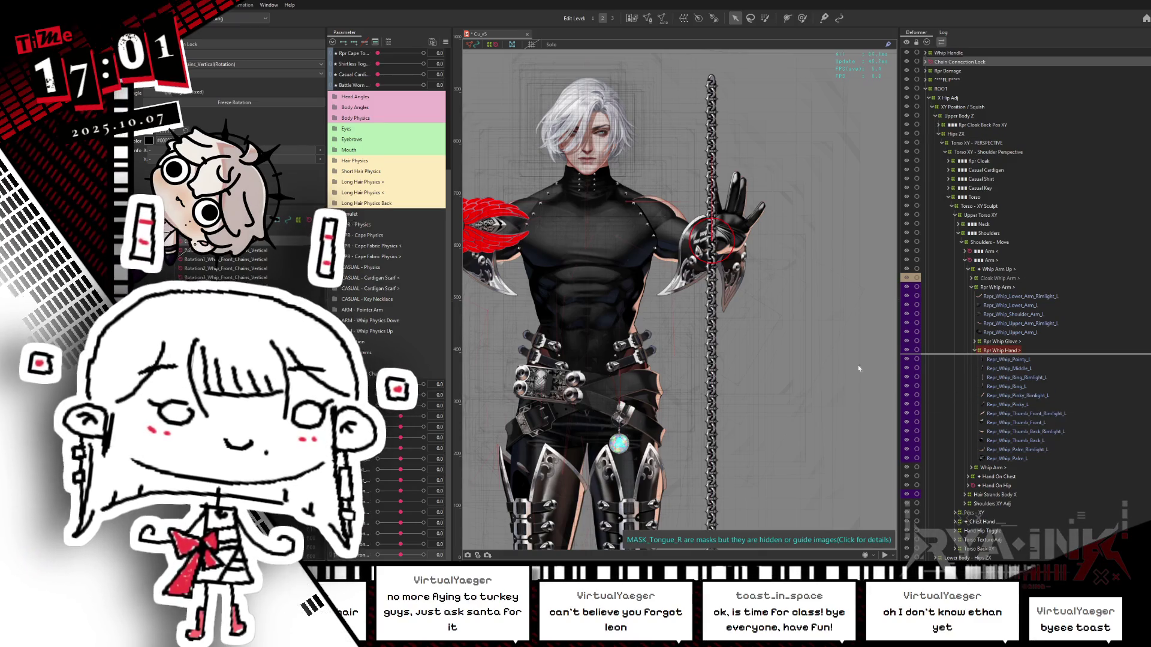
# Drag Chain Connection Lock under Rpr Whip Hand, then inspect the palm and thumb meshes.
pyautogui.moveTo(991, 356); pyautogui.dragTo(991, 355)
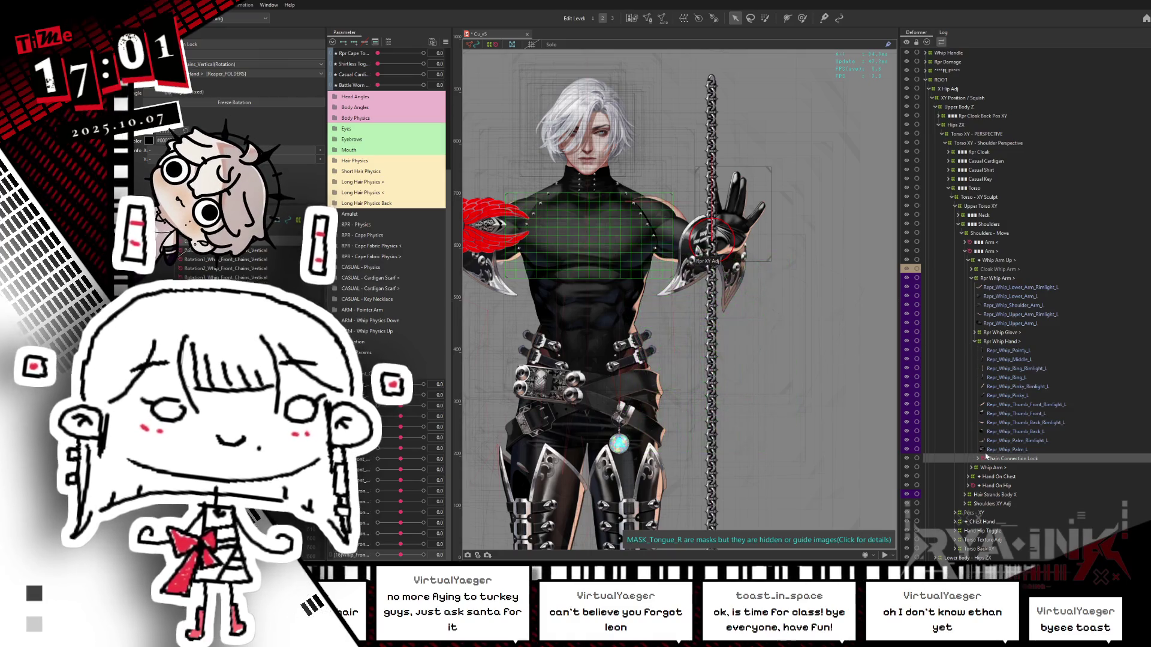
pyautogui.click(1009, 449)
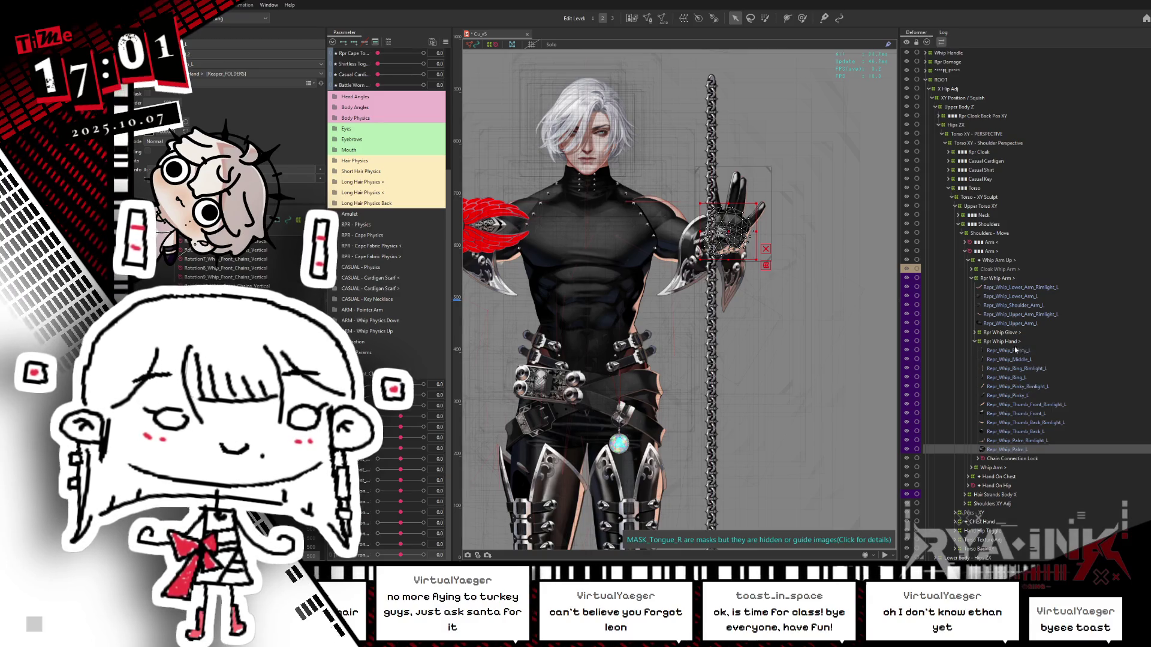
pyautogui.click(1037, 405)
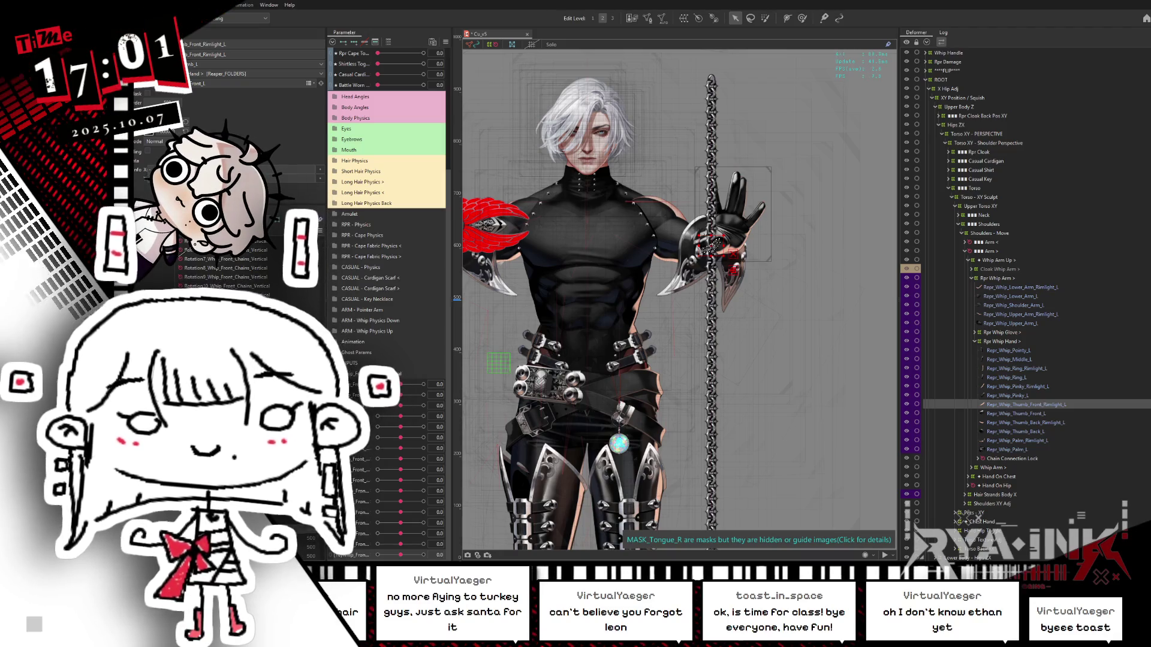
pyautogui.click(1040, 406)
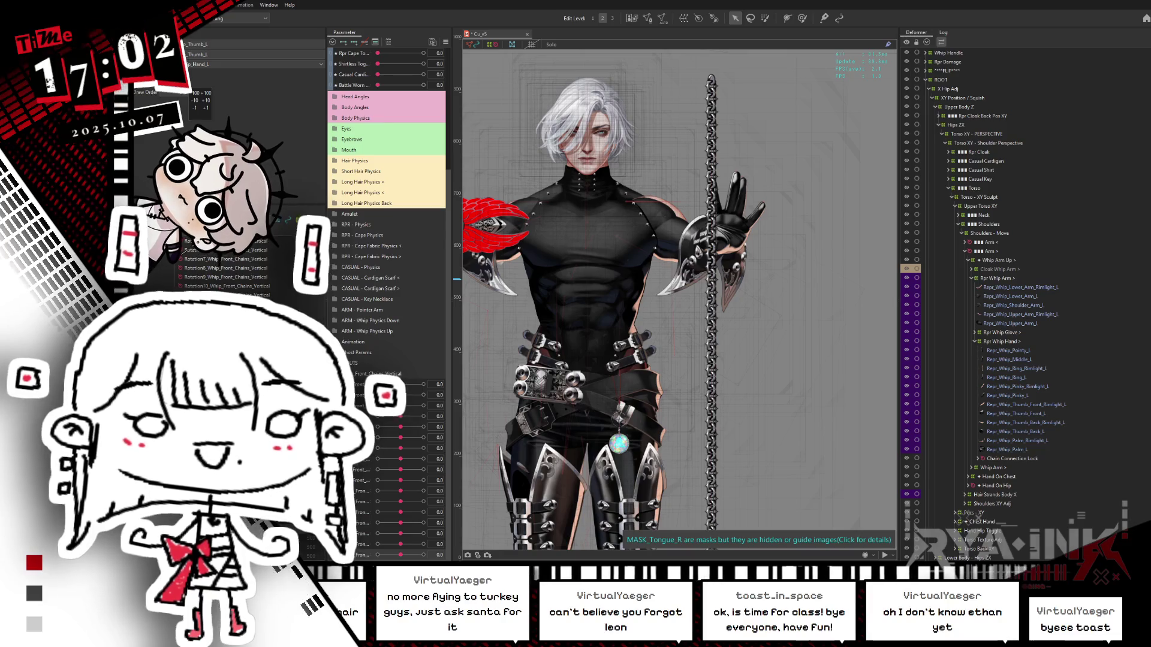
# Link the Whip_Front_Chains parts to the whip hand, then zoom and recentre to check the chain.
pyautogui.click(216, 264)
pyautogui.moveTo(314, 313); pyautogui.dragTo(323, 271)
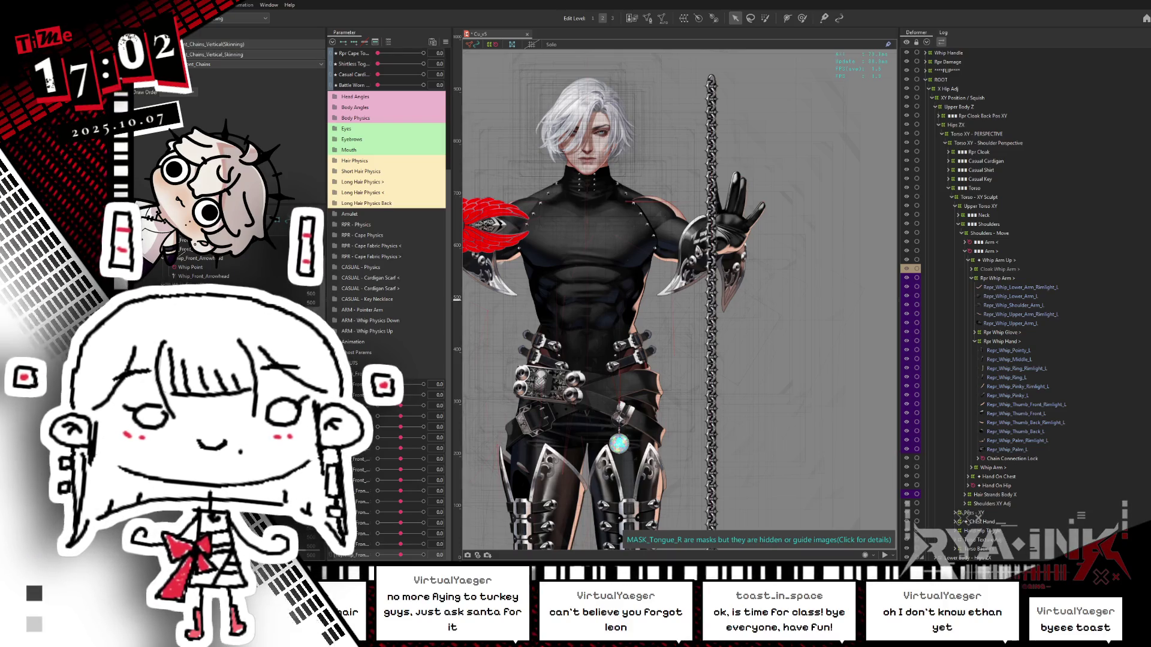
pyautogui.click(713, 198)
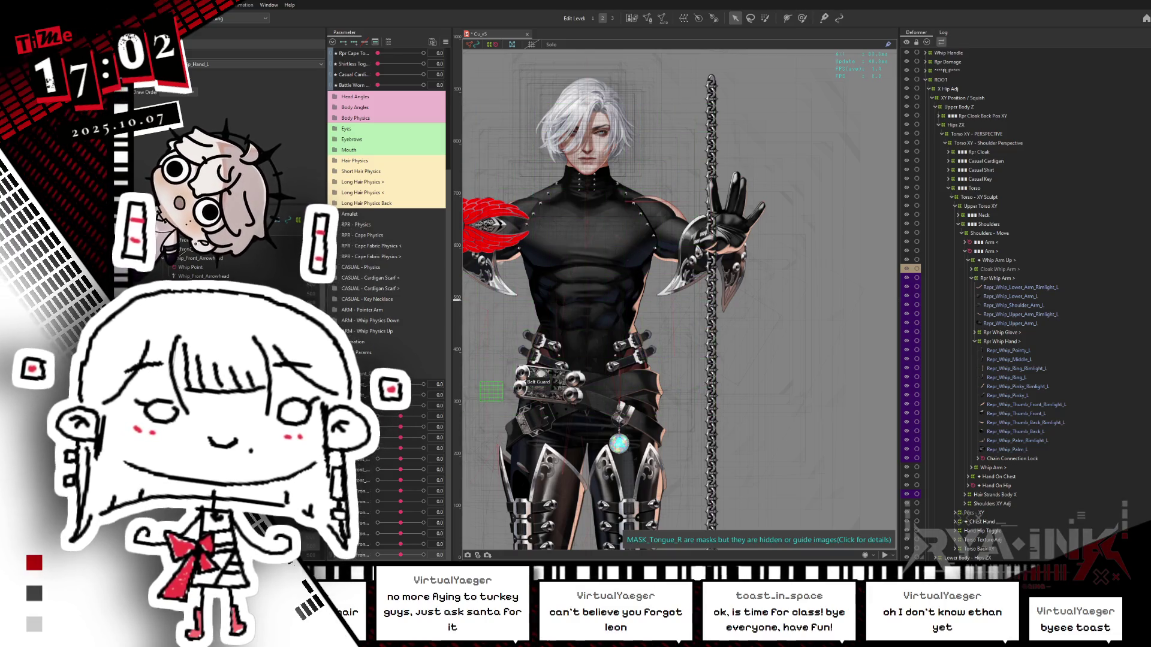
pyautogui.scroll(-2, 1044, 406)
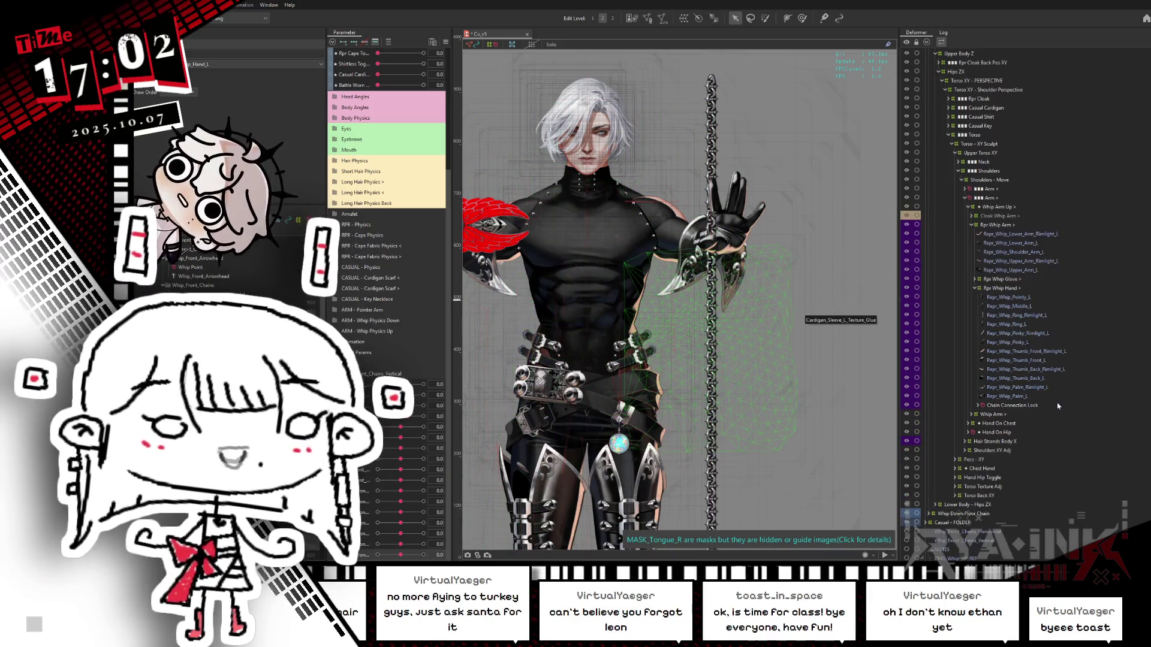
pyautogui.scroll(2, 972, 519)
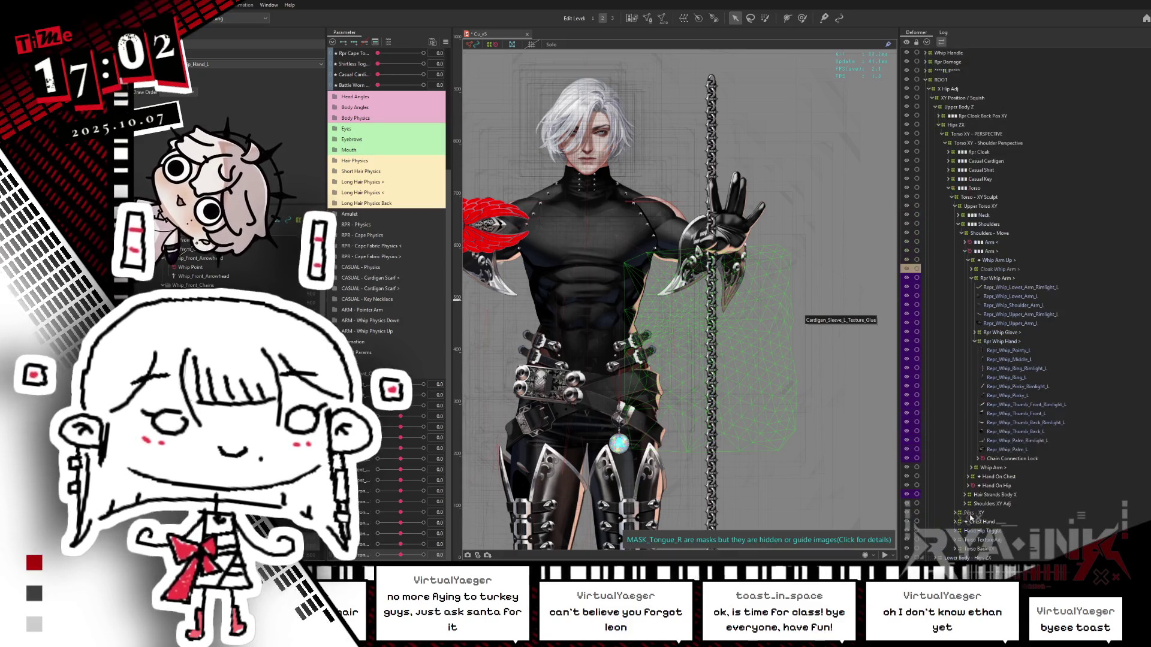
pyautogui.scroll(-3, 729, 420)
pyautogui.scroll(3, 707, 392)
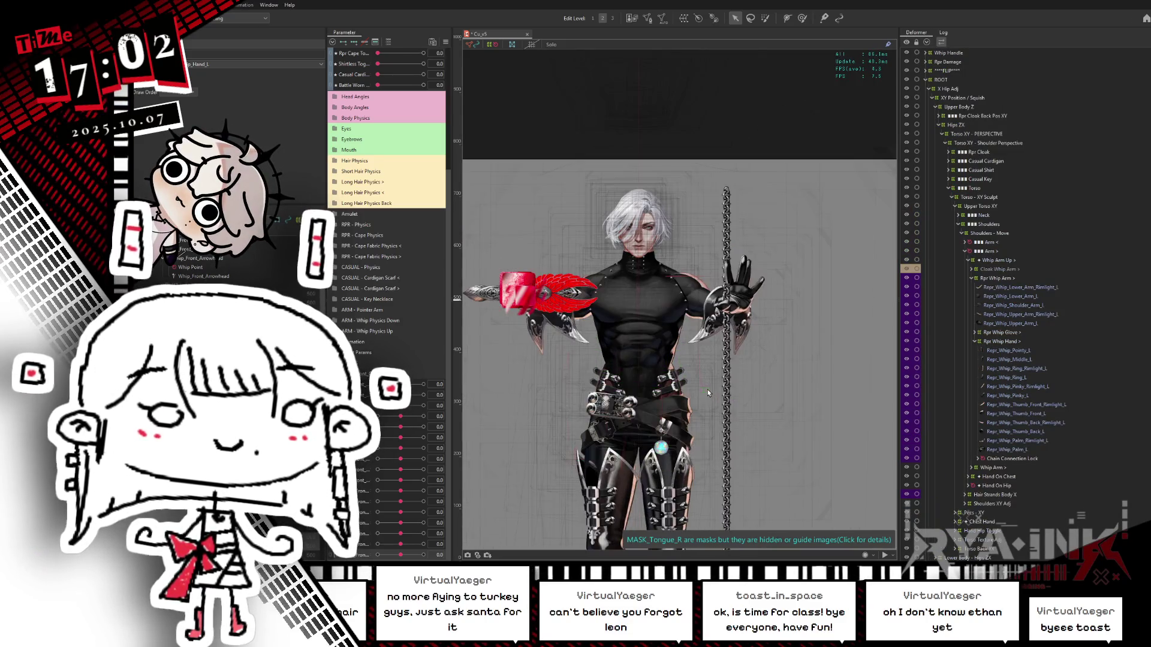
pyautogui.moveTo(704, 337); pyautogui.dragTo(691, 371)
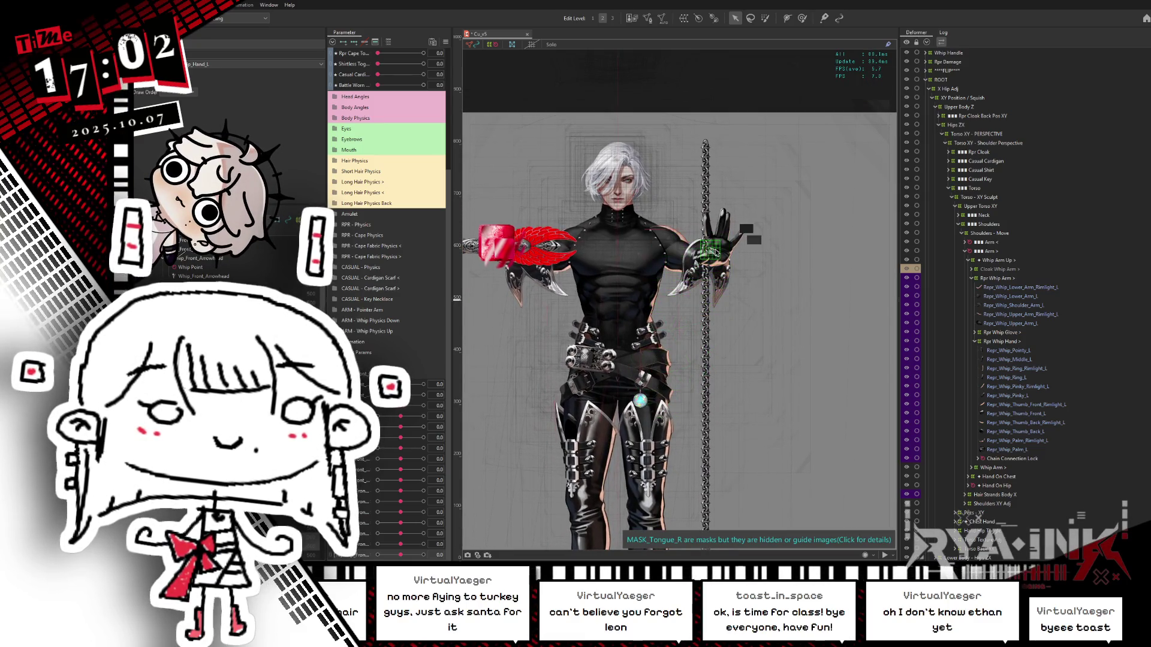
pyautogui.scroll(3, 716, 252)
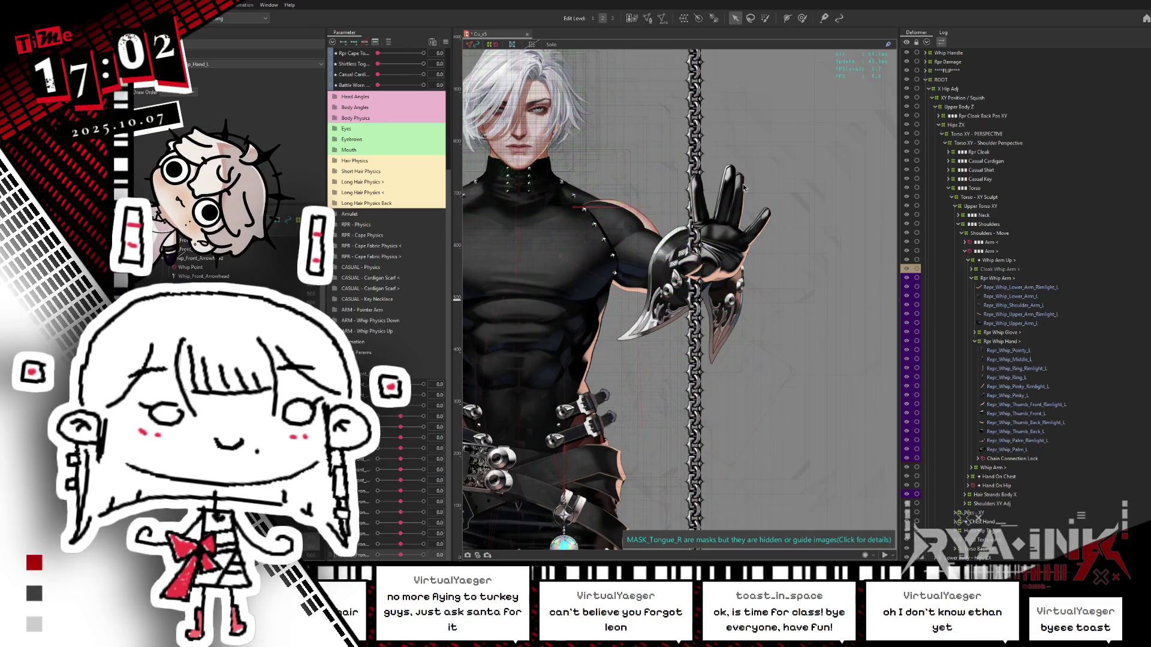
pyautogui.scroll(-3, 739, 198)
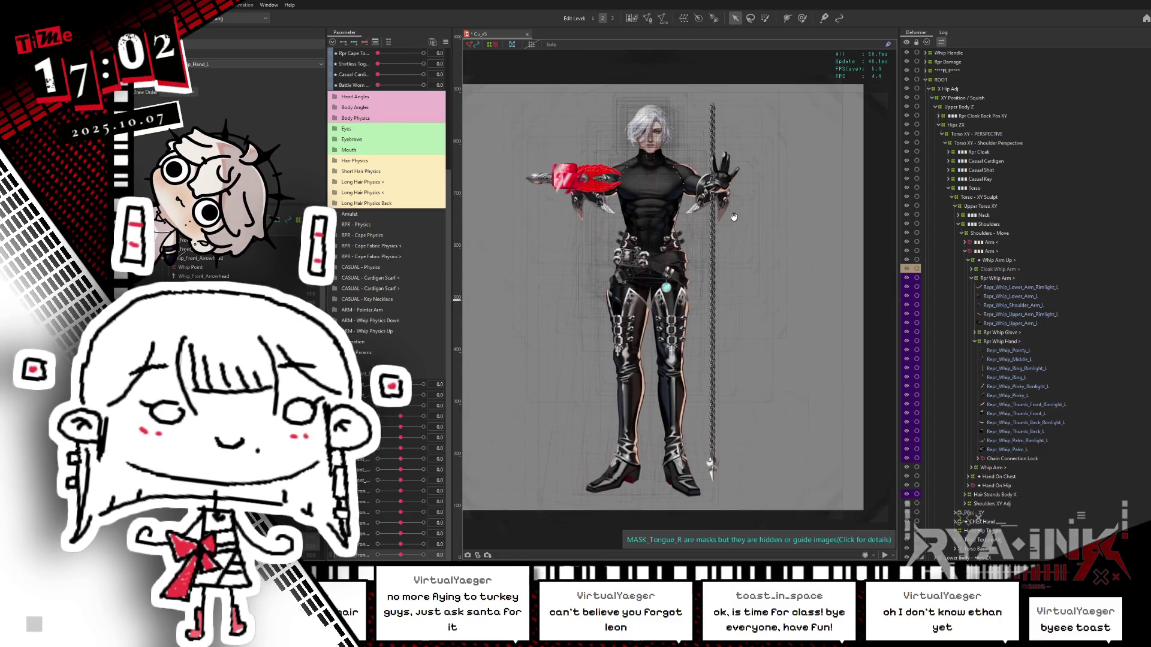
pyautogui.scroll(2, 729, 317)
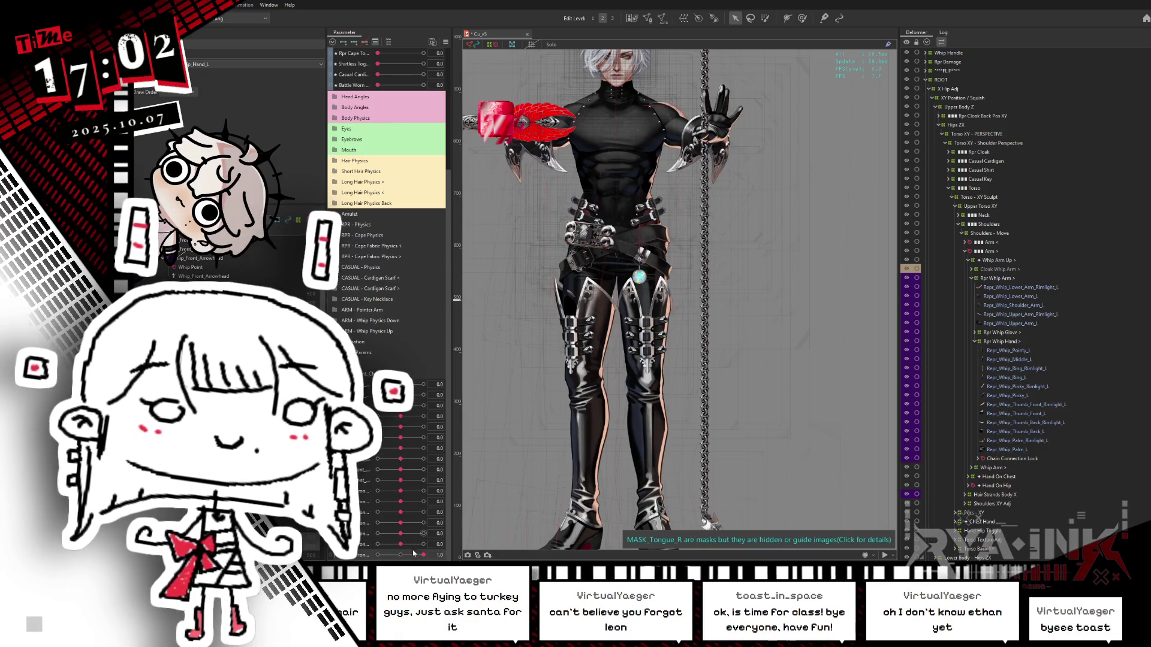
# Turn Body X Aug to 1 and back to 0, accepting its key values unchanged.
pyautogui.click(334, 108)
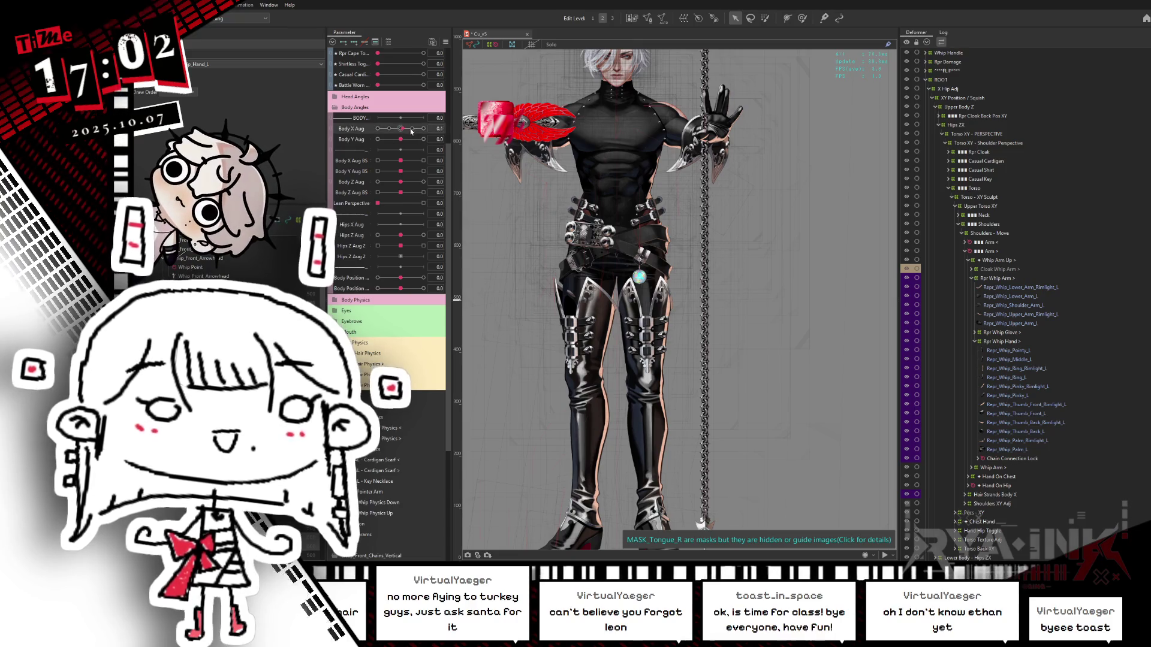
pyautogui.moveTo(400, 129); pyautogui.dragTo(433, 127)
pyautogui.click(357, 45)
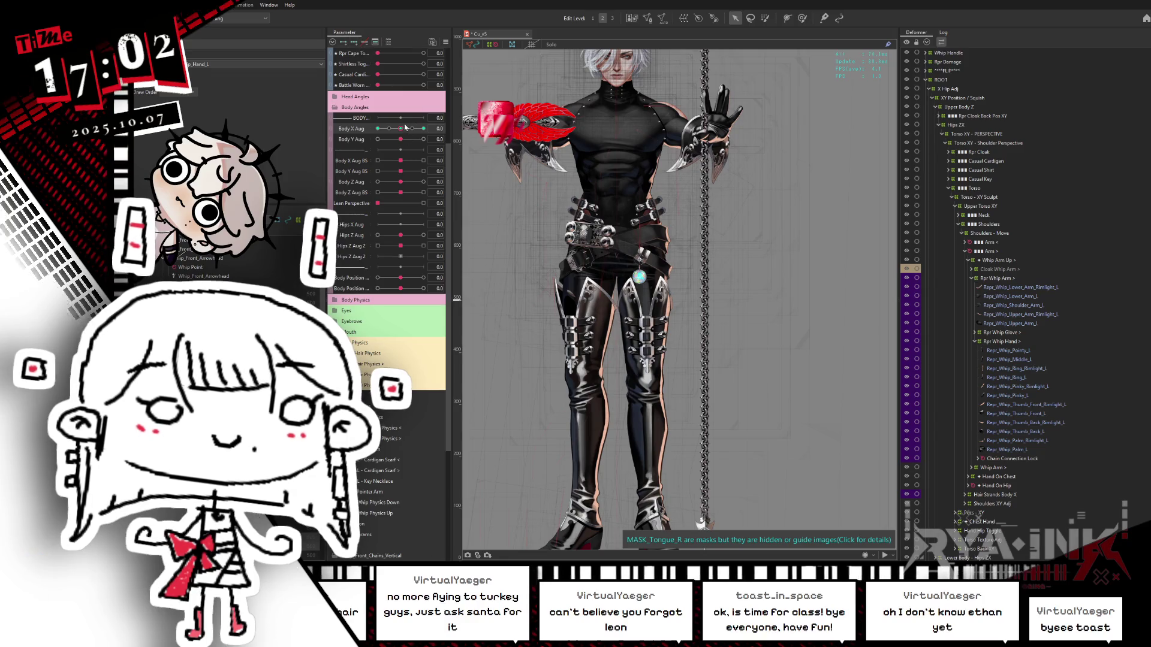
pyautogui.click(400, 130)
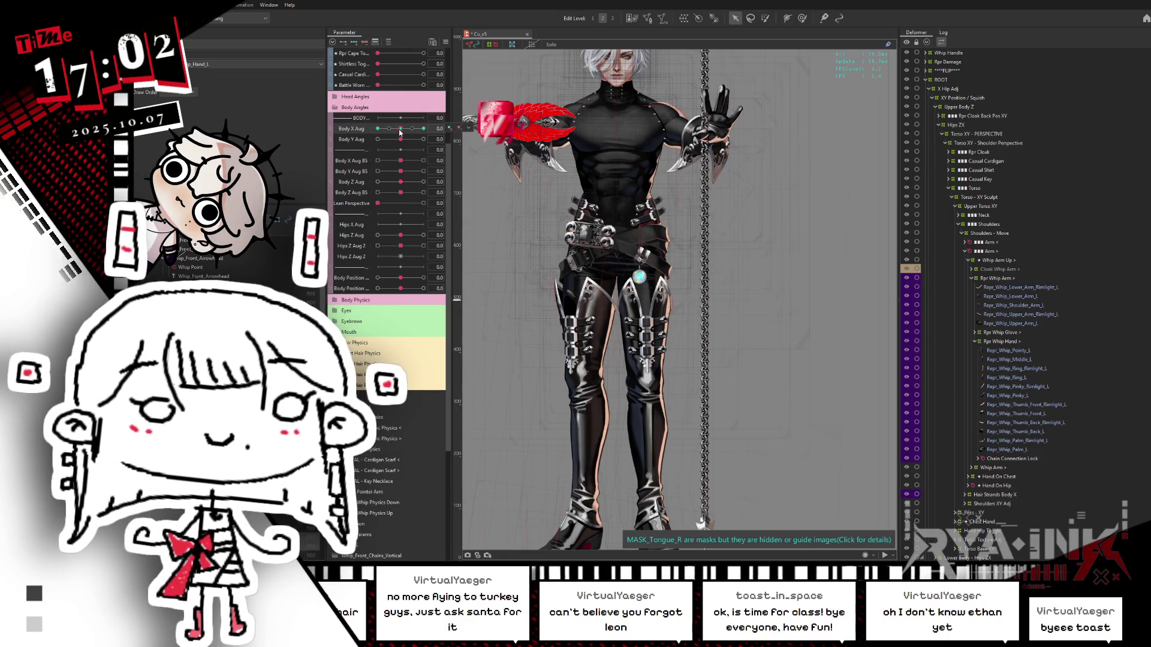
pyautogui.click(460, 128)
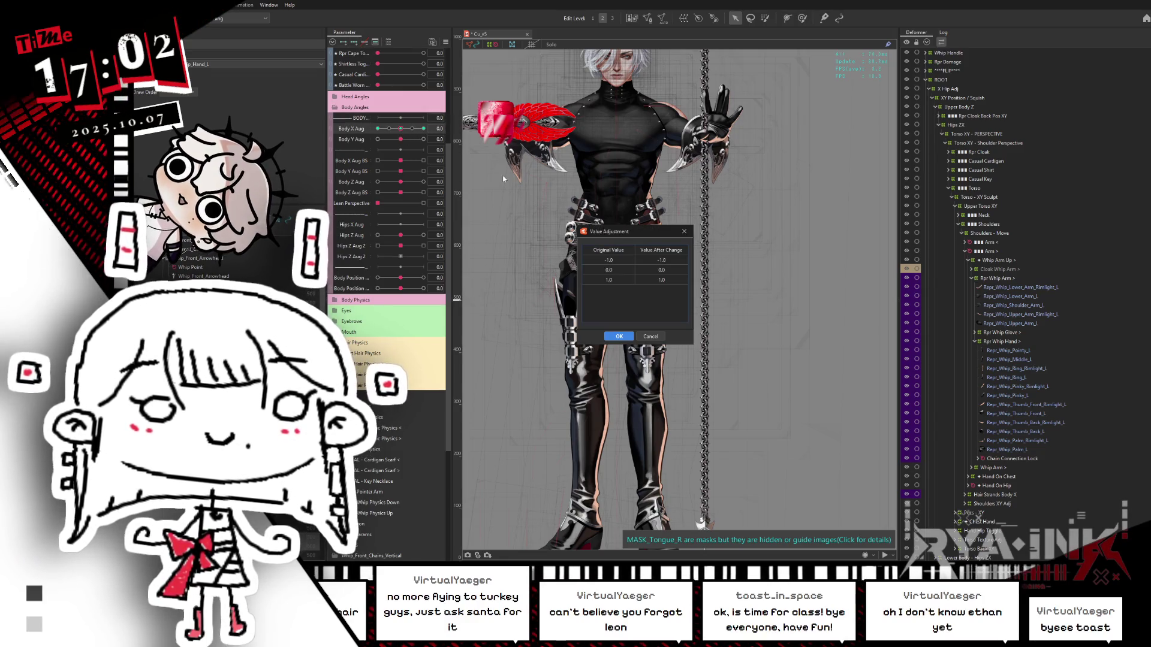
pyautogui.click(620, 336)
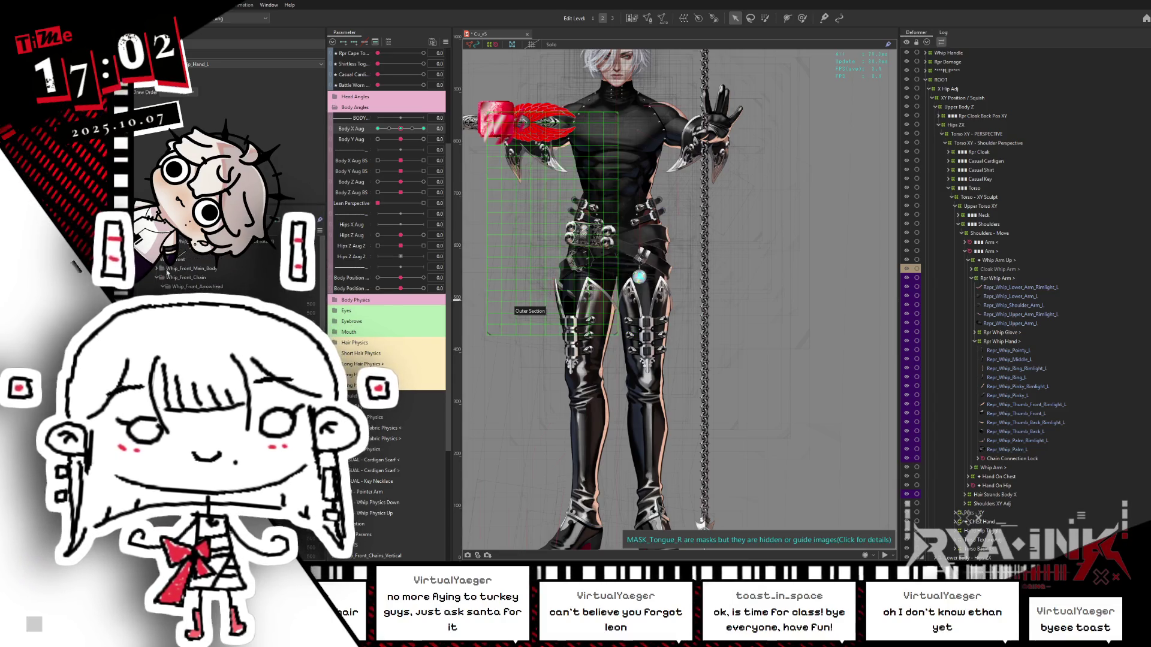
# Reveal Whip_Front_Main_Body's chain of rotation deformers and toggle Solo view on and off.
pyautogui.click(199, 269)
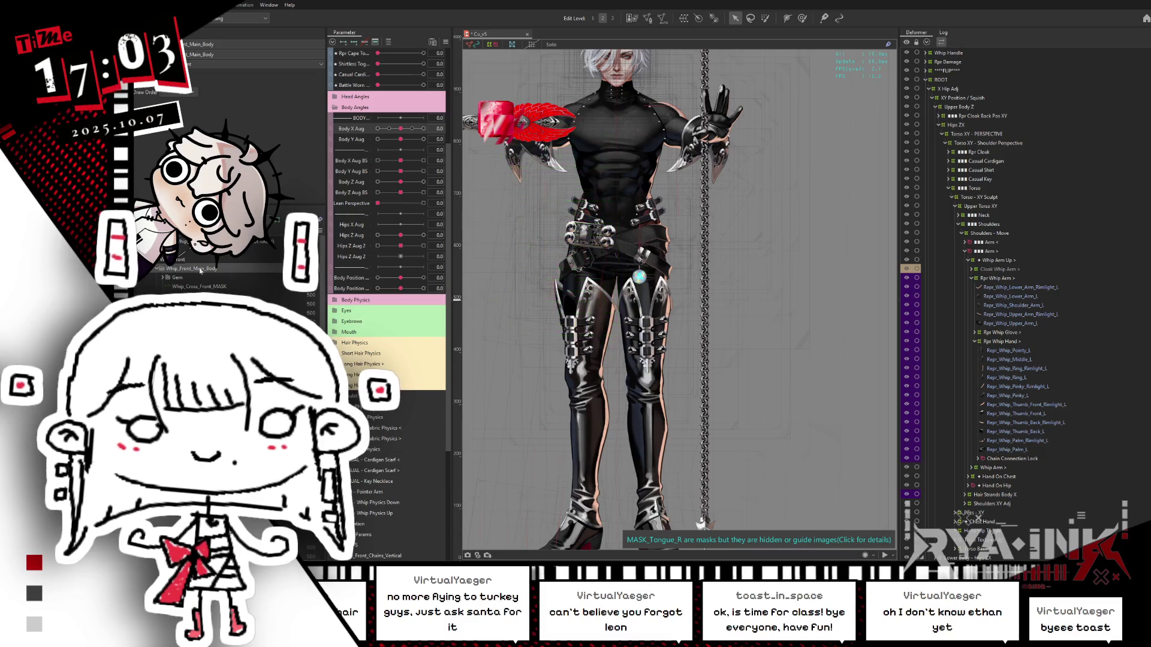
pyautogui.rightClick(201, 262)
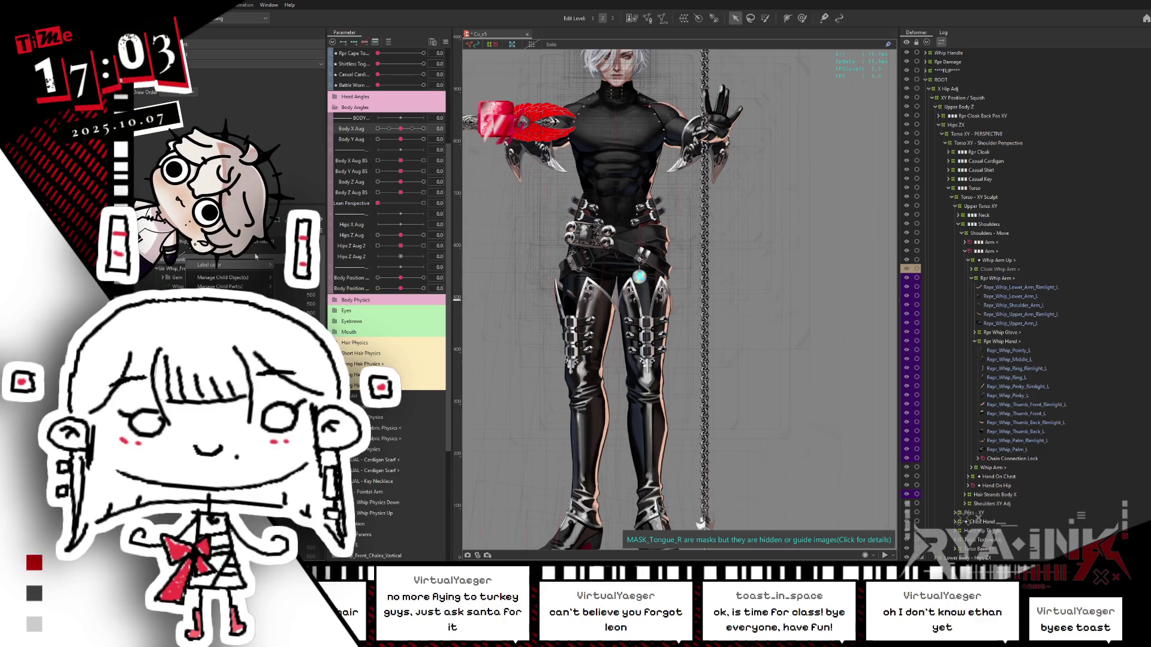
pyautogui.click(291, 290)
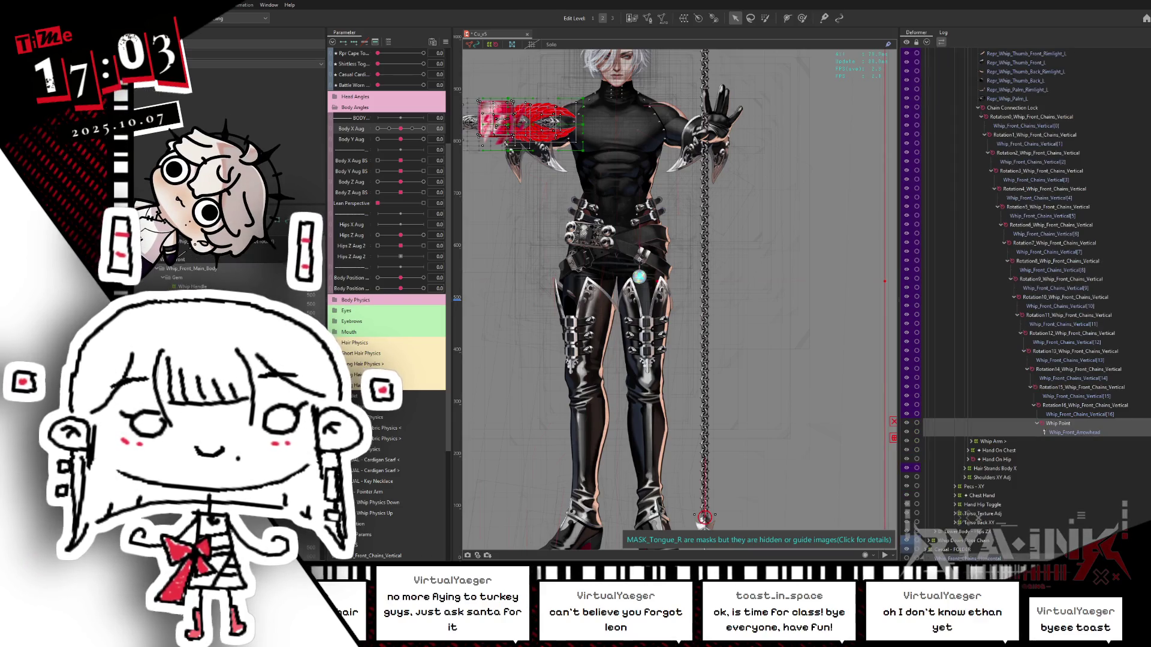
pyautogui.press('s')
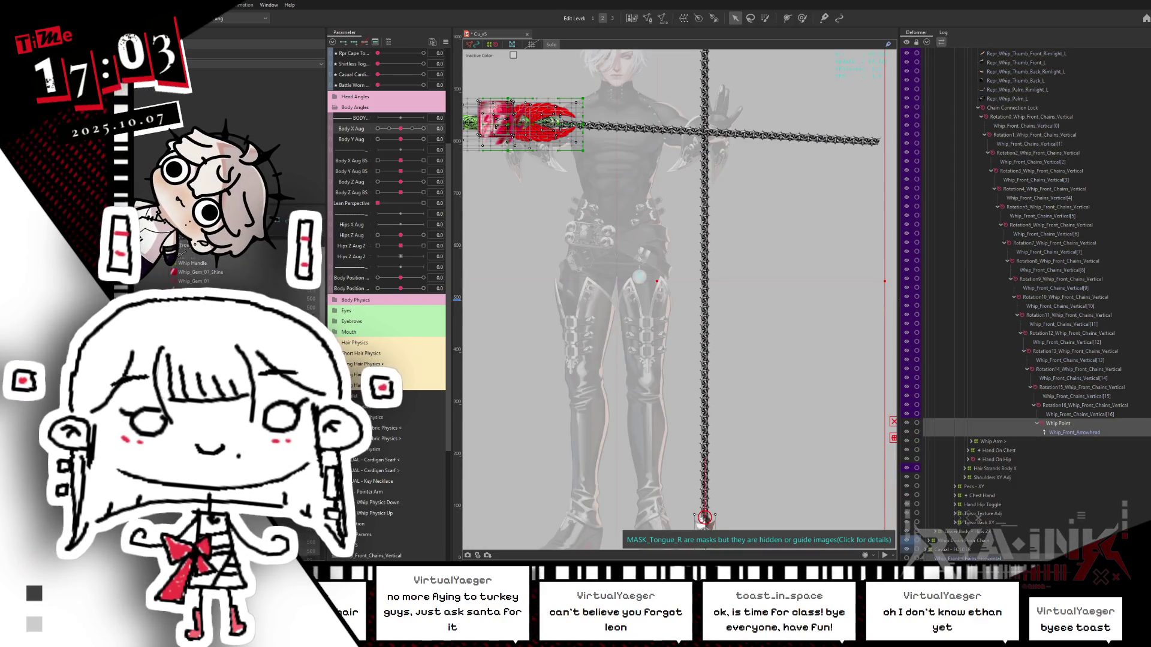
pyautogui.scroll(-1, 228, 273)
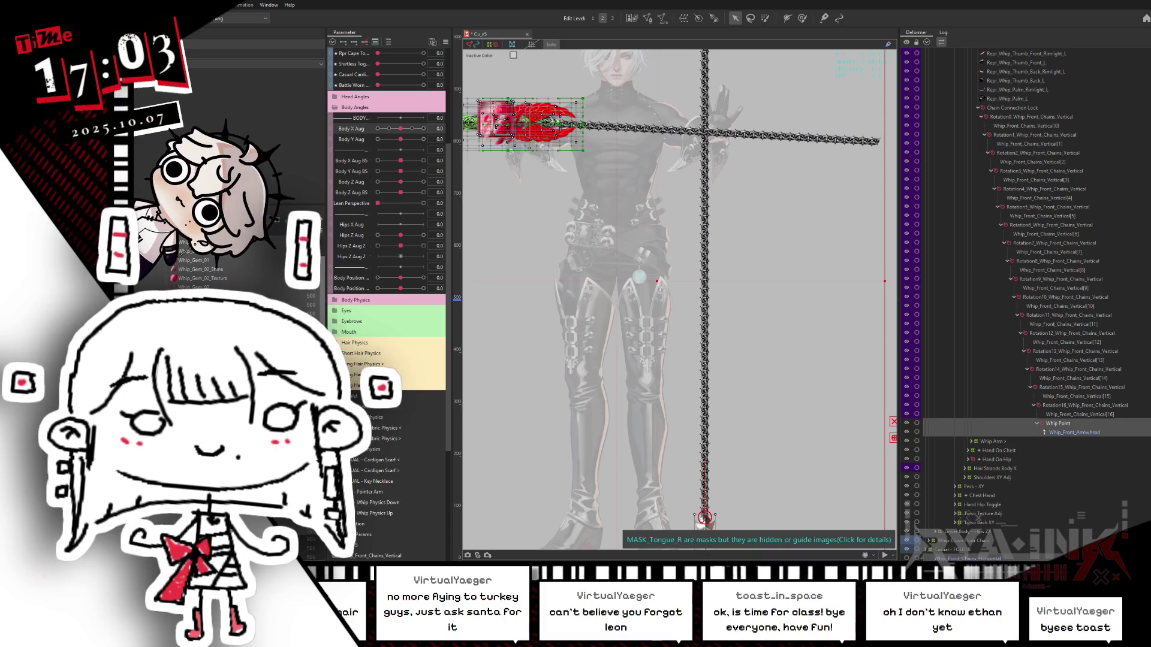
pyautogui.press('s')
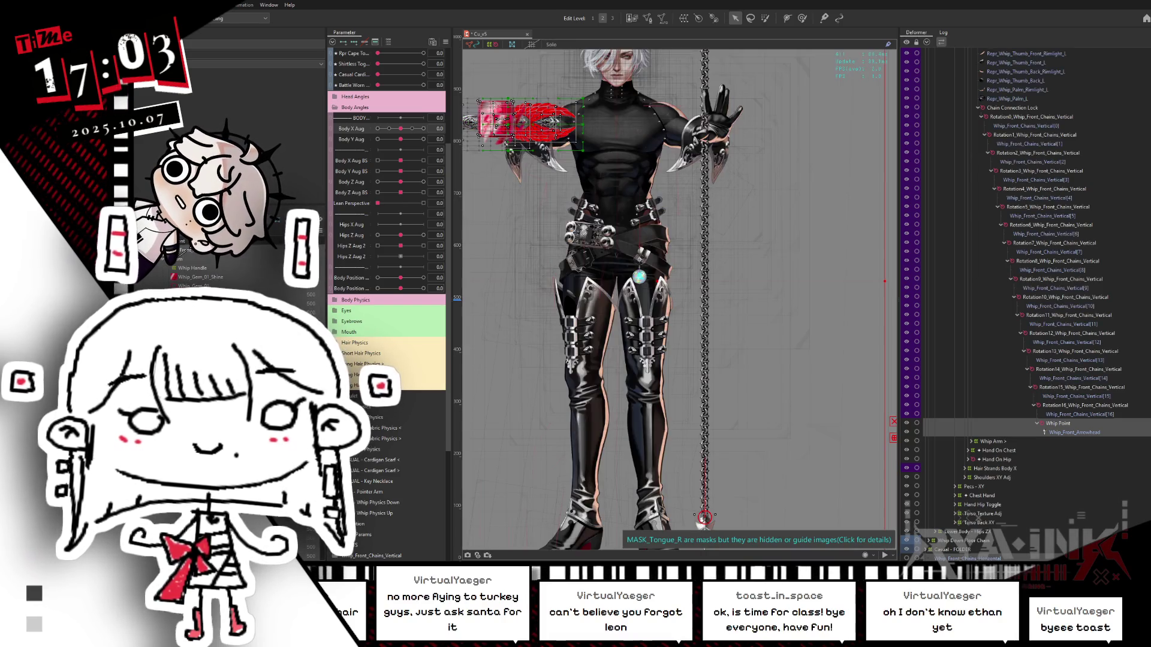
pyautogui.scroll(-2, 192, 269)
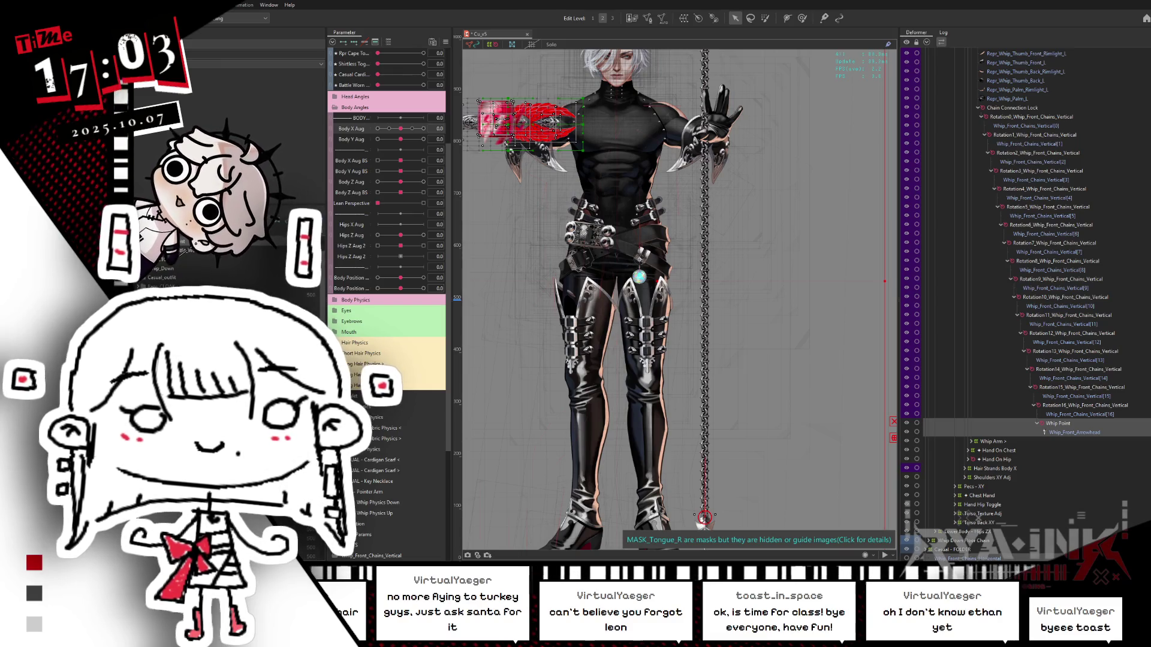
pyautogui.scroll(1, 192, 273)
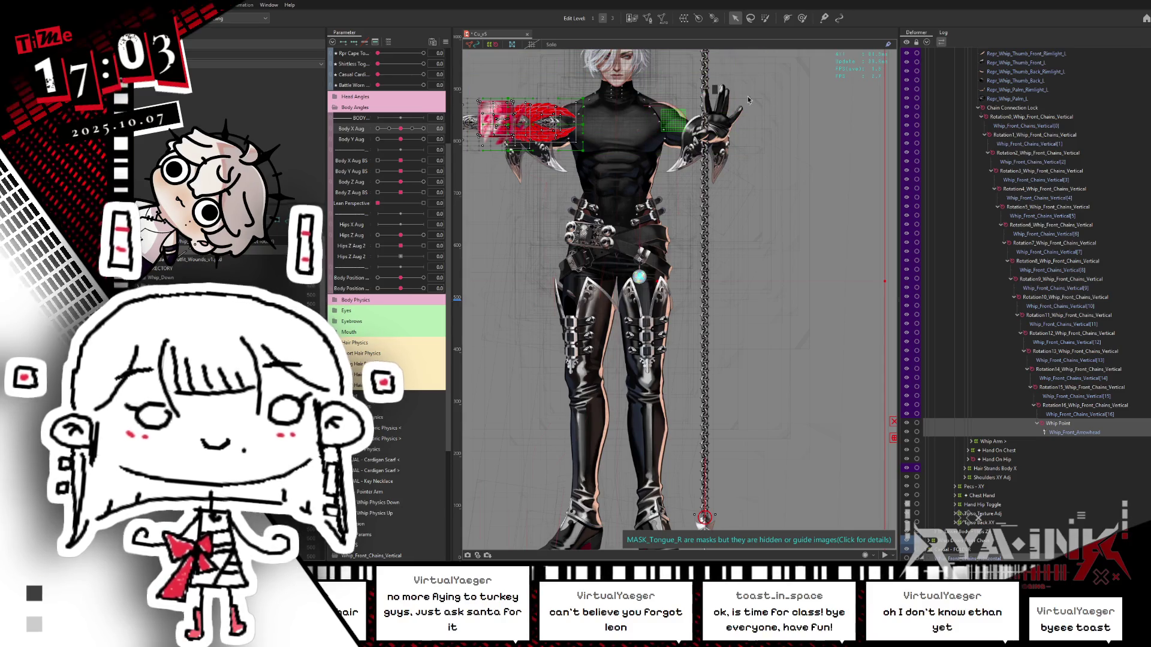
# Select an object under the cursor at the top of the canvas.
pyautogui.rightClick(711, 51)
pyautogui.moveTo(787, 123)
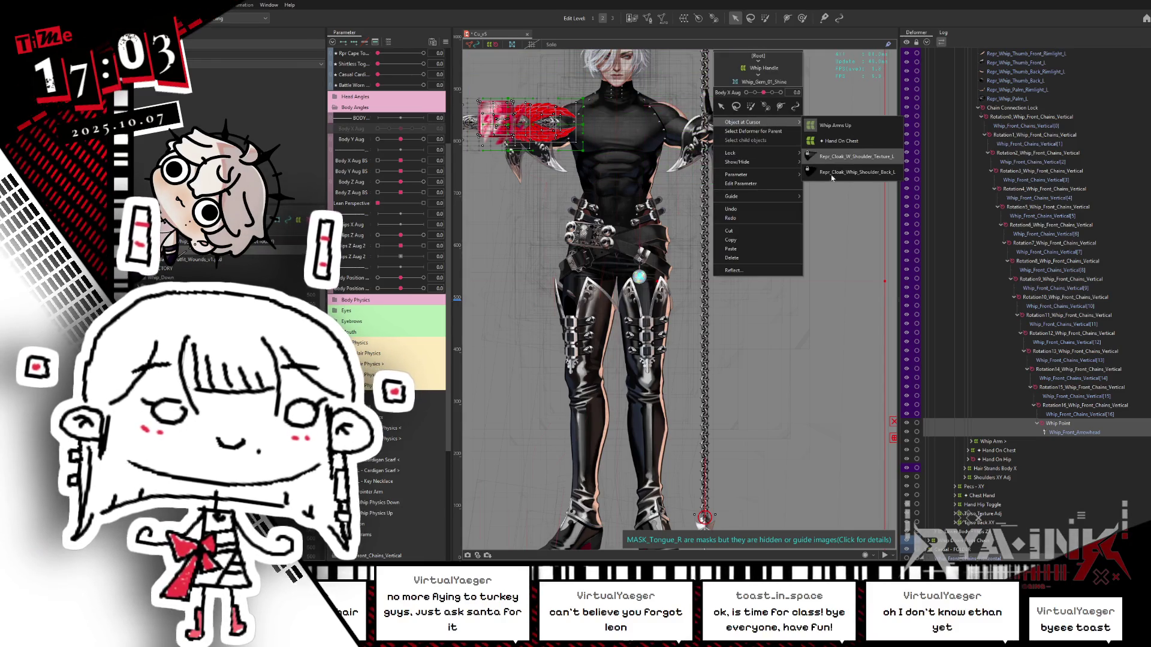
pyautogui.click(851, 172)
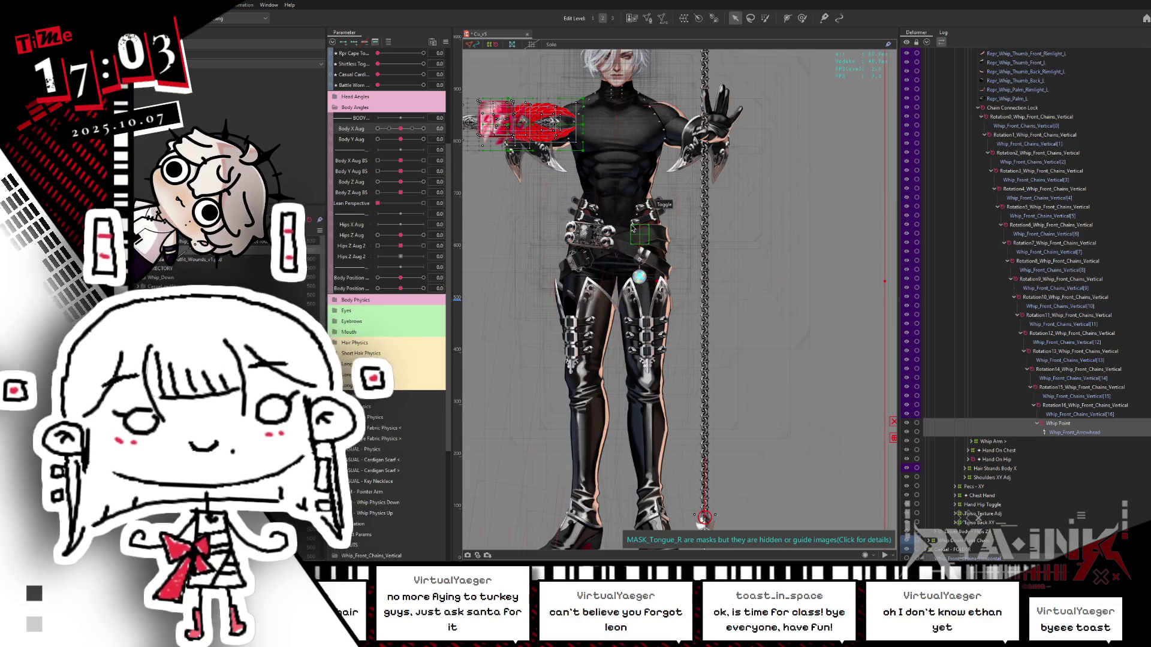
pyautogui.scroll(2, 722, 354)
pyautogui.scroll(-3, 722, 350)
pyautogui.moveTo(717, 330)
pyautogui.mouseDown()
pyautogui.moveTo(696, 341)
pyautogui.moveTo(729, 300)
pyautogui.mouseUp()
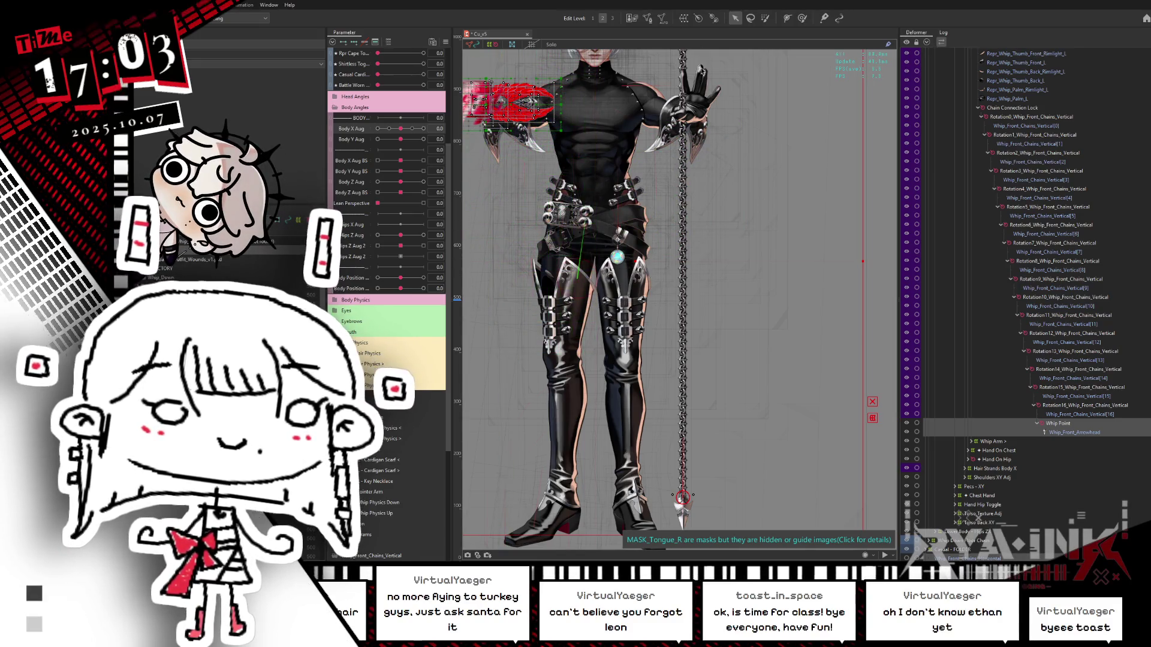
pyautogui.scroll(3, 696, 112)
pyautogui.scroll(2, 697, 113)
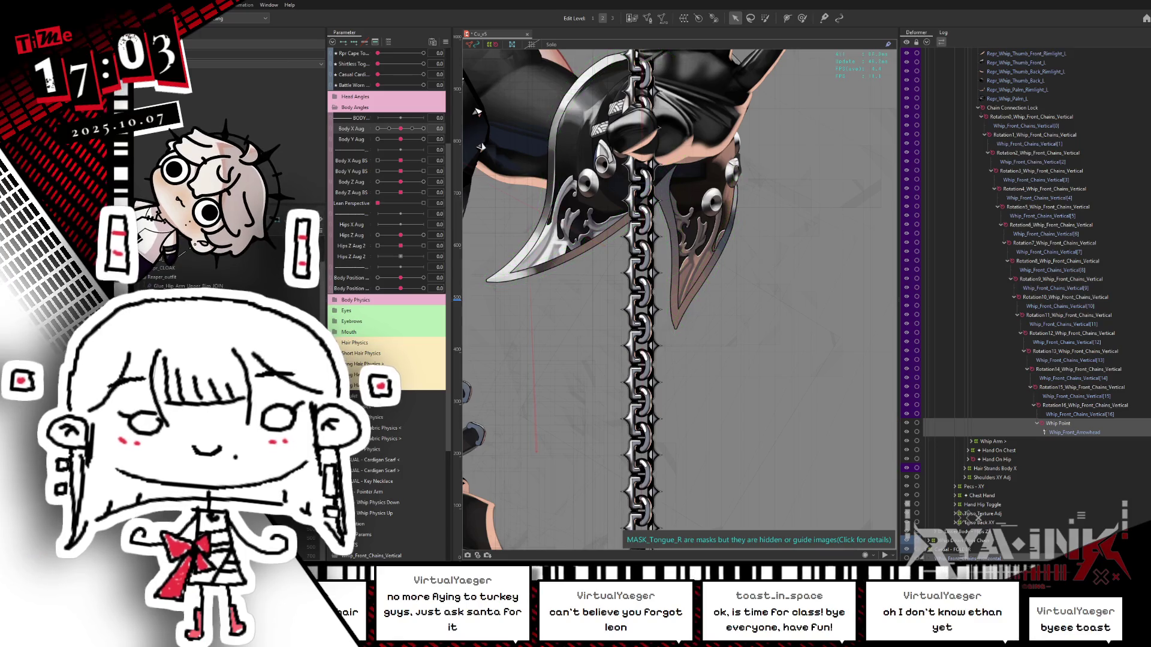
pyautogui.click(644, 192)
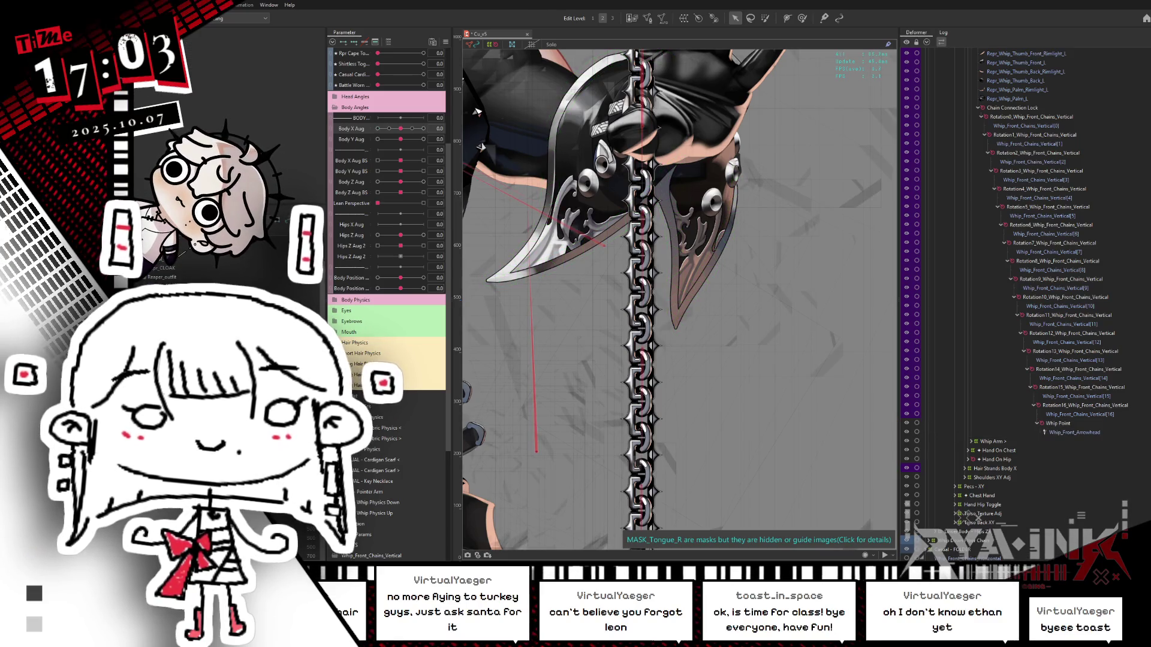
pyautogui.click(642, 107)
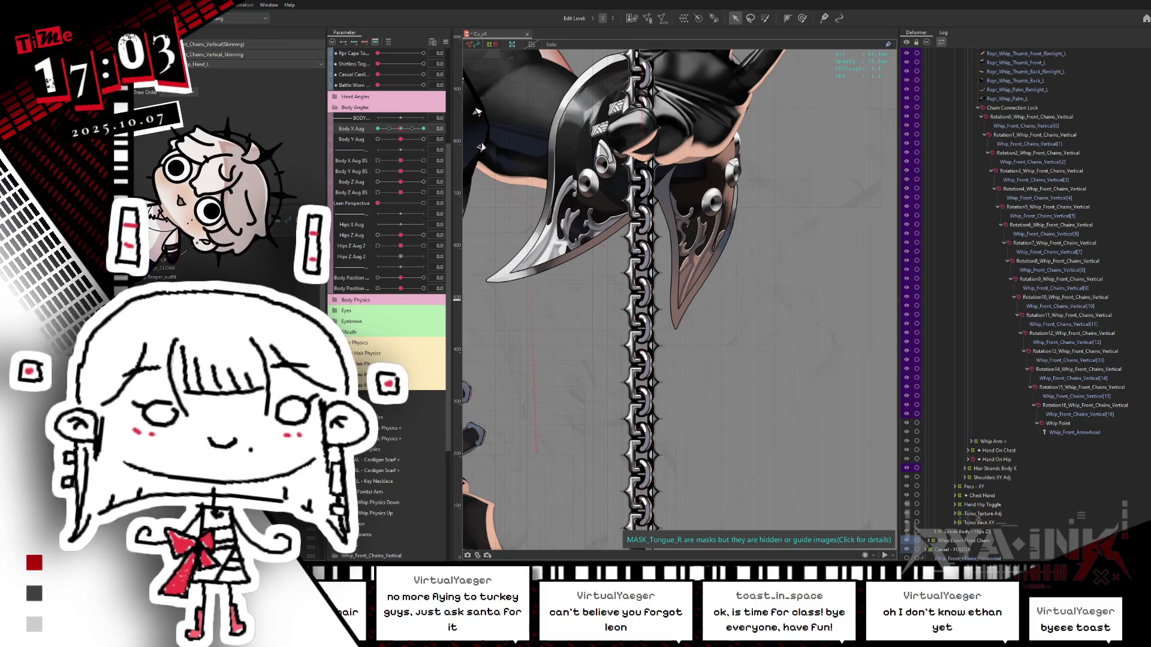
pyautogui.click(641, 150)
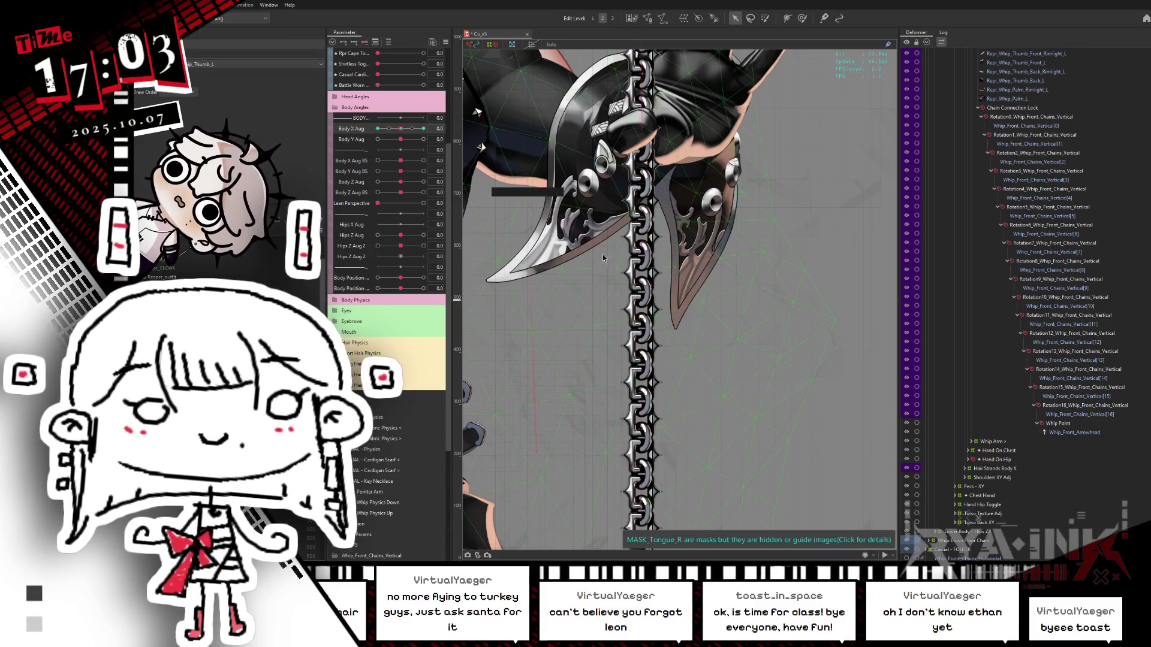
pyautogui.scroll(-2, 646, 264)
pyautogui.moveTo(648, 262); pyautogui.dragTo(658, 324)
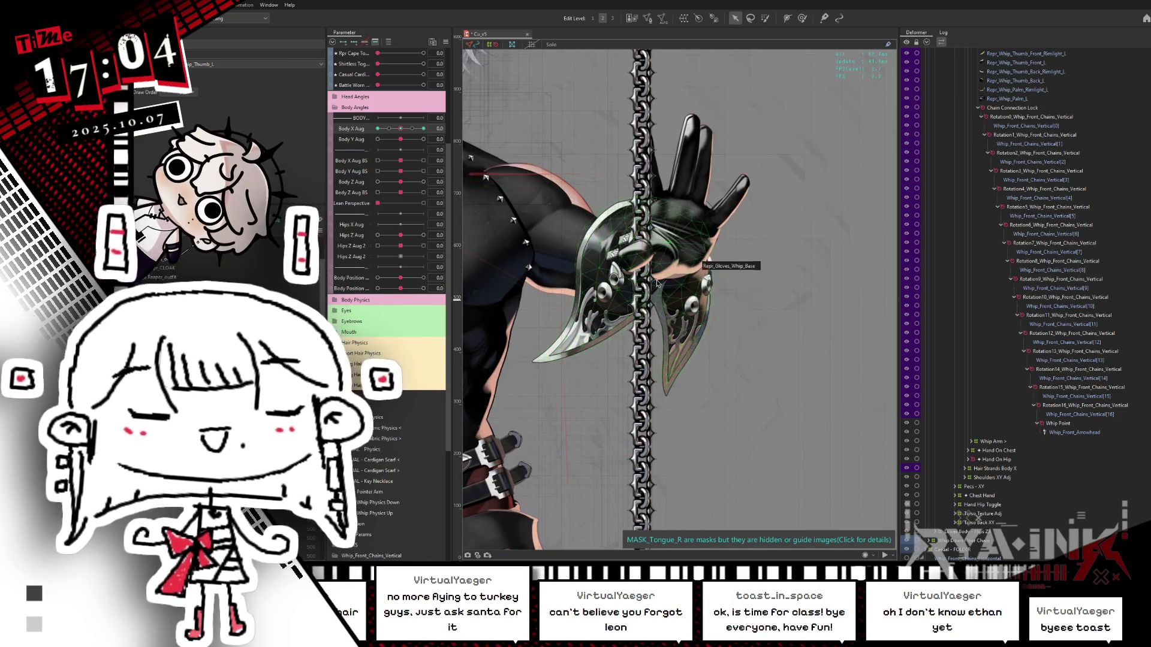
pyautogui.scroll(-3, 690, 294)
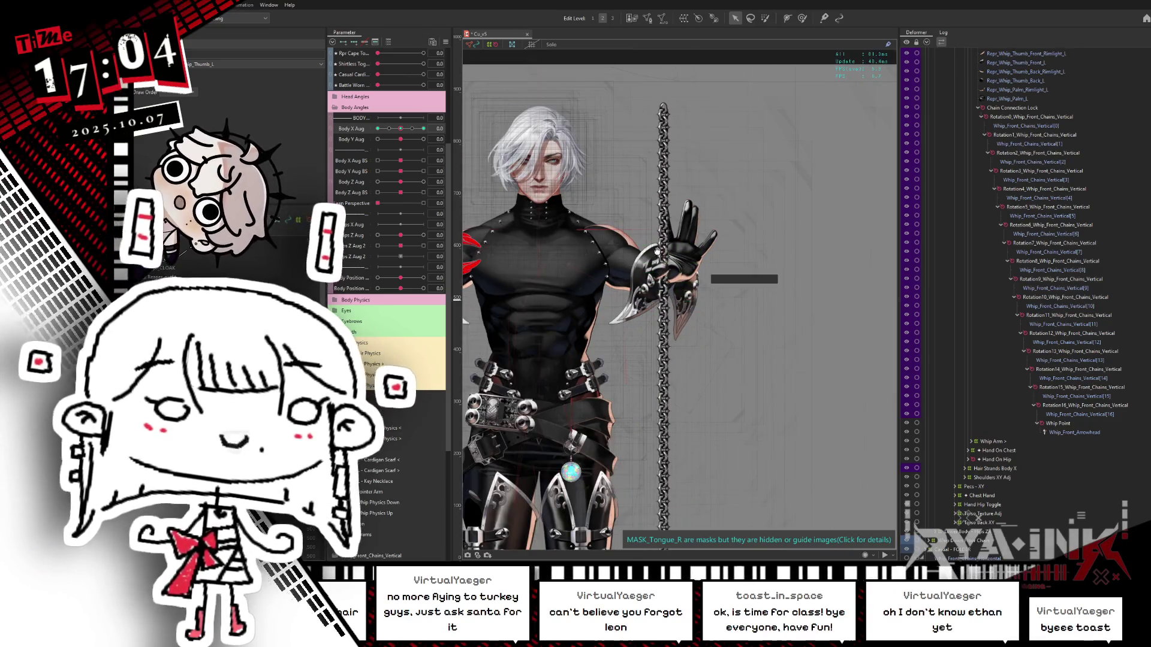
pyautogui.moveTo(690, 299)
pyautogui.mouseDown()
pyautogui.moveTo(754, 293)
pyautogui.moveTo(658, 277)
pyautogui.mouseUp()
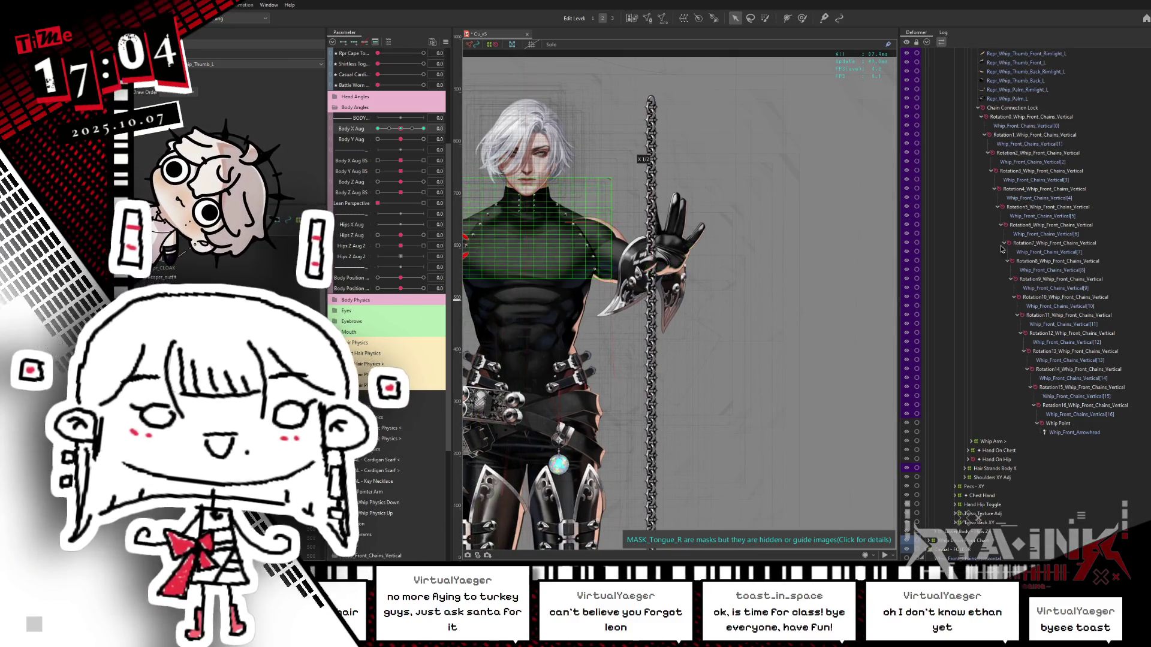
pyautogui.click(981, 117)
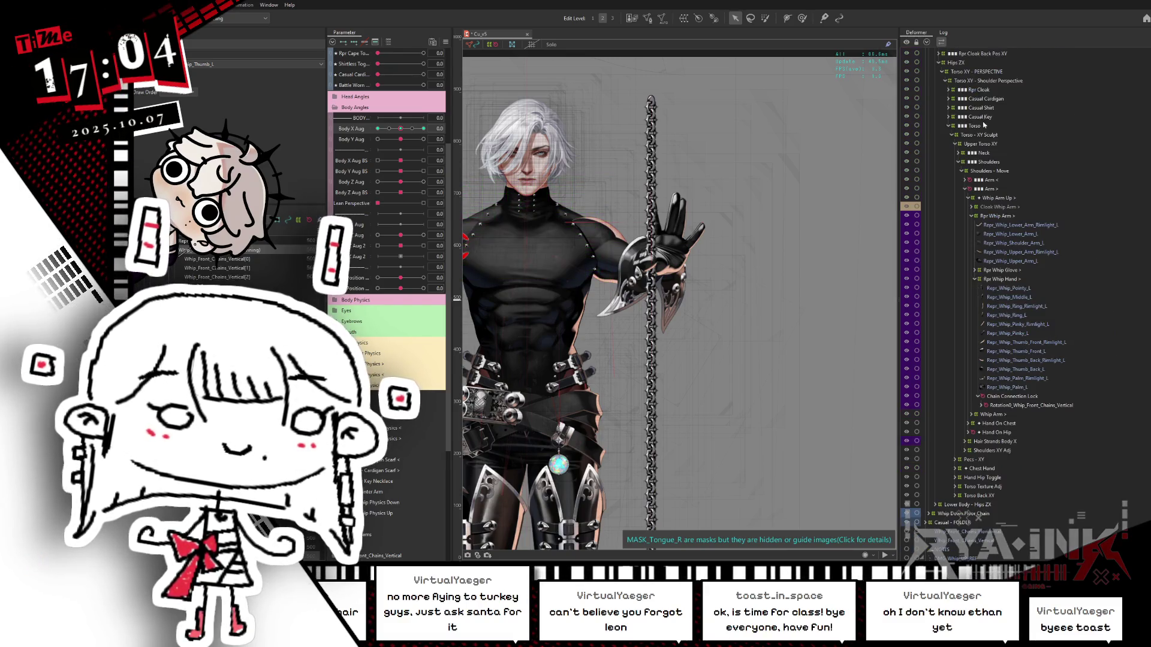
# Select the Chain Connection Lock deformer and turn the hips fully with Hips Z Aug 2 at -1.0.
pyautogui.click(1021, 397)
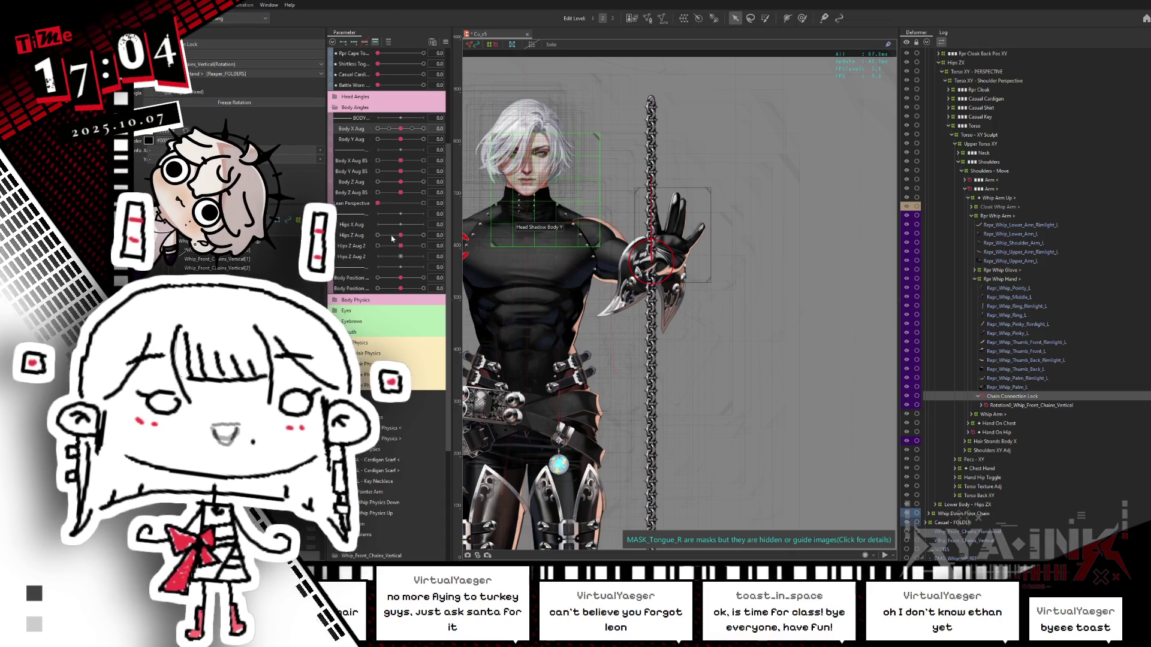
pyautogui.moveTo(398, 248); pyautogui.dragTo(346, 245)
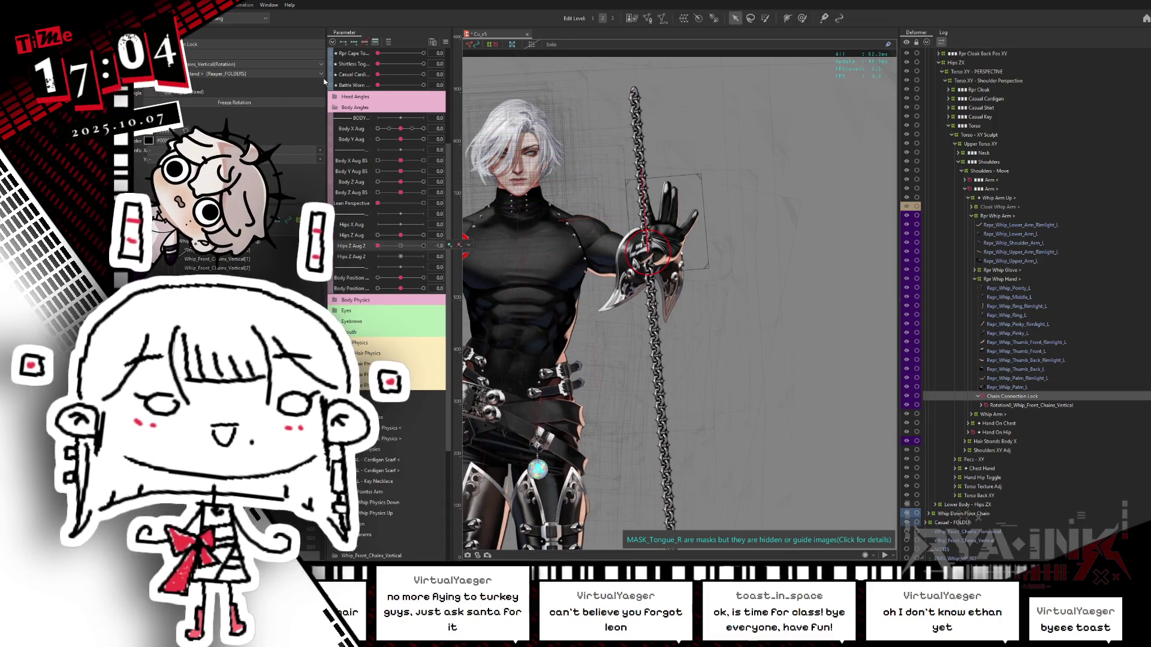
pyautogui.scroll(3, 662, 276)
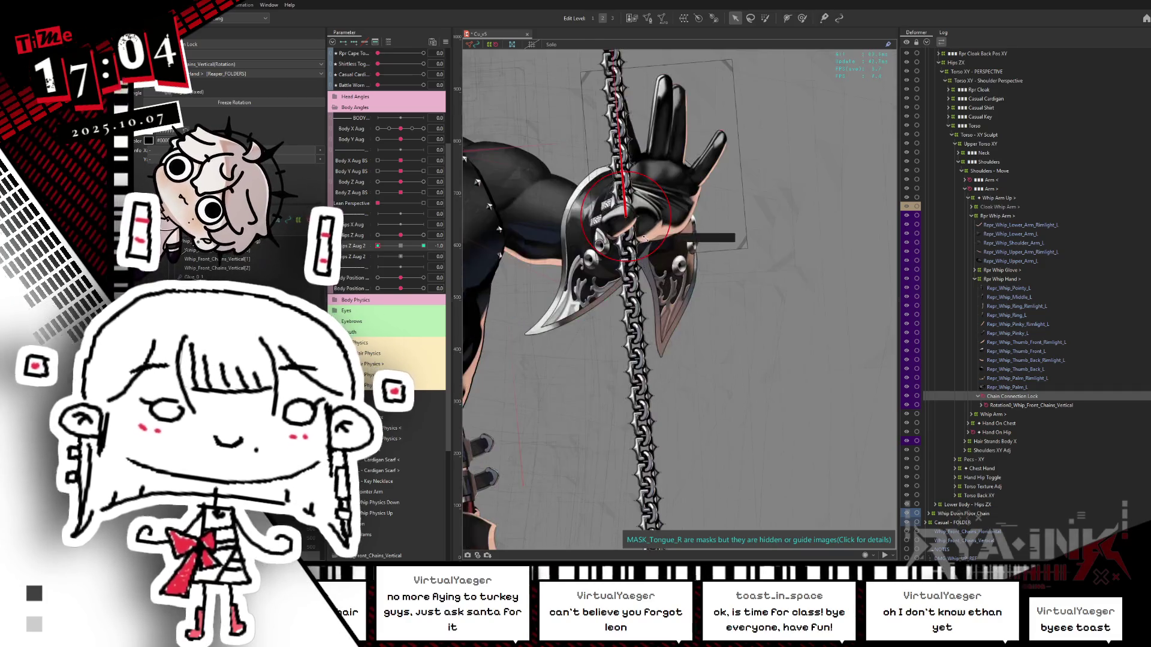
pyautogui.scroll(4, 645, 239)
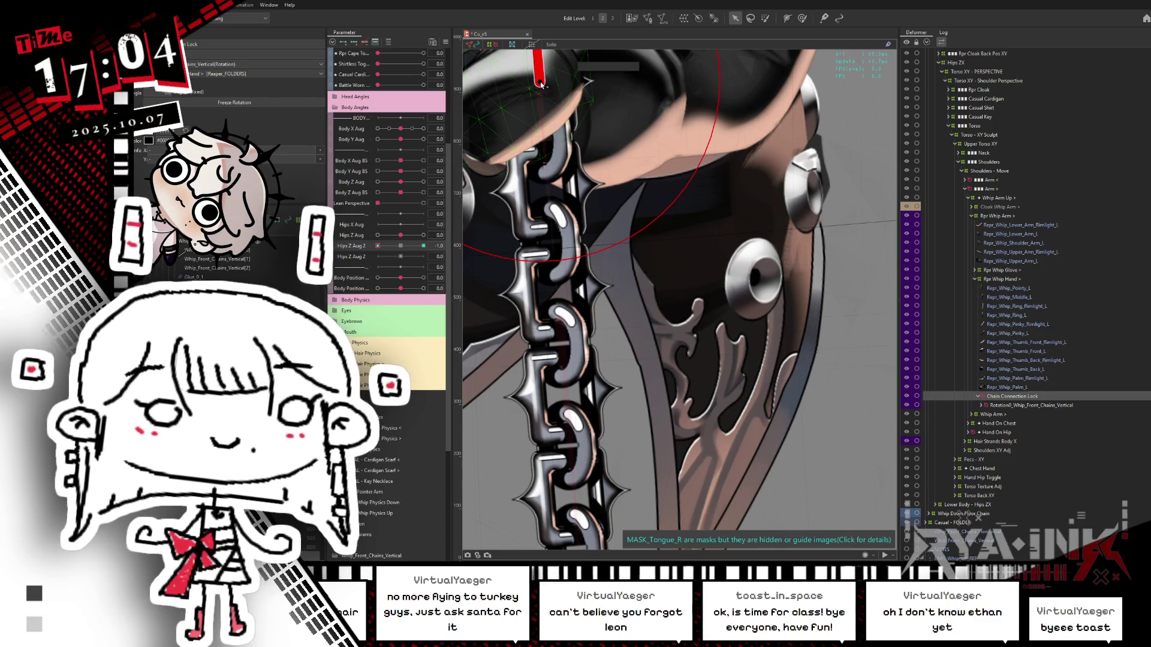
pyautogui.rightClick(541, 84)
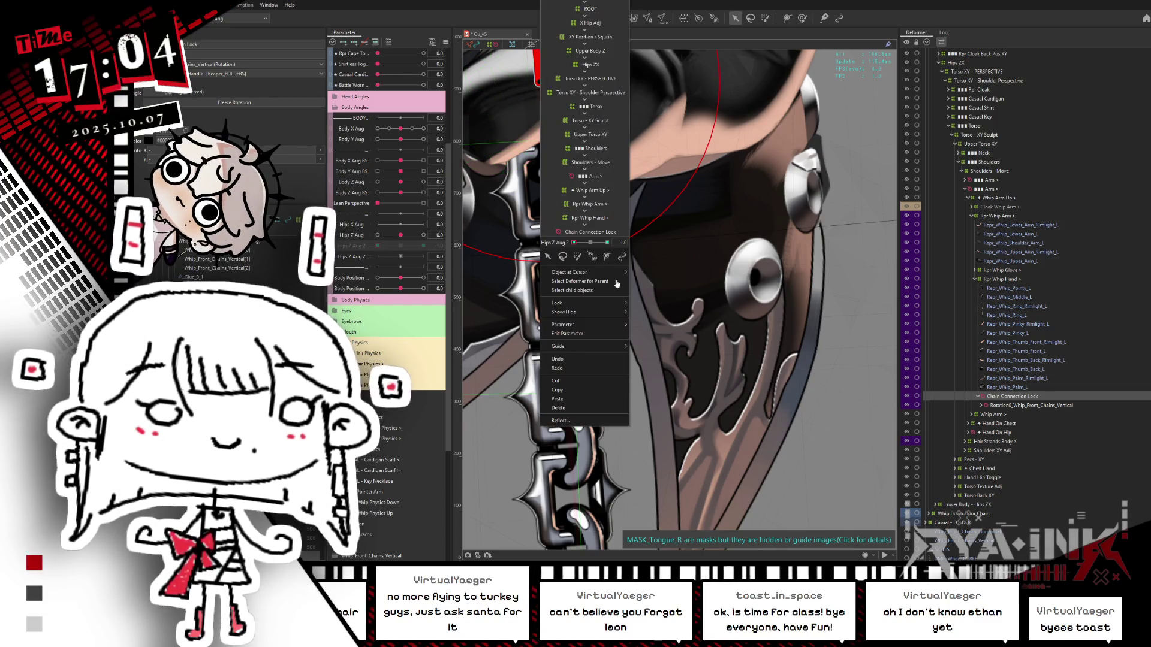
pyautogui.click(659, 354)
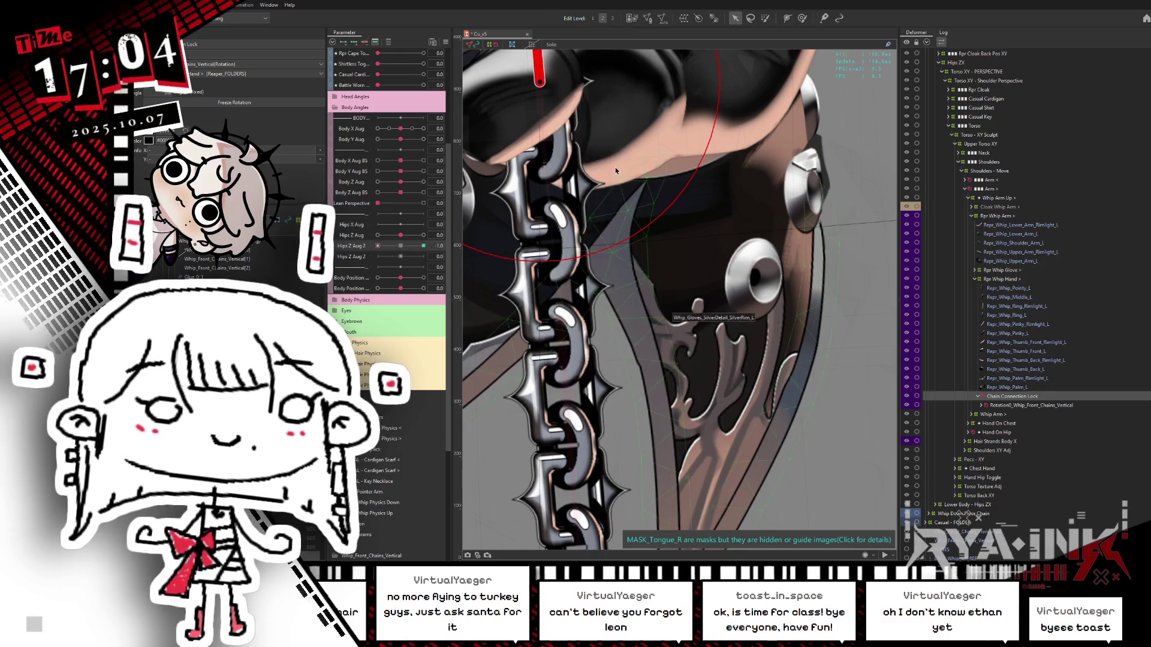
pyautogui.moveTo(615, 172); pyautogui.dragTo(648, 259)
pyautogui.scroll(2, 607, 156)
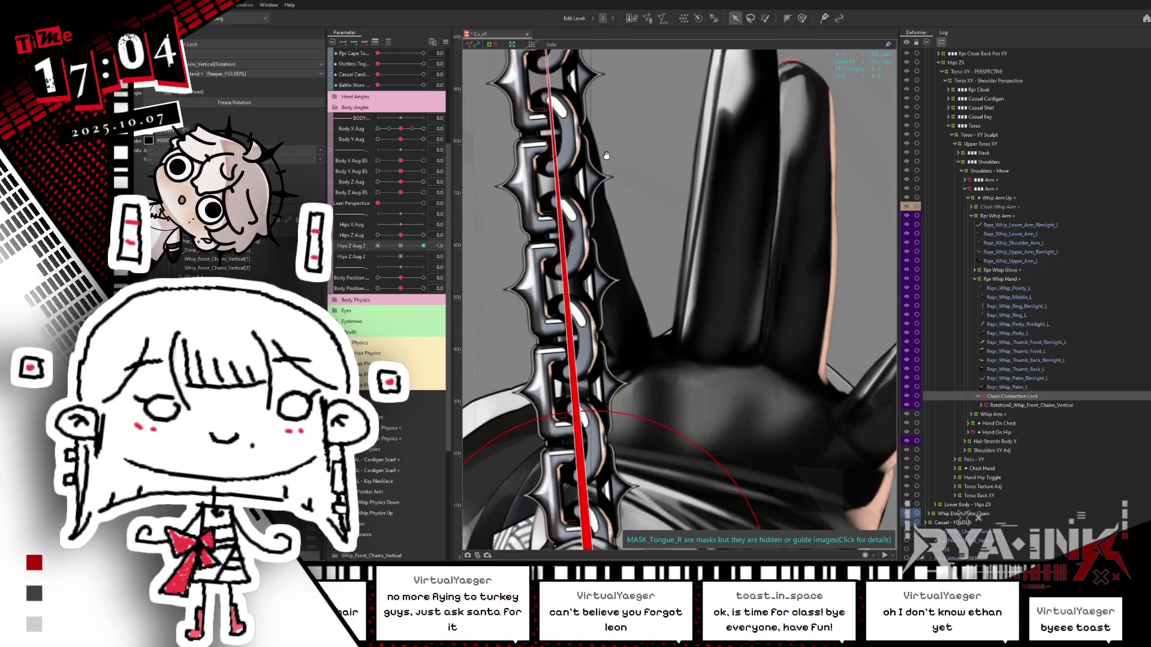
pyautogui.moveTo(614, 394)
pyautogui.mouseDown()
pyautogui.moveTo(592, 150)
pyautogui.moveTo(570, 142)
pyautogui.moveTo(598, 138)
pyautogui.mouseUp()
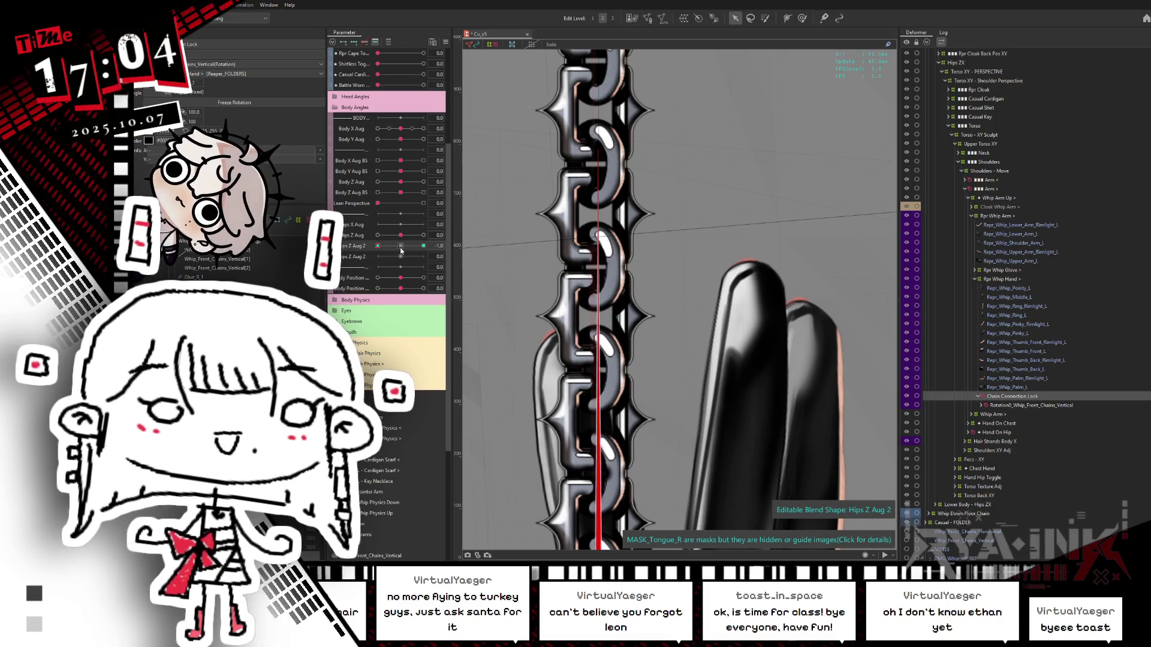
# At Hips Z Aug 2 -0.5, rotate the chain lock upright to -2.4°, then move to the end key.
pyautogui.moveTo(401, 251)
pyautogui.mouseDown()
pyautogui.moveTo(370, 247)
pyautogui.moveTo(462, 236)
pyautogui.mouseUp()
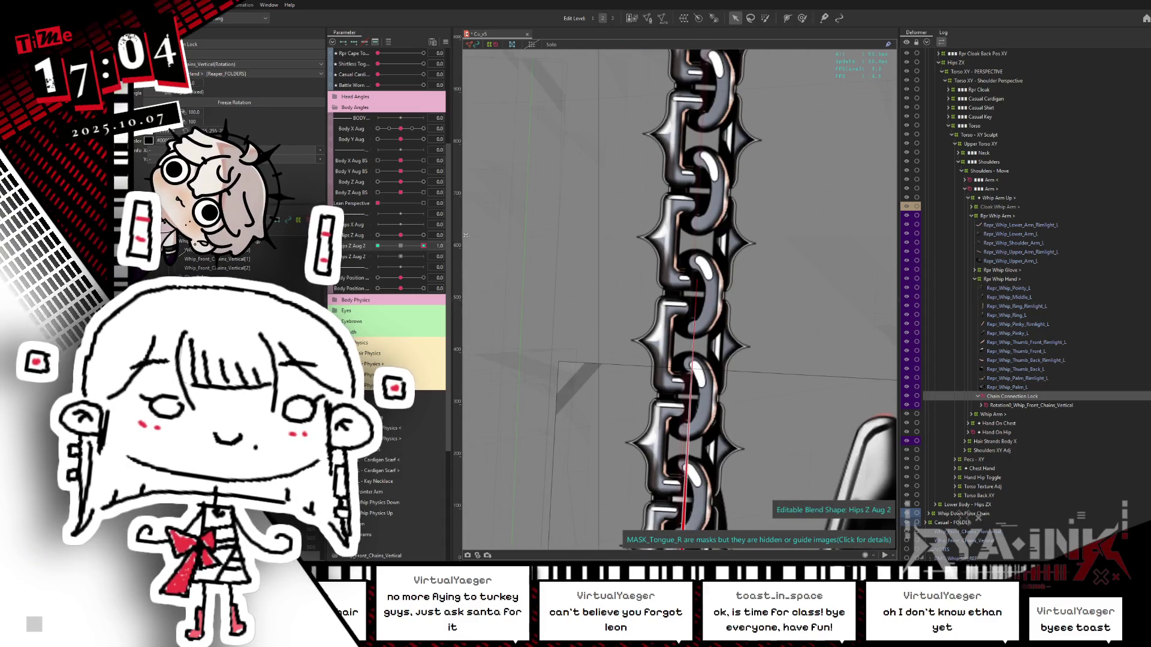
pyautogui.scroll(6, 739, 431)
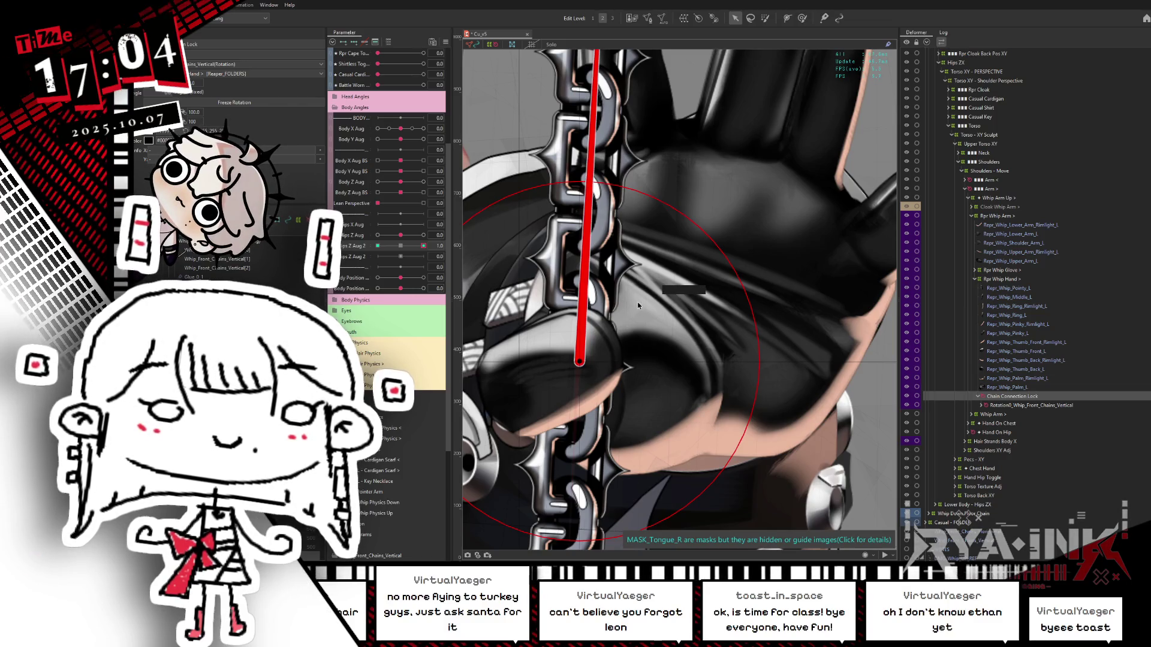
pyautogui.moveTo(638, 308); pyautogui.dragTo(616, 294)
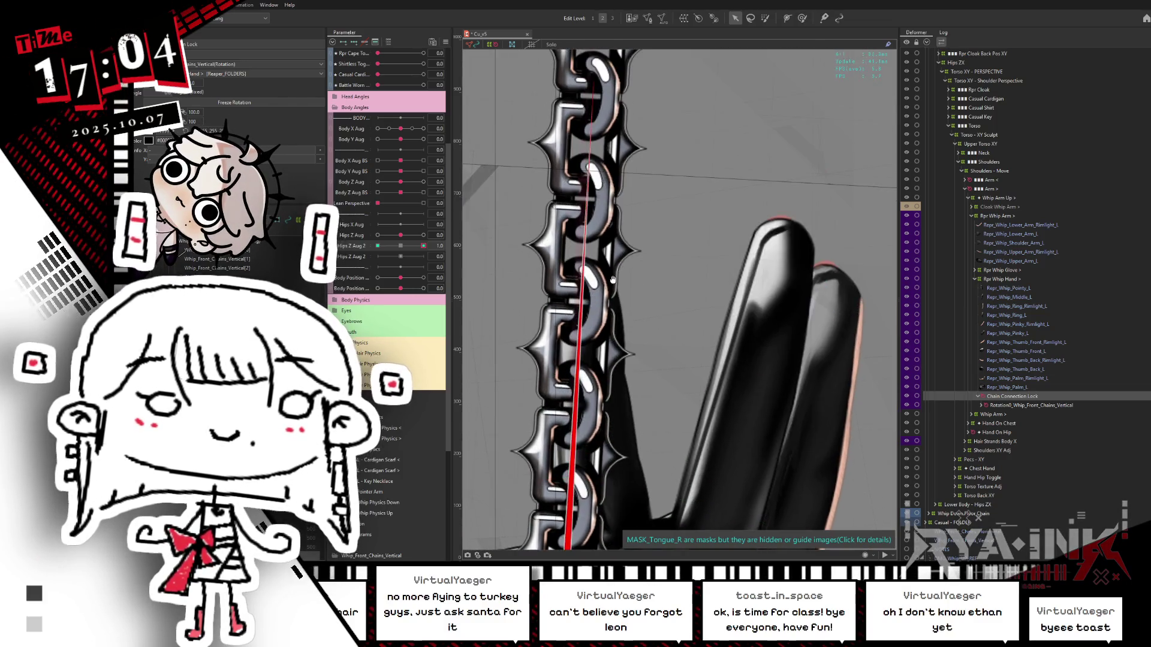
pyautogui.moveTo(624, 145); pyautogui.dragTo(583, 148)
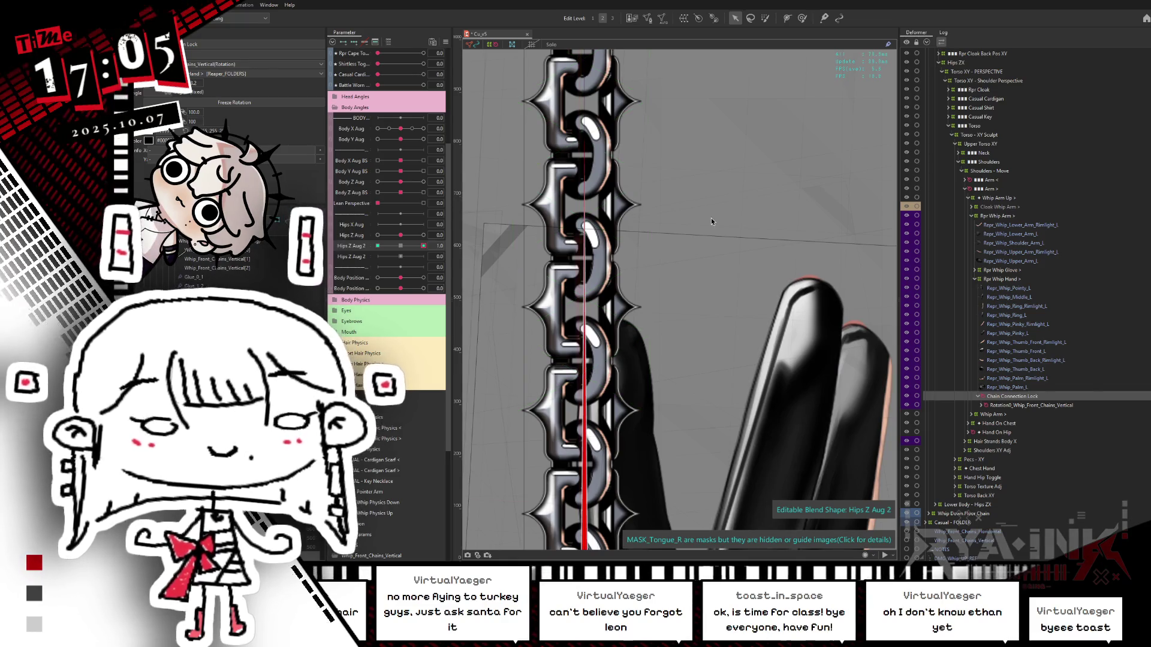
pyautogui.scroll(-3, 724, 171)
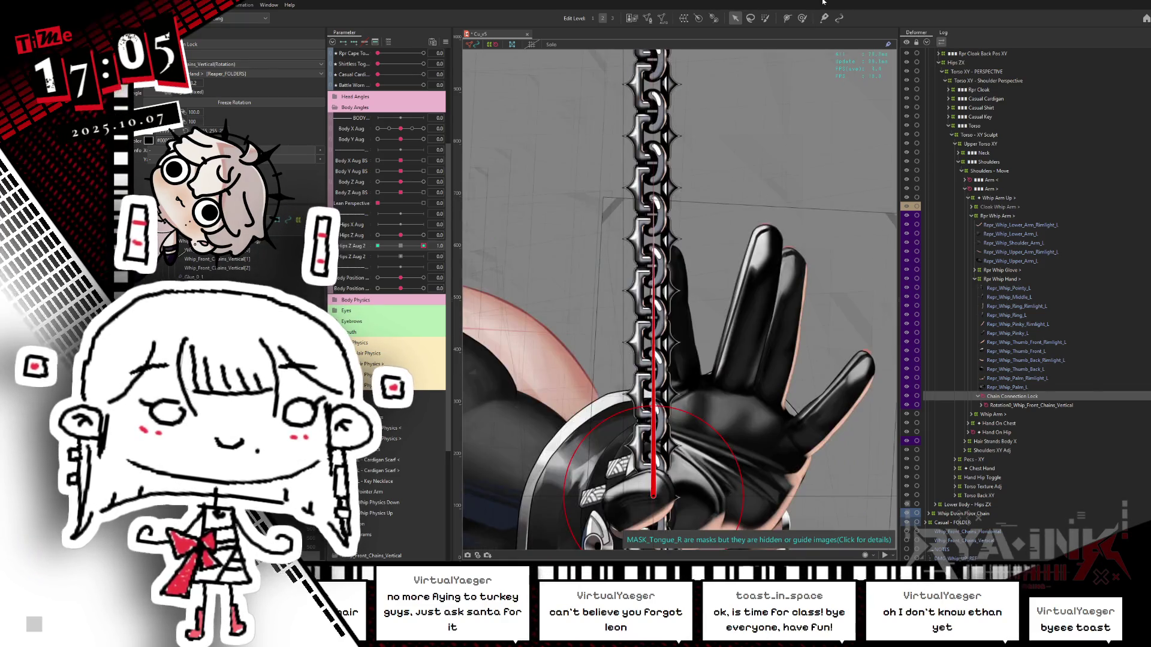
pyautogui.scroll(-3, 686, 331)
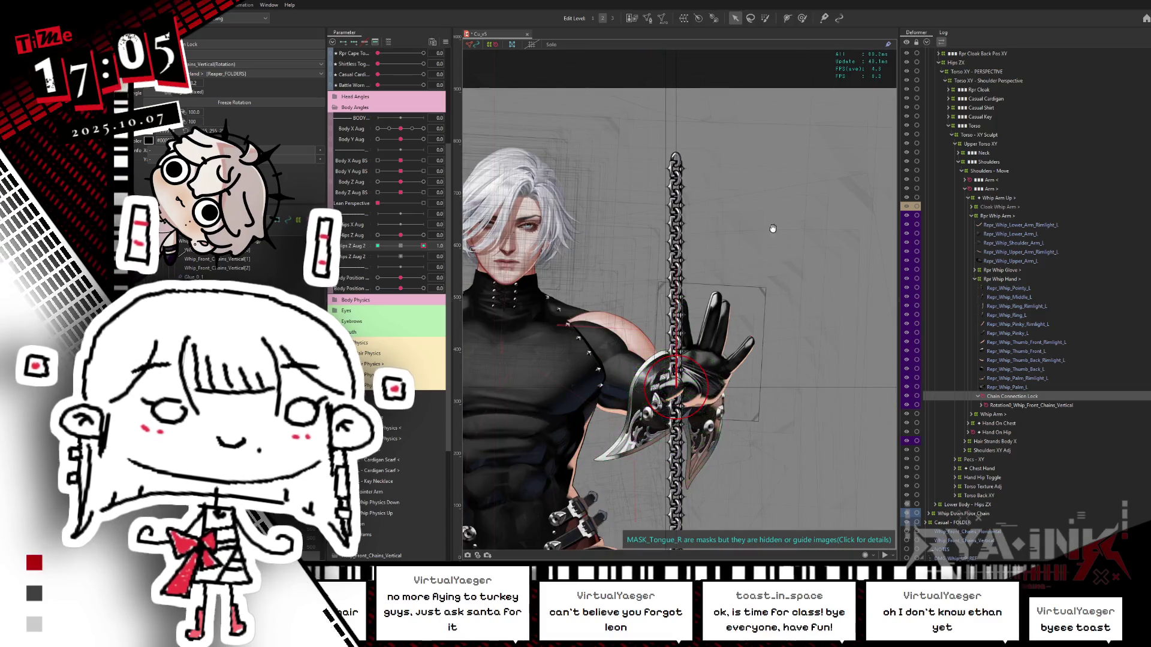
pyautogui.scroll(2, 719, 269)
pyautogui.scroll(-2, 753, 231)
pyautogui.scroll(-2, 753, 231)
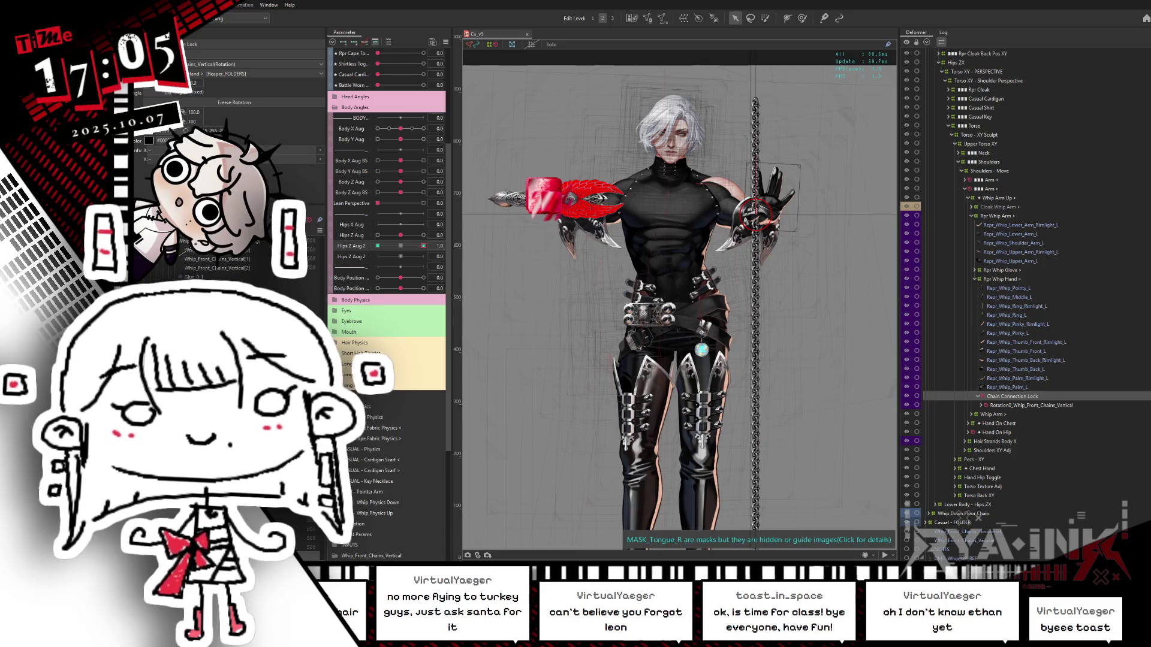
pyautogui.moveTo(405, 245)
pyautogui.mouseDown()
pyautogui.moveTo(442, 242)
pyautogui.moveTo(353, 259)
pyautogui.moveTo(401, 246)
pyautogui.moveTo(377, 238)
pyautogui.moveTo(456, 228)
pyautogui.mouseUp()
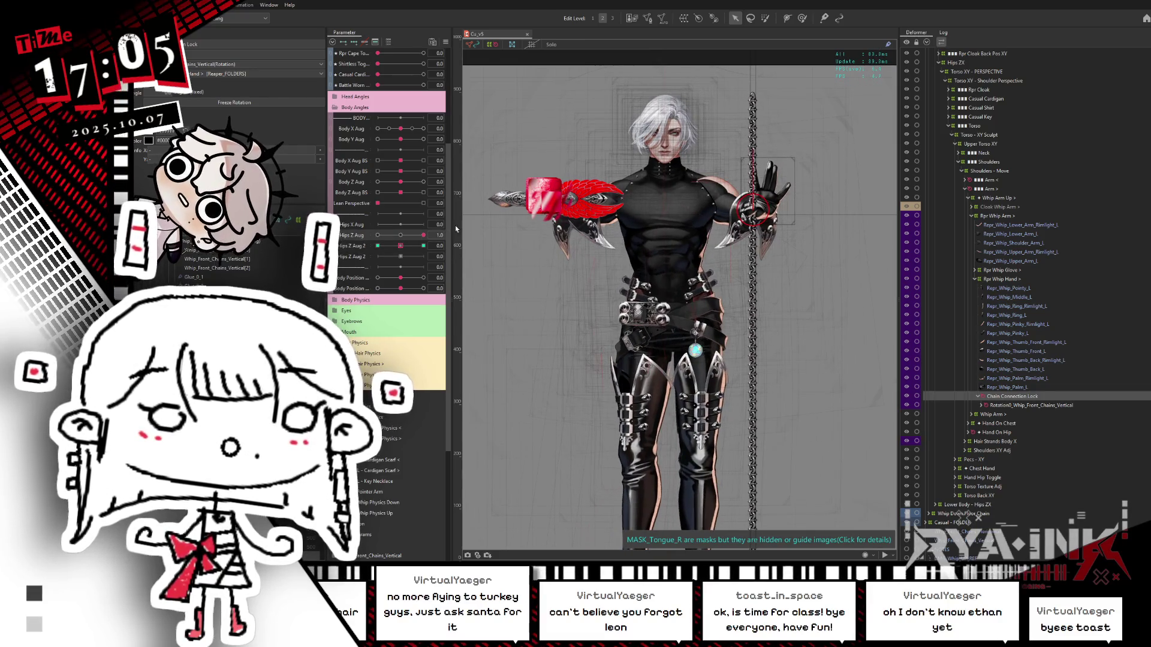
# Reset Hips Z Aug, set Body Z Aug to -0.3 and Body Z Aug BS to -1.0, then zoom in.
pyautogui.click(401, 235)
pyautogui.moveTo(401, 192); pyautogui.dragTo(468, 195)
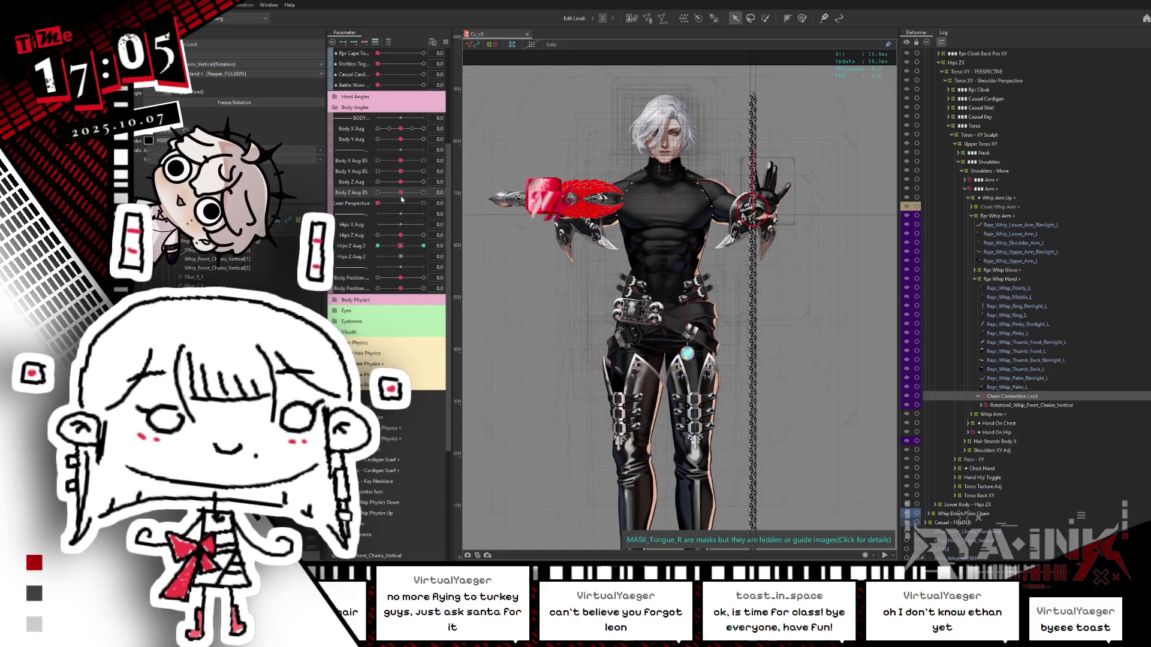
pyautogui.moveTo(400, 182); pyautogui.dragTo(371, 188)
pyautogui.click(393, 194)
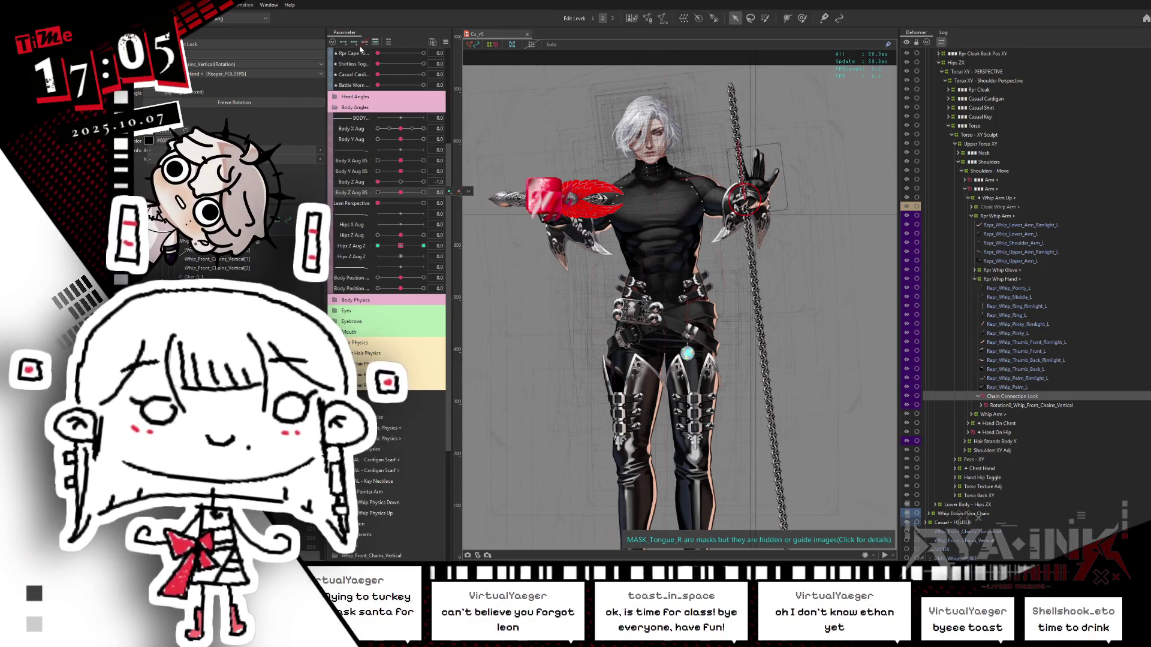
pyautogui.moveTo(398, 192); pyautogui.dragTo(375, 192)
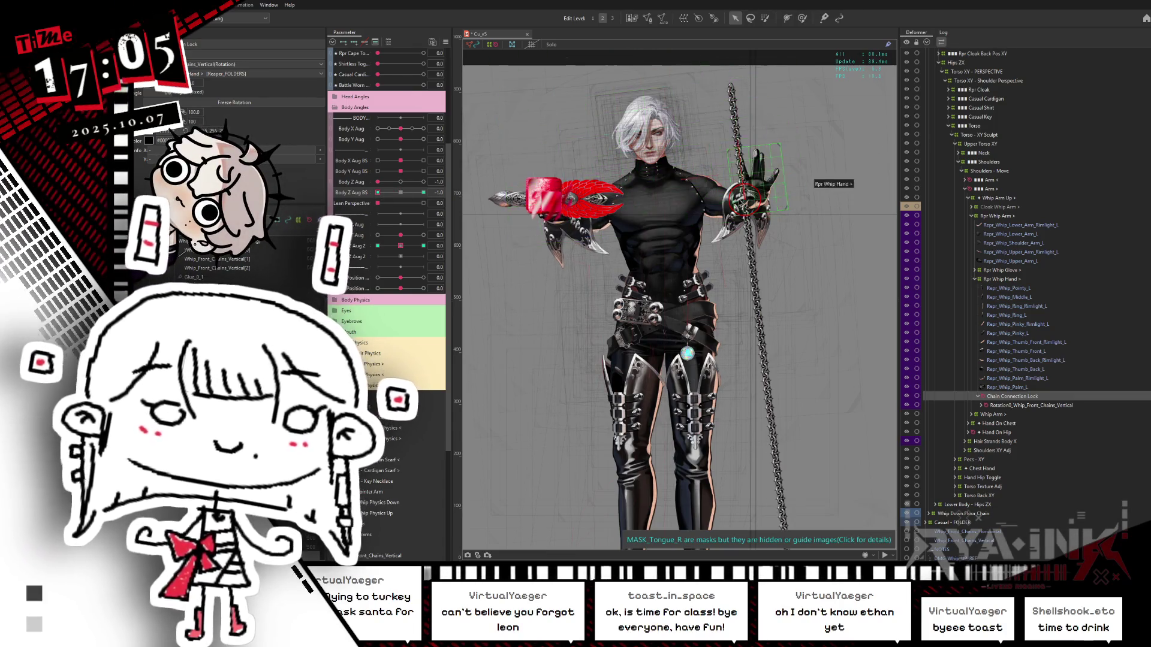
pyautogui.scroll(3, 741, 198)
pyautogui.scroll(6, 742, 198)
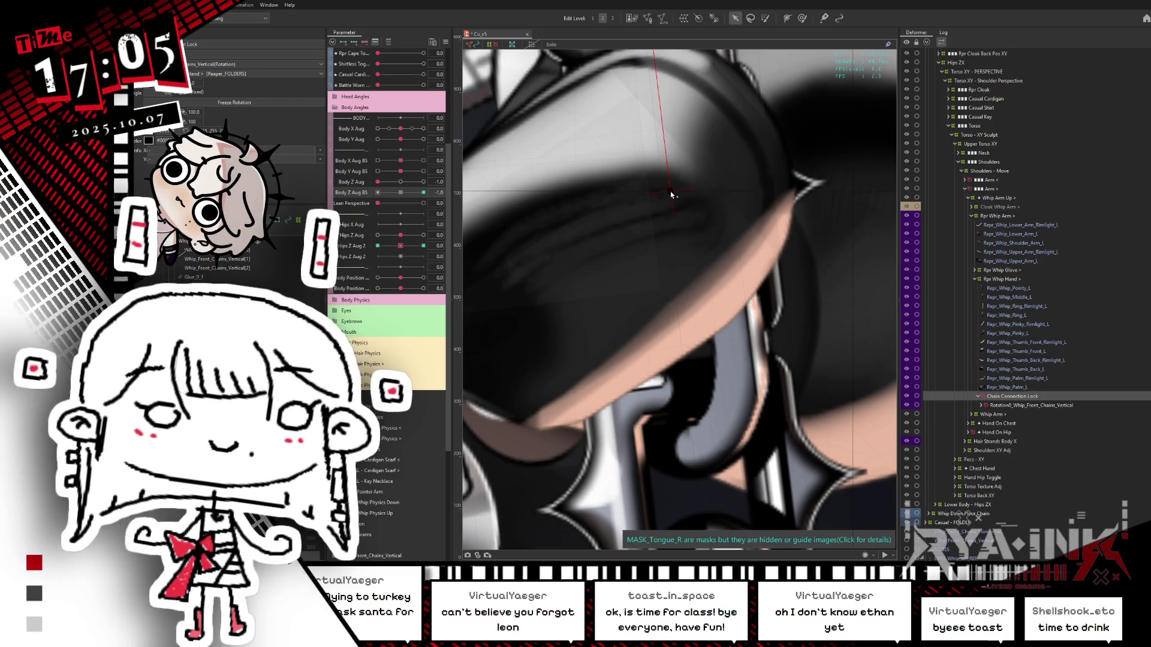
# At Body Z Aug BS -1, rotate the tilted chain upright, fine-tuning it to 6.8 degrees.
pyautogui.scroll(-2, 682, 191)
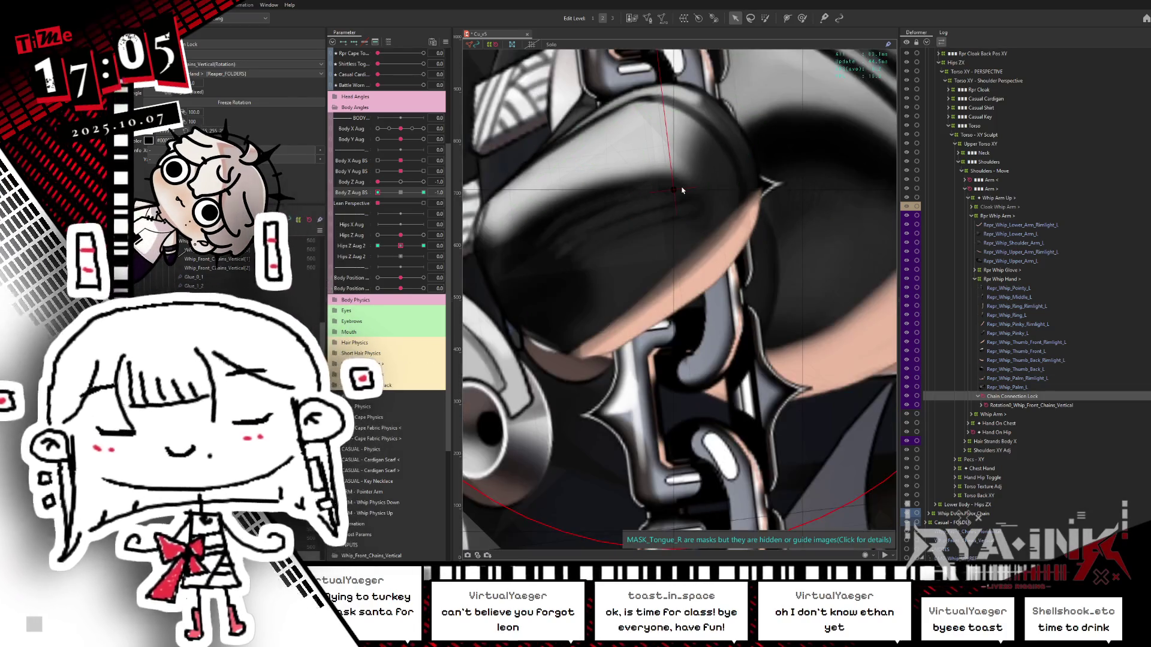
pyautogui.moveTo(685, 145)
pyautogui.mouseDown()
pyautogui.moveTo(667, 380)
pyautogui.moveTo(665, 105)
pyautogui.mouseUp()
pyautogui.moveTo(707, 360); pyautogui.dragTo(665, 158)
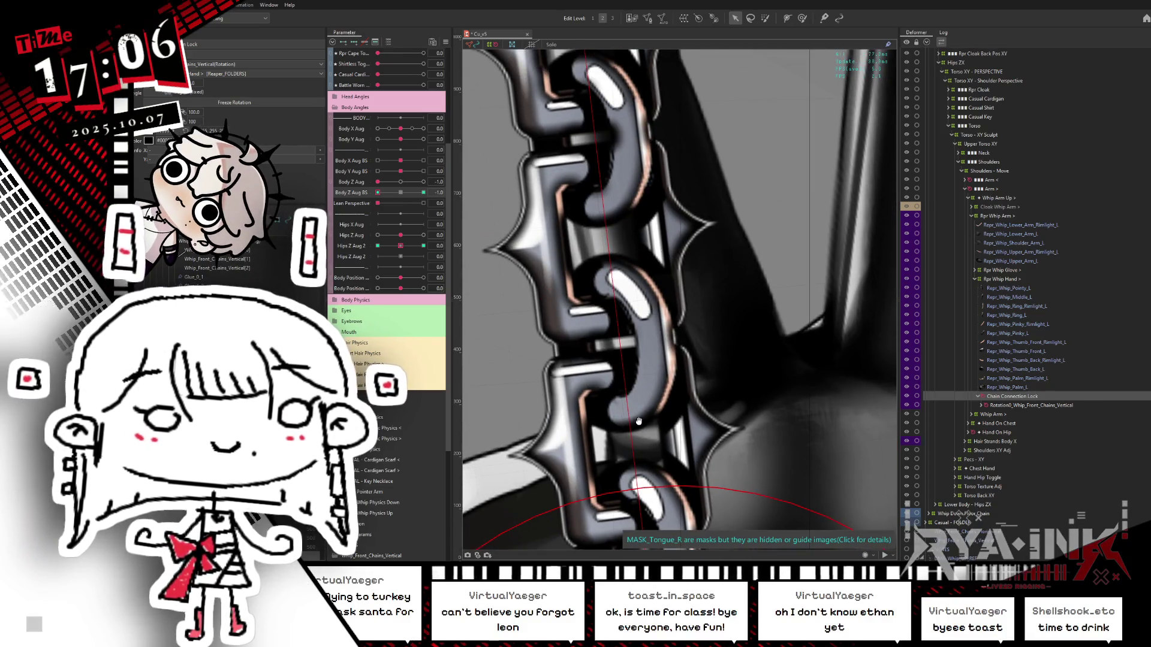
pyautogui.scroll(-3, 653, 124)
pyautogui.scroll(1, 656, 285)
pyautogui.moveTo(657, 284)
pyautogui.mouseDown()
pyautogui.moveTo(641, 84)
pyautogui.moveTo(657, 109)
pyautogui.mouseUp()
pyautogui.scroll(3, 658, 109)
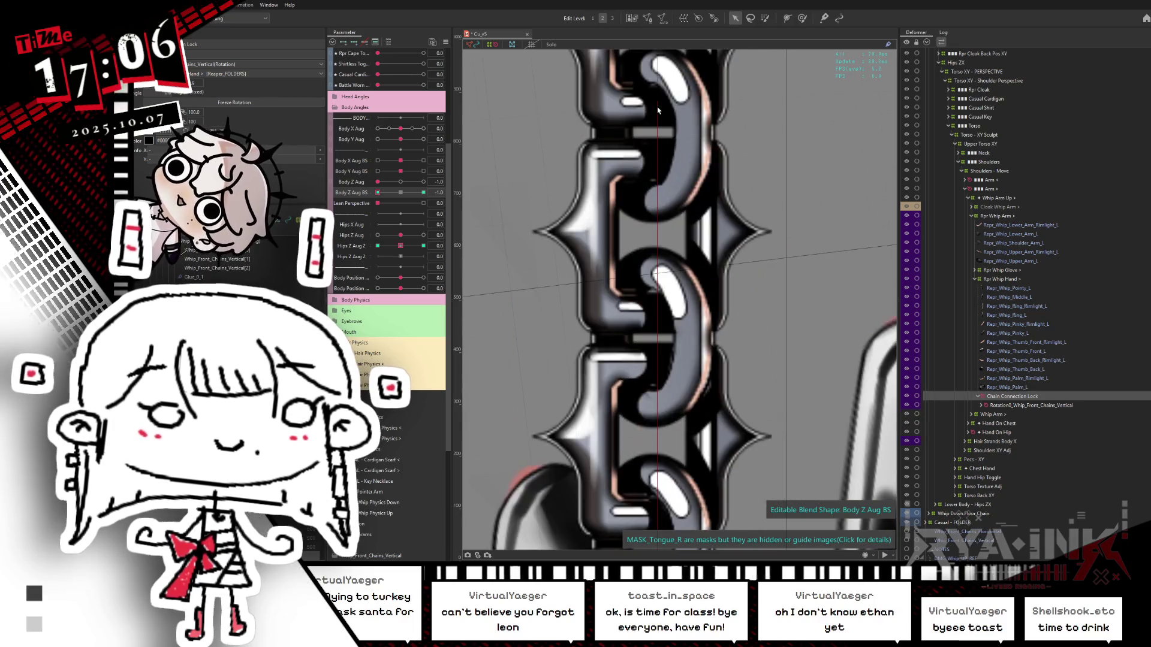
pyautogui.scroll(5, 658, 105)
pyautogui.moveTo(662, 88); pyautogui.dragTo(660, 89)
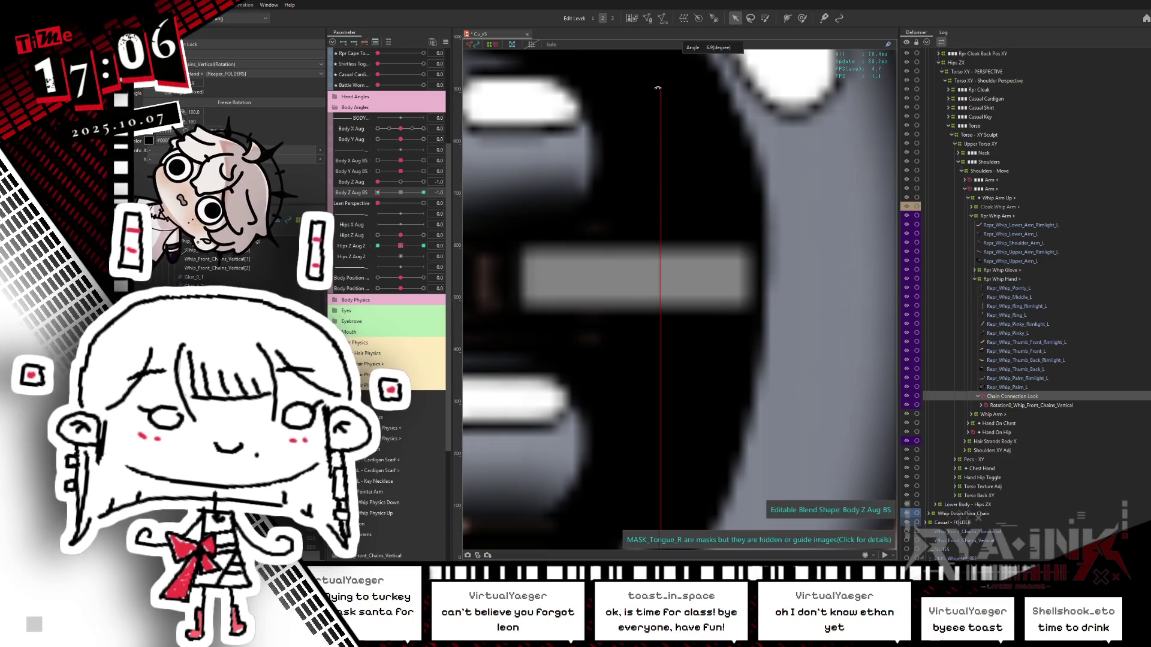
pyautogui.moveTo(655, 87); pyautogui.dragTo(653, 86)
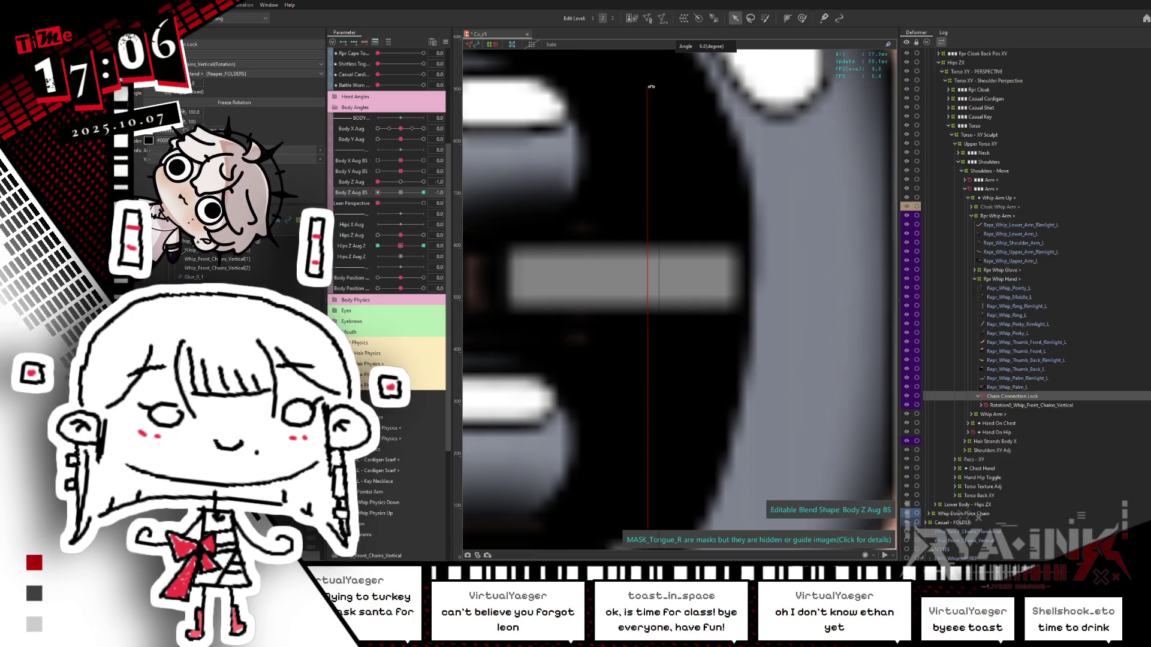
pyautogui.scroll(-10, 696, 249)
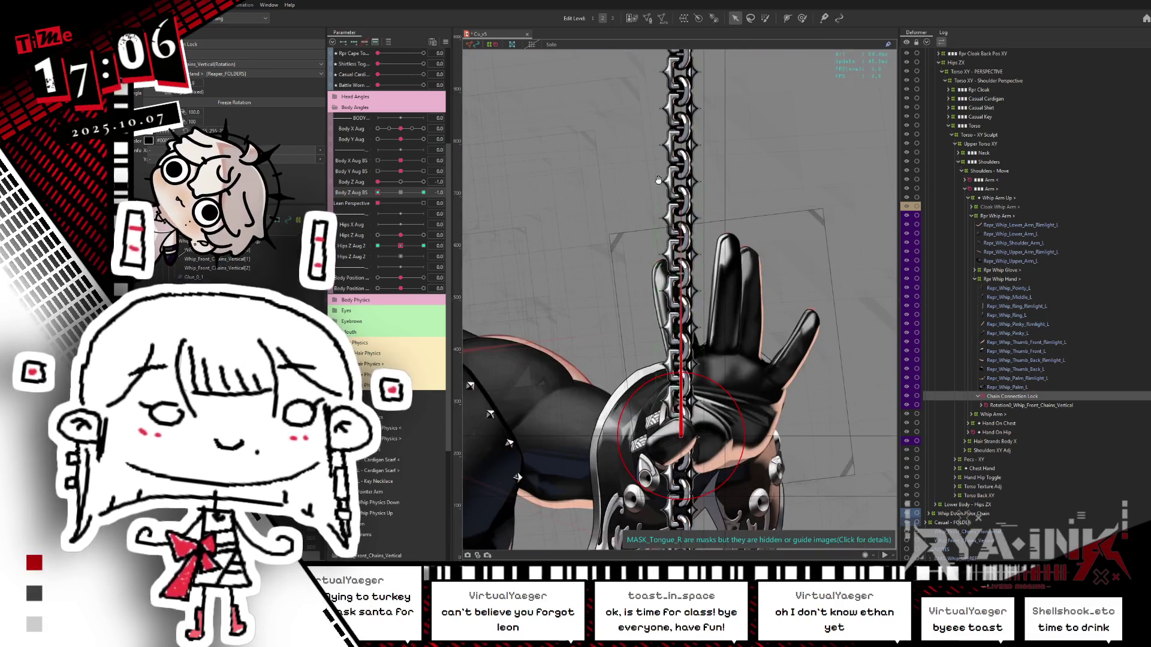
# Max Body Z Aug and Body Z Aug BS, rotate the chain vertical, then reset Body Z Aug.
pyautogui.click(423, 183)
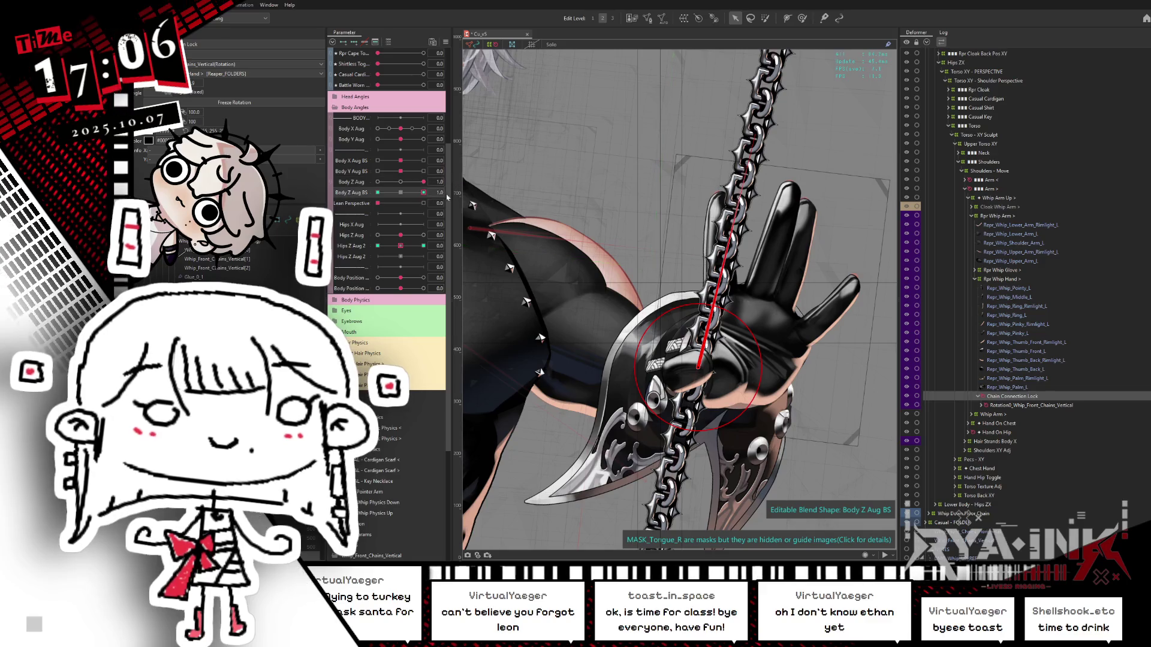
pyautogui.click(423, 193)
pyautogui.scroll(10, 682, 359)
pyautogui.scroll(5, 682, 360)
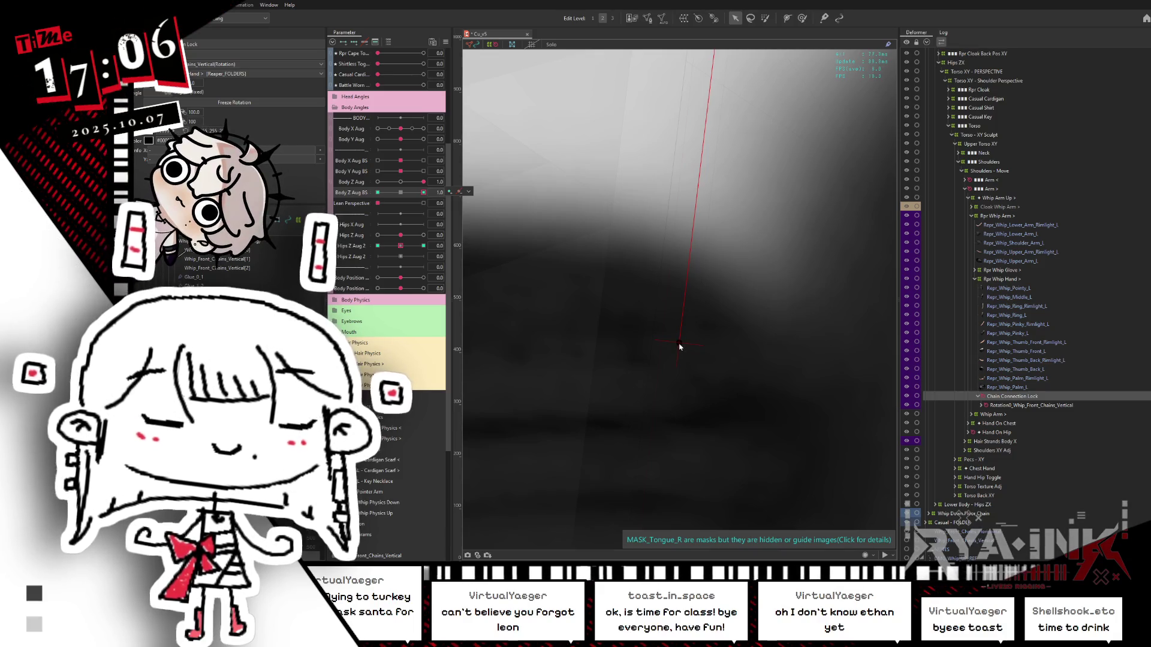
pyautogui.scroll(-10, 712, 254)
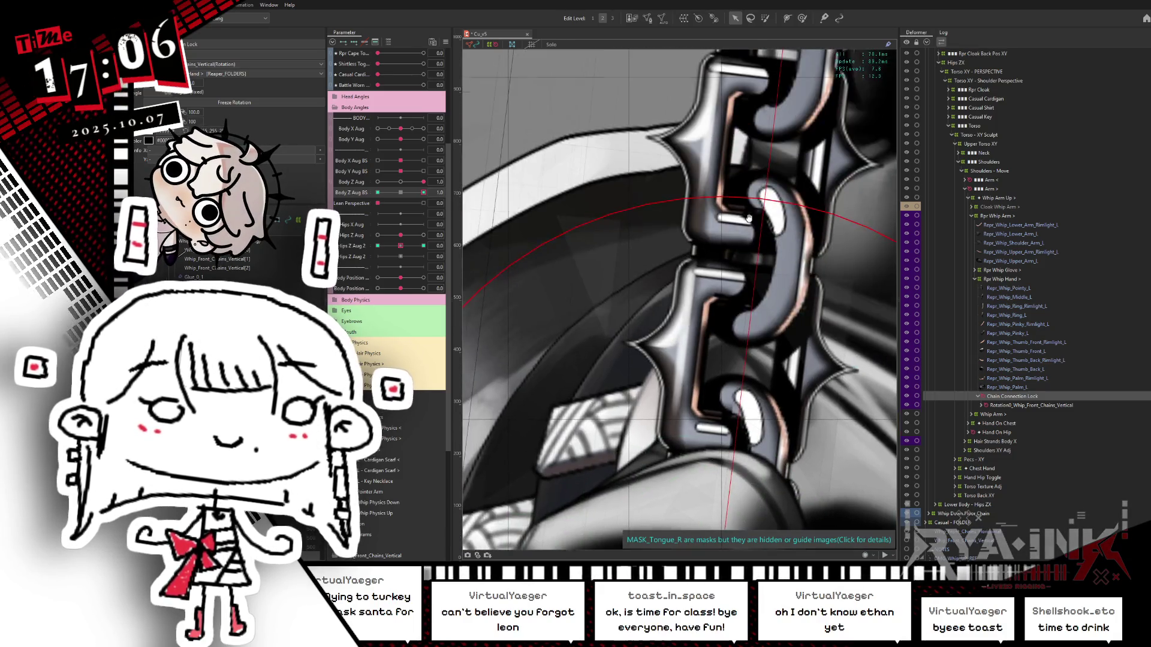
pyautogui.scroll(-6, 674, 494)
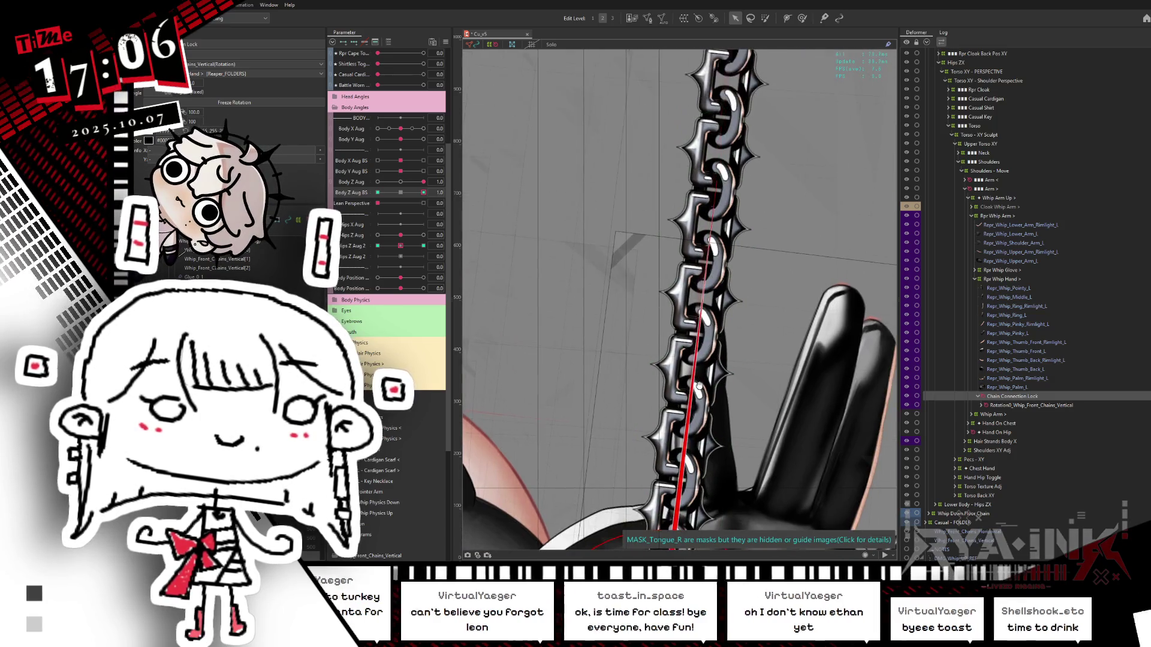
pyautogui.scroll(4, 686, 240)
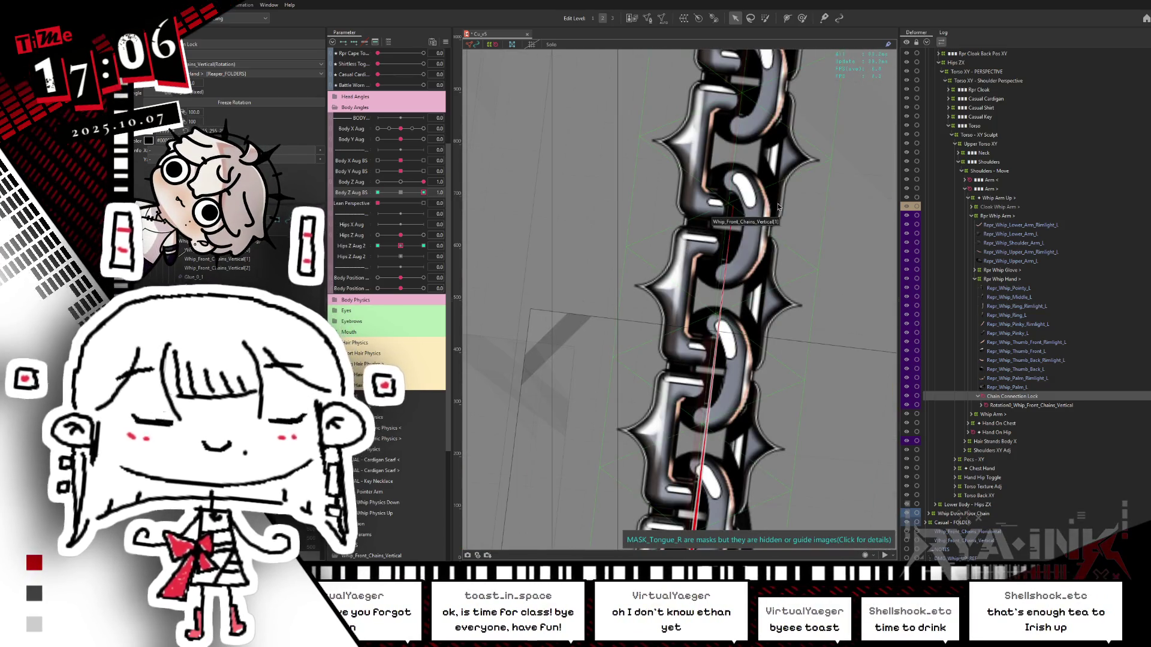
pyautogui.moveTo(675, 211); pyautogui.dragTo(617, 221)
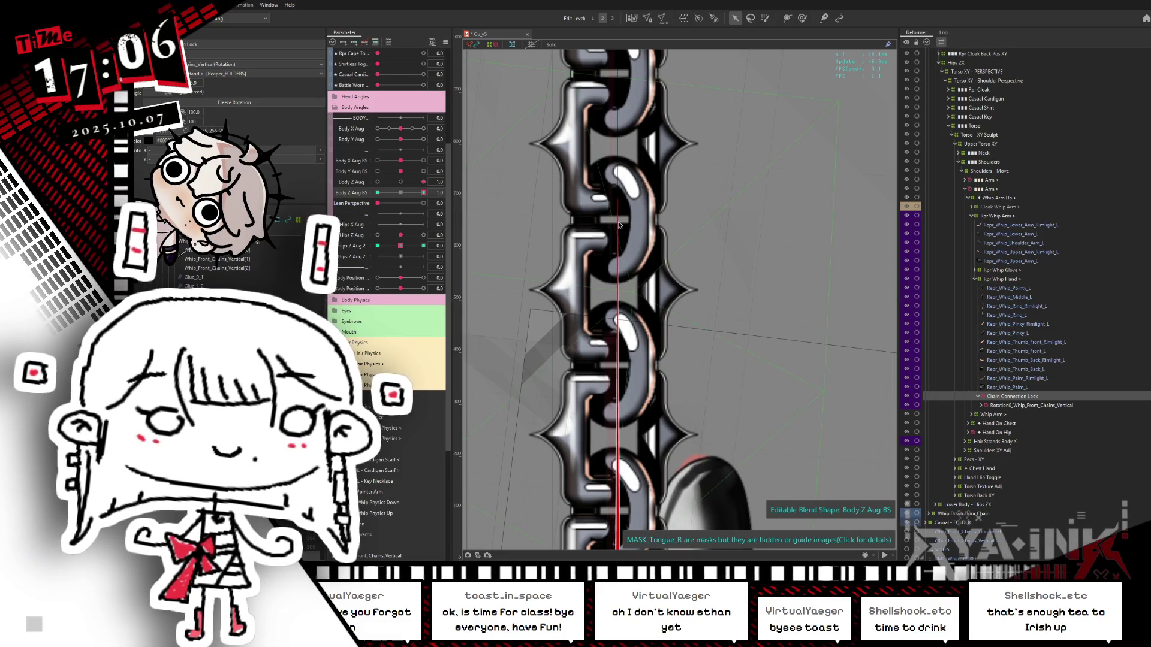
pyautogui.scroll(-5, 617, 221)
pyautogui.click(400, 182)
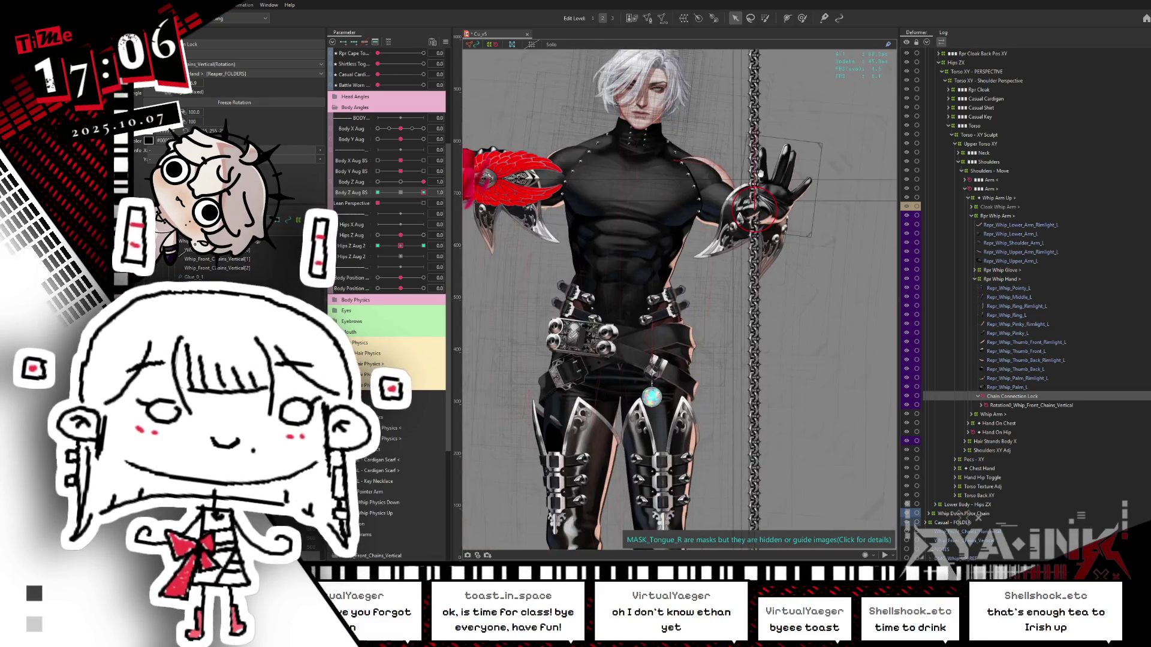
# Test the chain by pushing Body Z Aug BS and Body Y Aug BS to full and back.
pyautogui.click(423, 193)
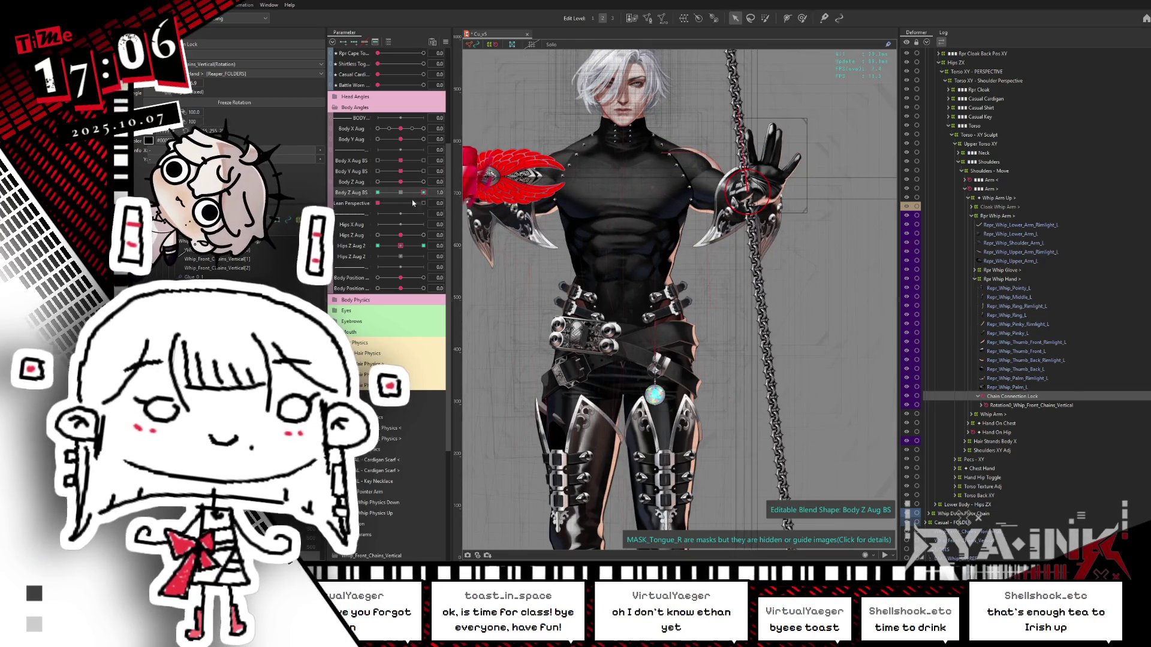
pyautogui.click(401, 193)
pyautogui.click(423, 172)
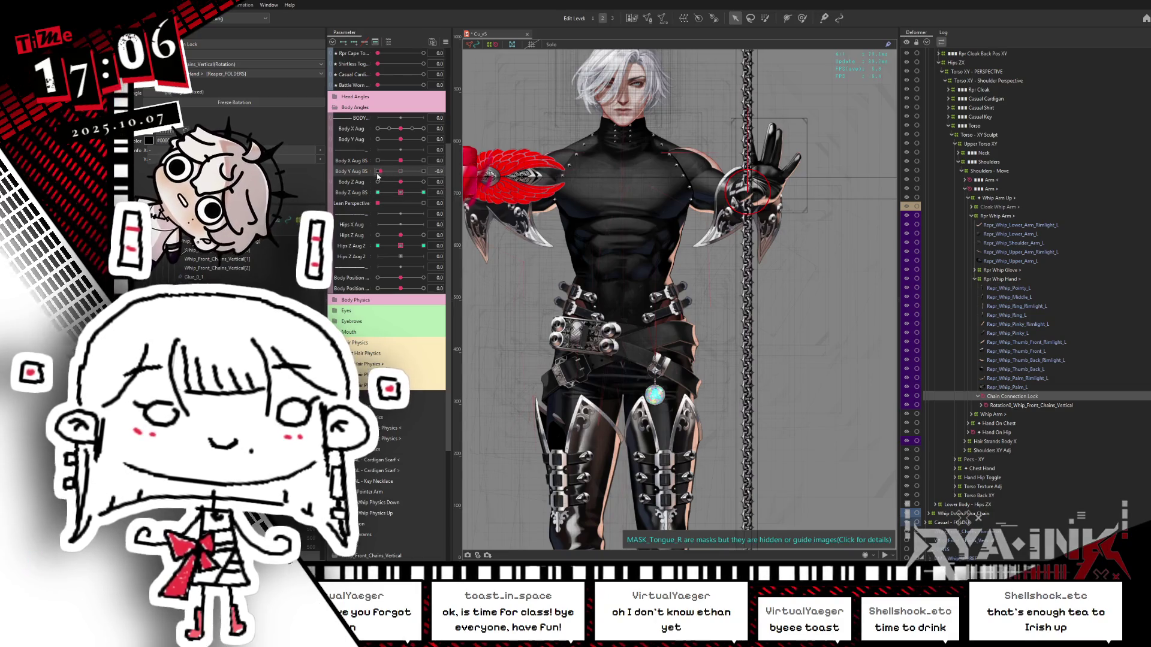
pyautogui.click(401, 172)
pyautogui.click(381, 160)
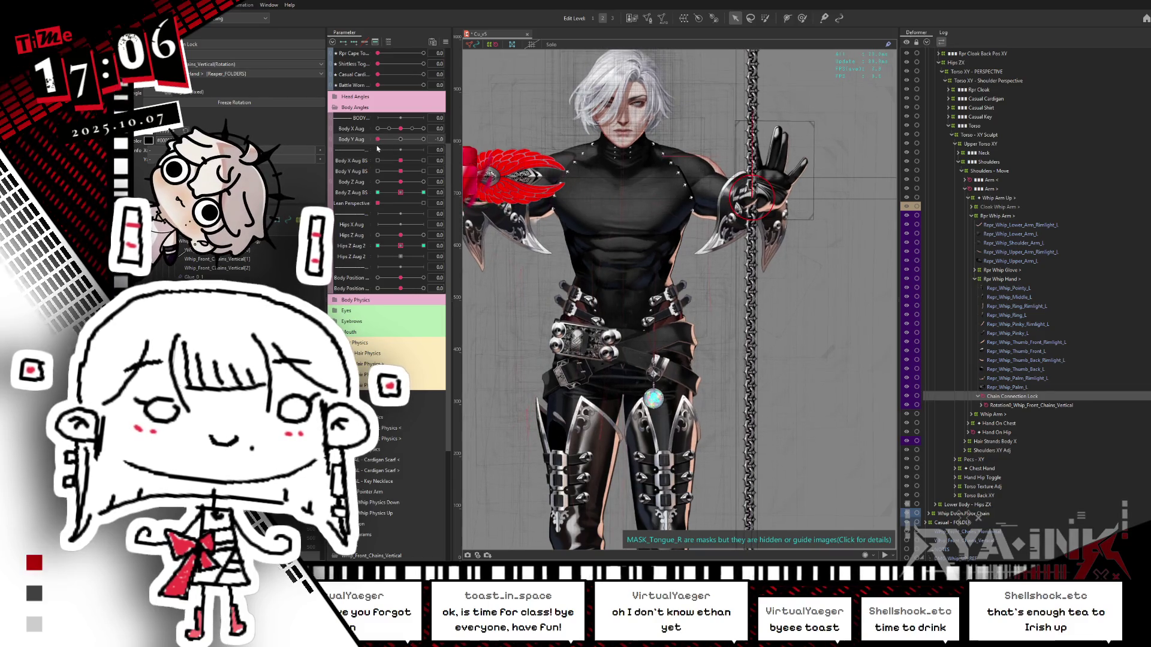
# Test Body Y Aug and Body X Aug, leave Body X Aug at 0.5, and open physics settings.
pyautogui.click(423, 139)
pyautogui.click(401, 139)
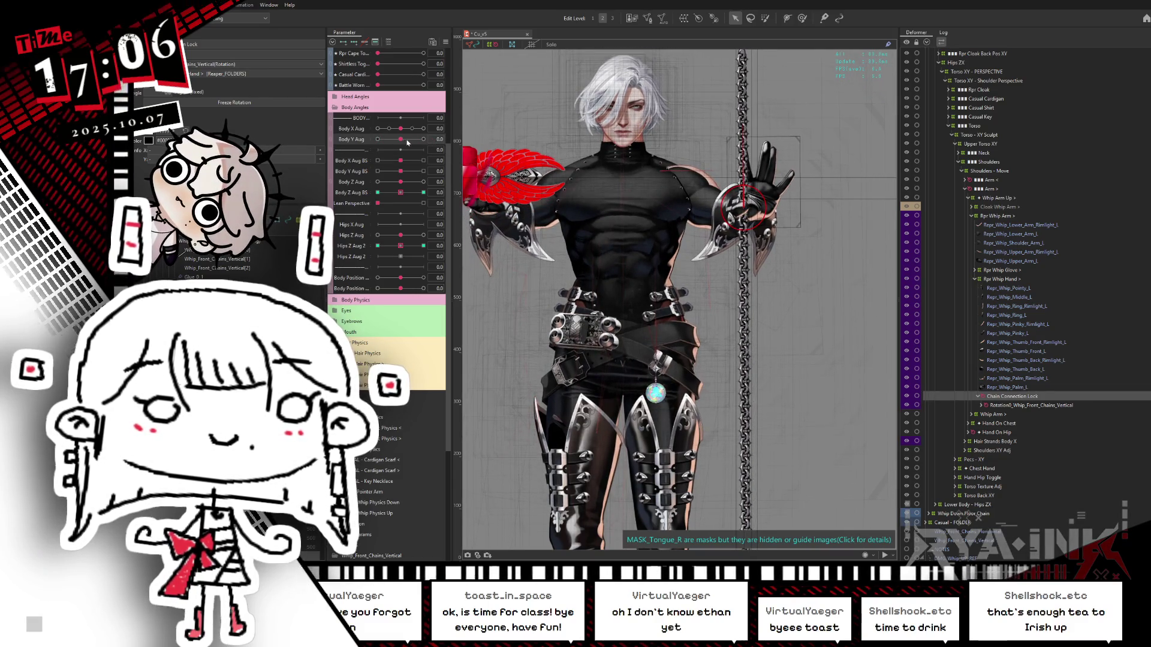
pyautogui.click(423, 129)
pyautogui.moveTo(423, 128); pyautogui.dragTo(400, 129)
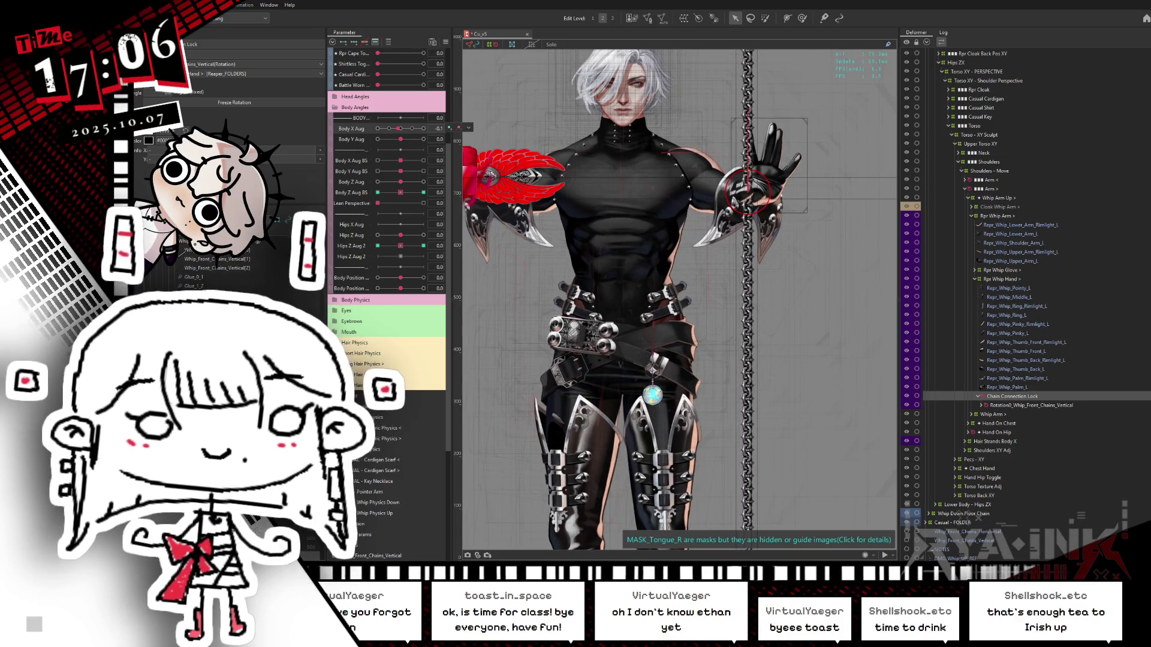
pyautogui.click(411, 129)
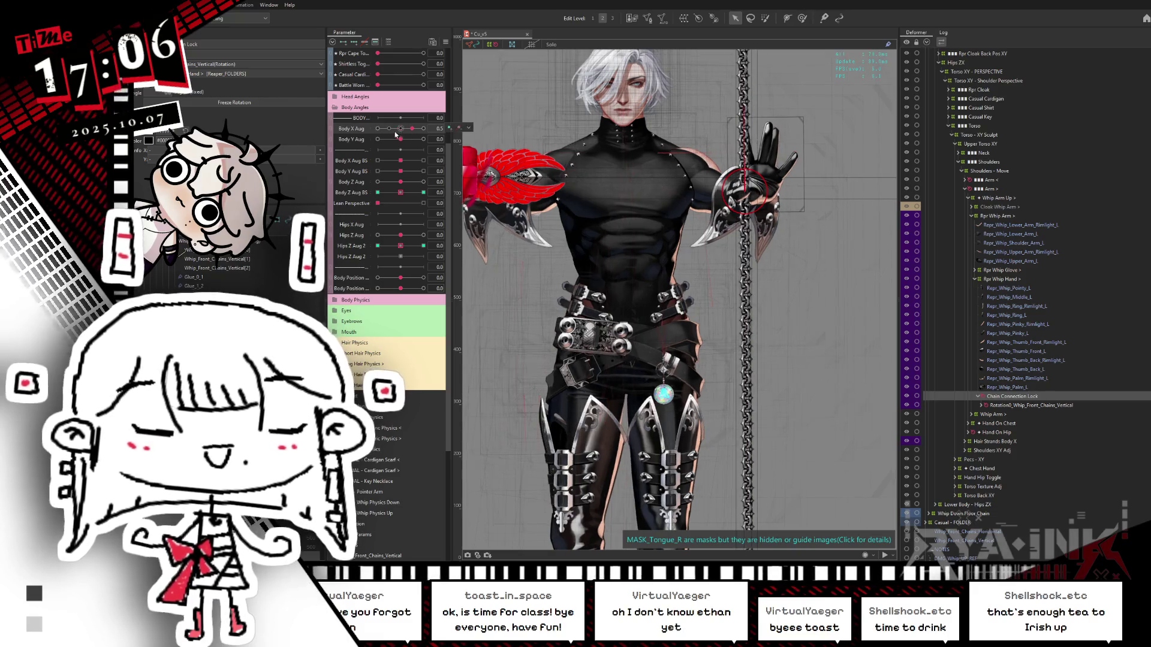
pyautogui.hotkey('alt', 'Tab')
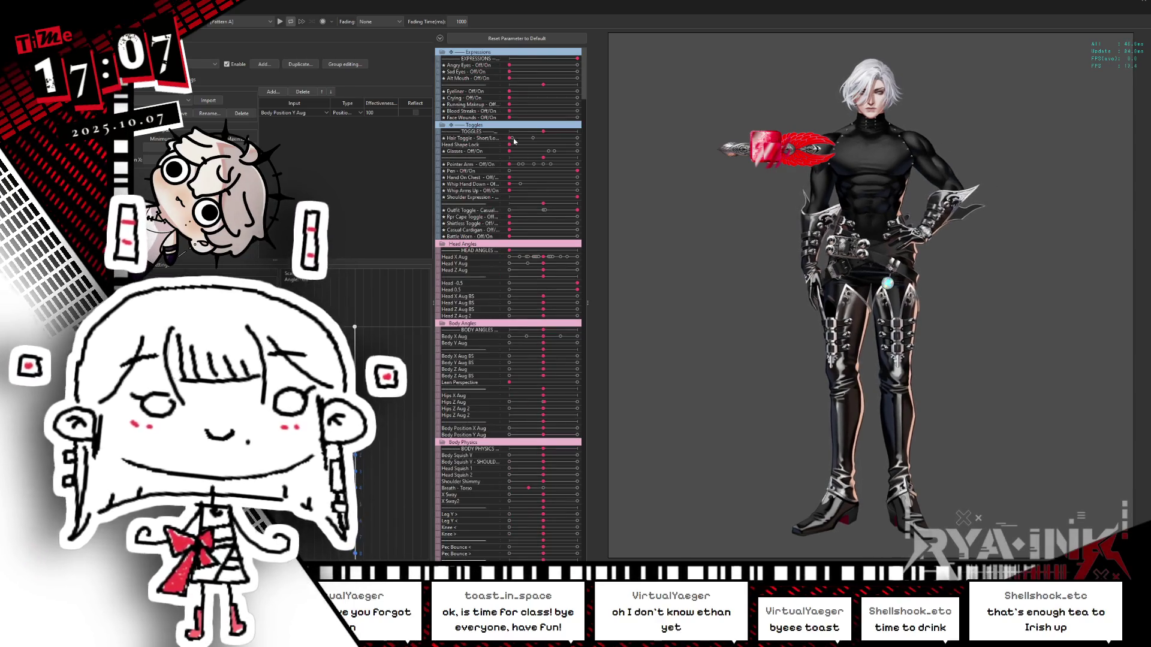
# Raise the whip arm, set output Effectiveness to 100 and 50, accept rescaling, and close physics settings.
pyautogui.click(520, 191)
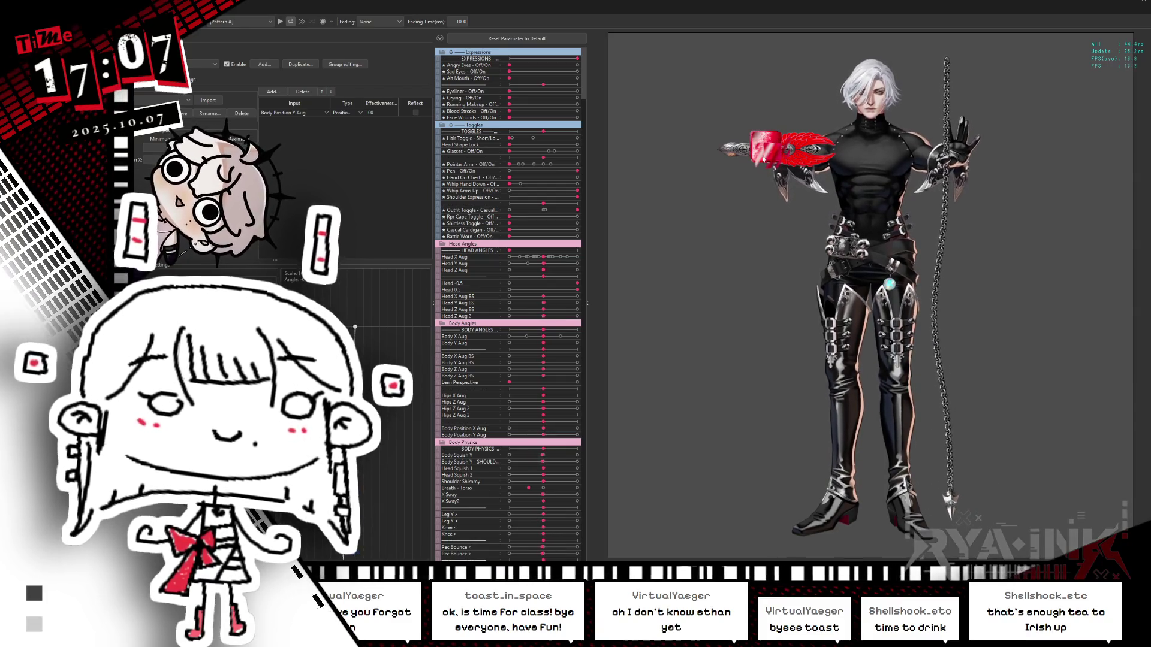
pyautogui.click(179, 79)
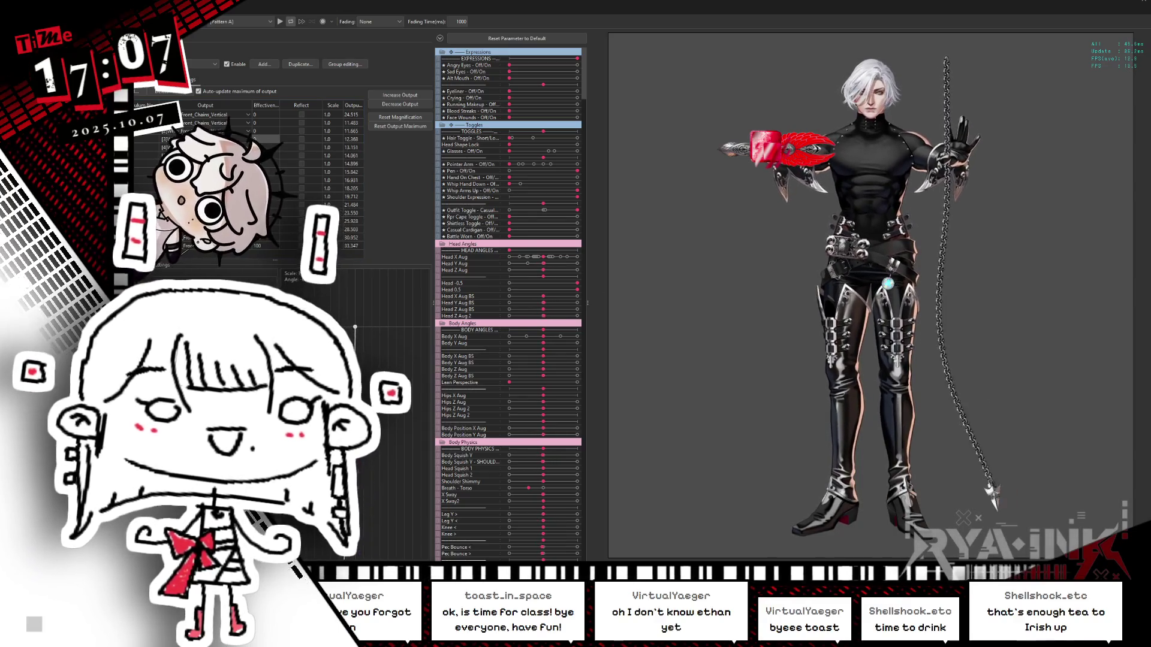
pyautogui.write('100')
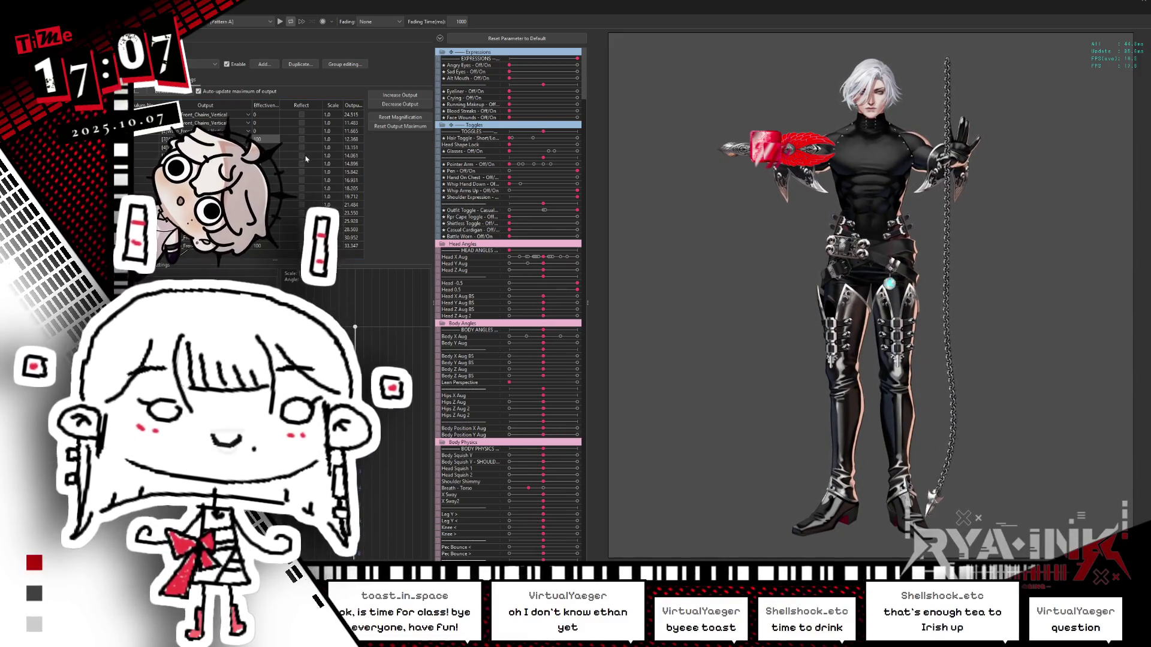
pyautogui.click(270, 131)
pyautogui.write('50')
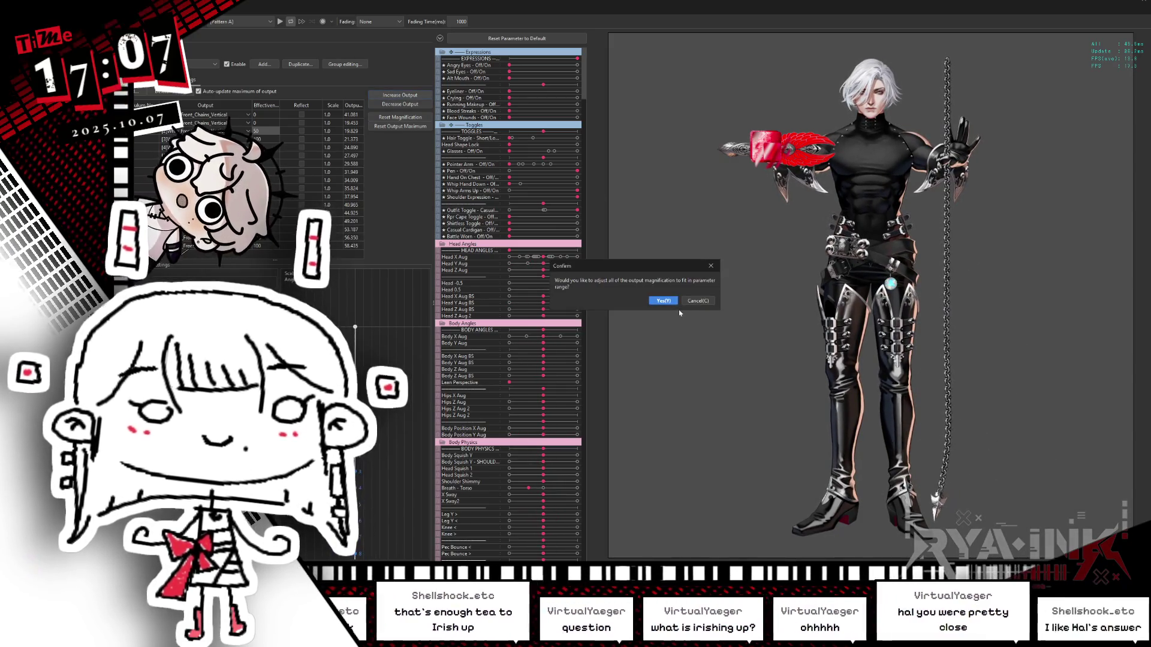
pyautogui.press('Return')
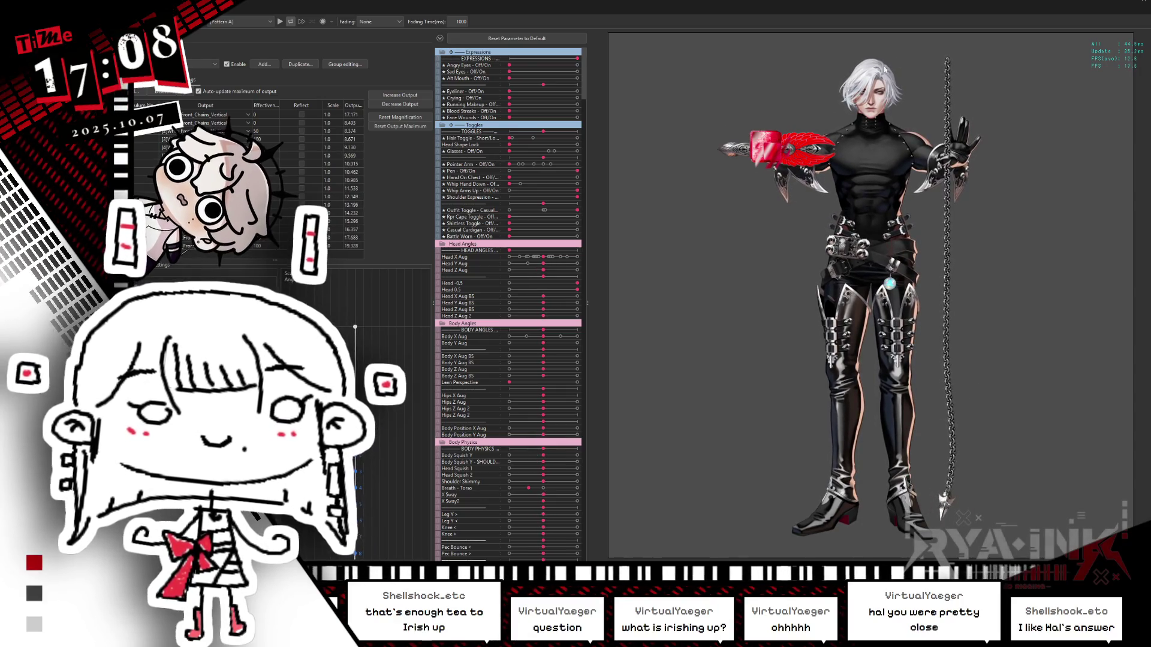
pyautogui.press('Escape')
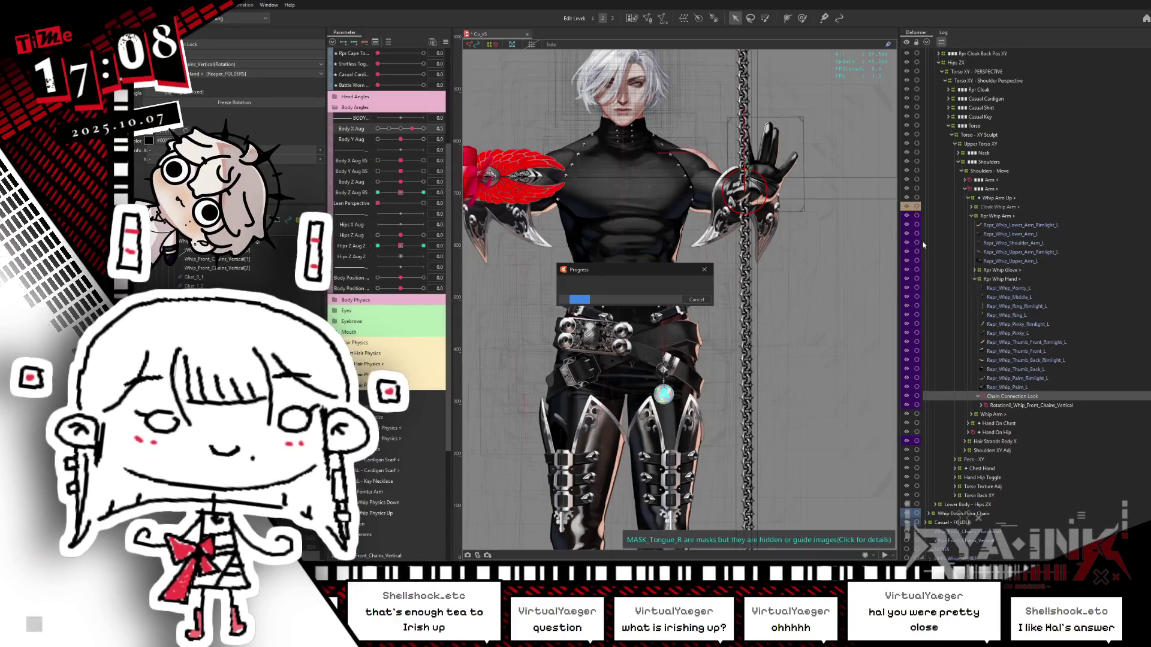
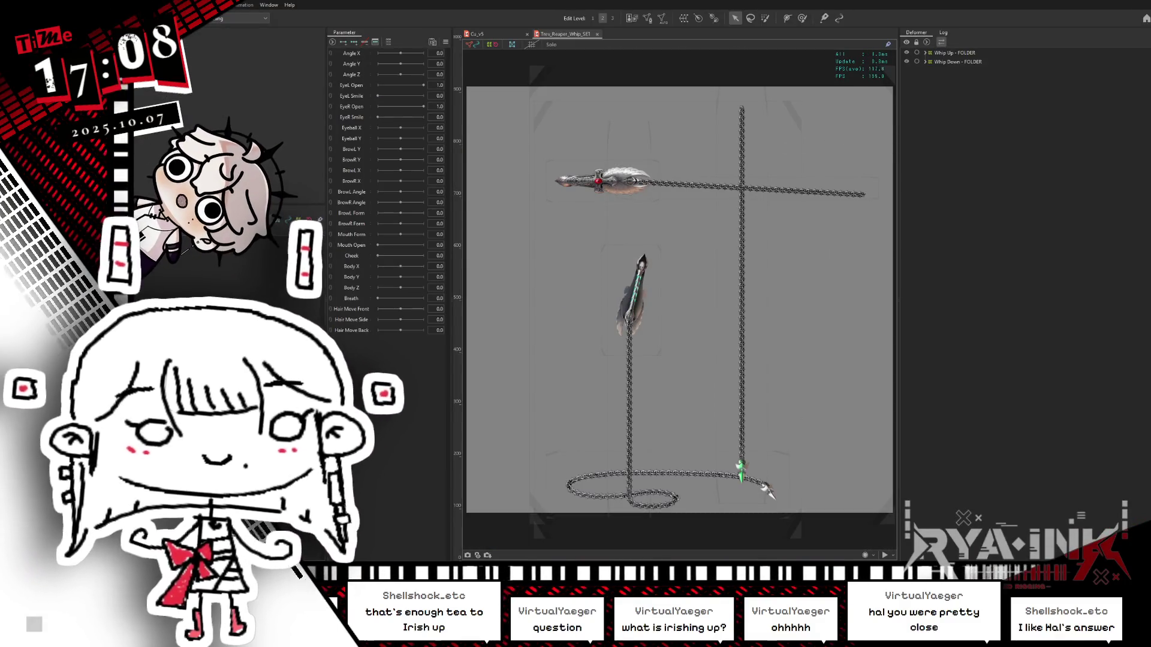
# Select Whip_Front_Chains_Horizontal_MASK in the whip set, then close the Trev_Reaper_Whip_SET document.
pyautogui.scroll(3, 779, 145)
pyautogui.rightClick(718, 131)
pyautogui.click(765, 166)
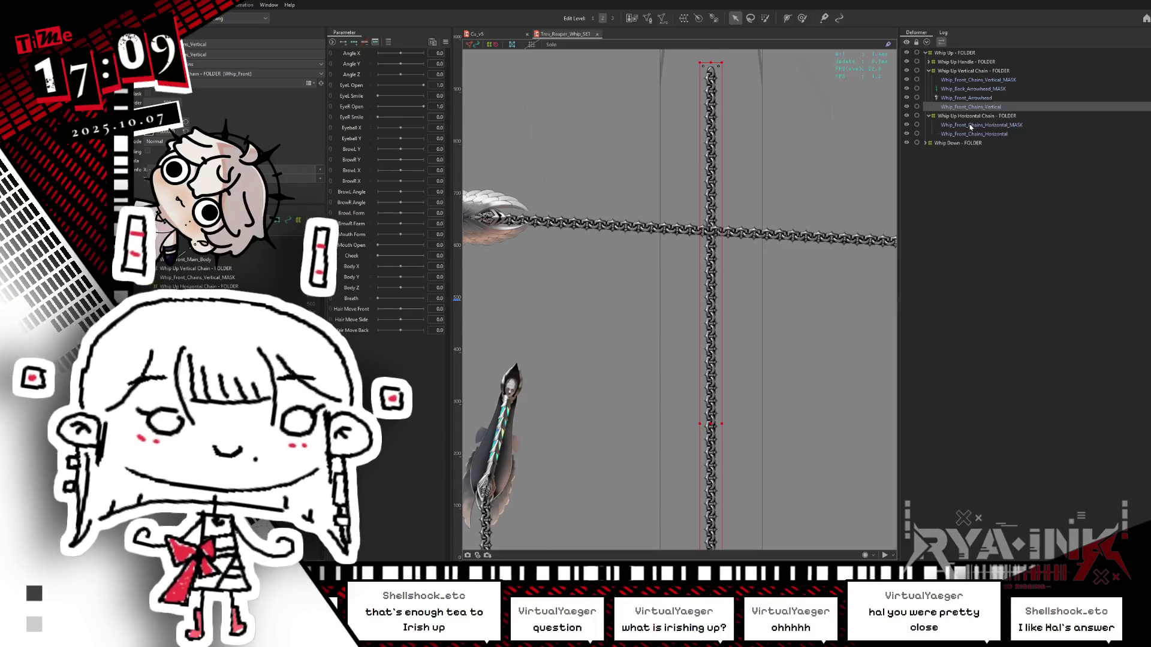
pyautogui.click(970, 126)
pyautogui.scroll(-1, 806, 236)
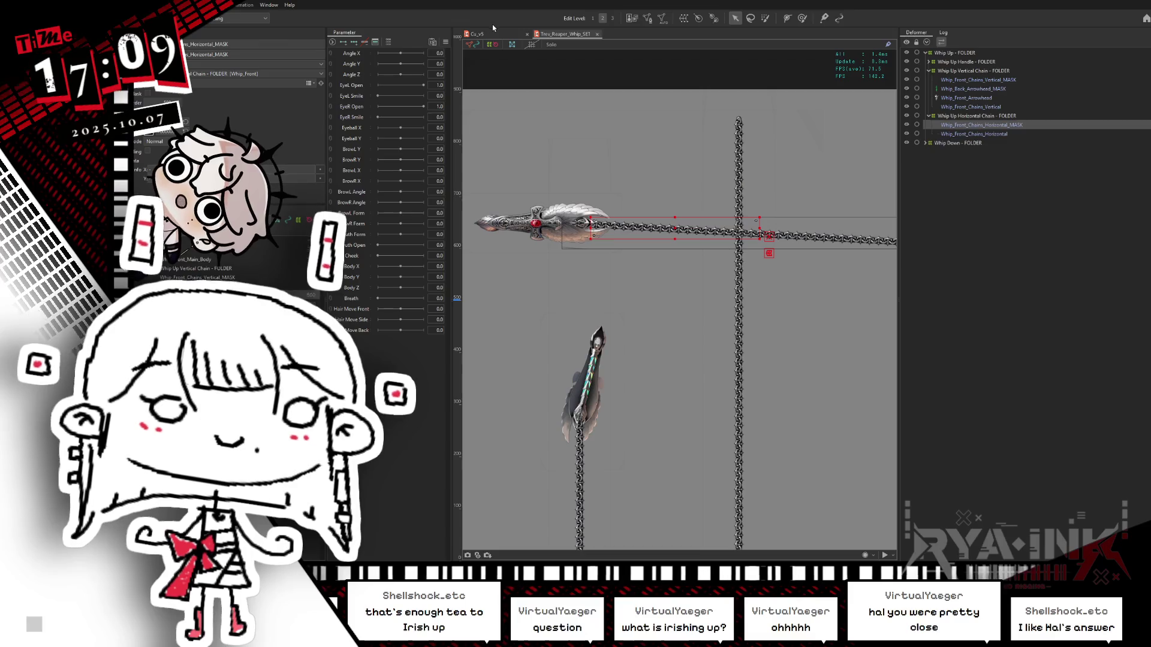
pyautogui.hotkey('ctrl', 'w')
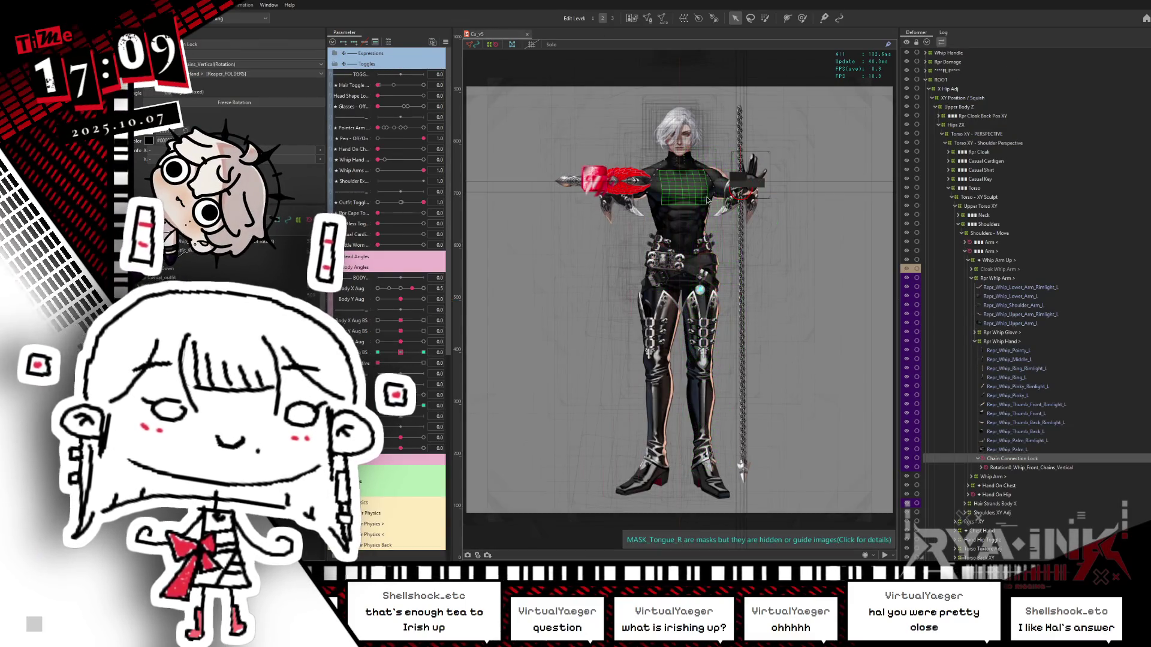
# Select the C_pants_Lower_Leg_L mesh using Object at Cursor on the leg.
pyautogui.rightClick(703, 402)
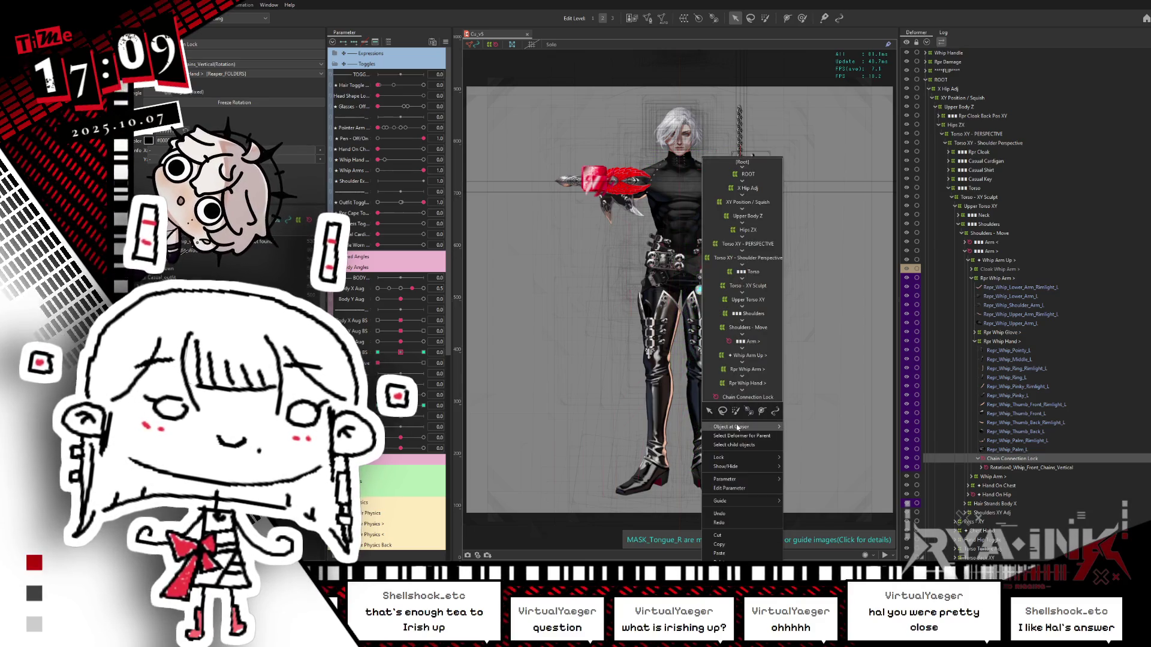
pyautogui.moveTo(737, 427)
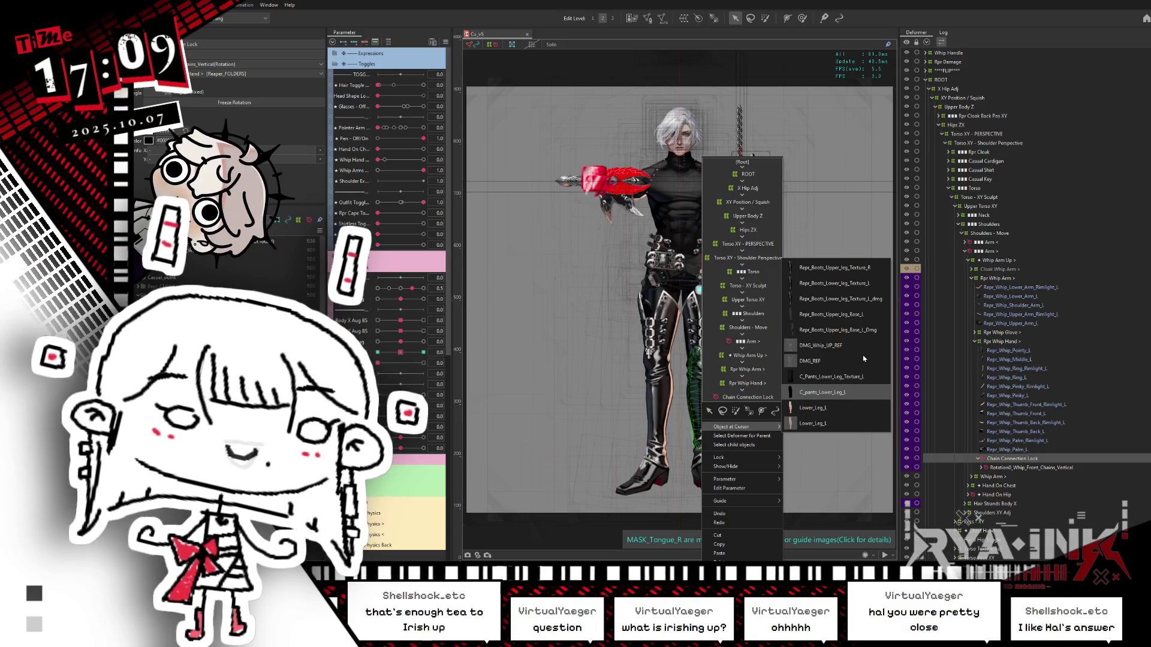
pyautogui.click(860, 387)
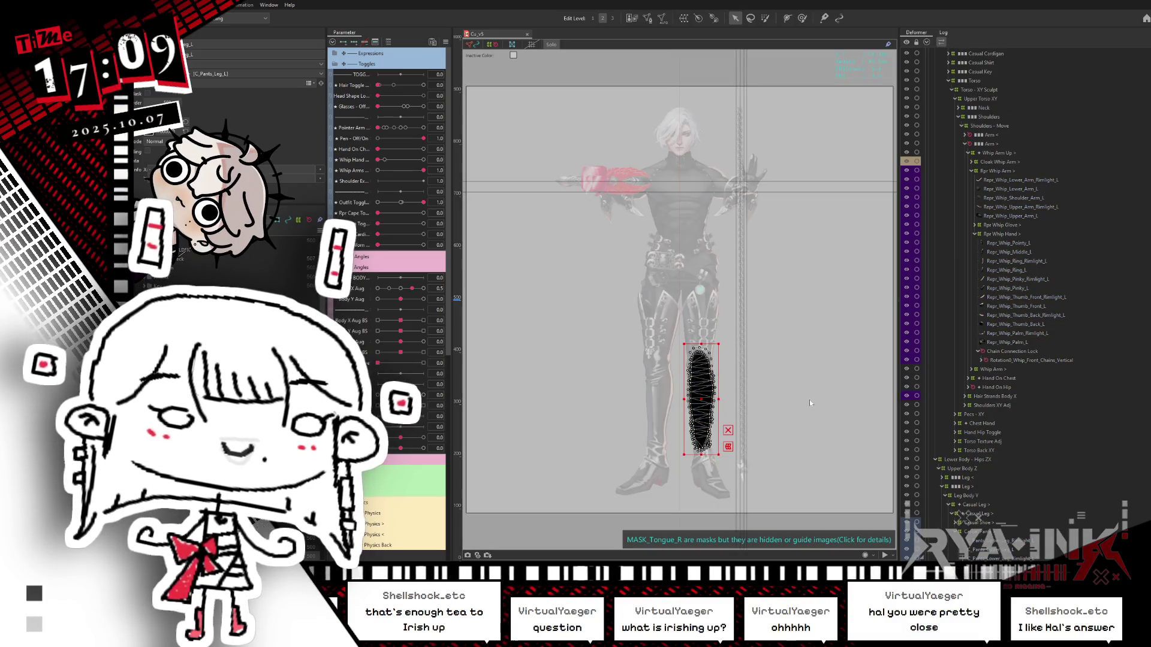
pyautogui.scroll(5, 705, 446)
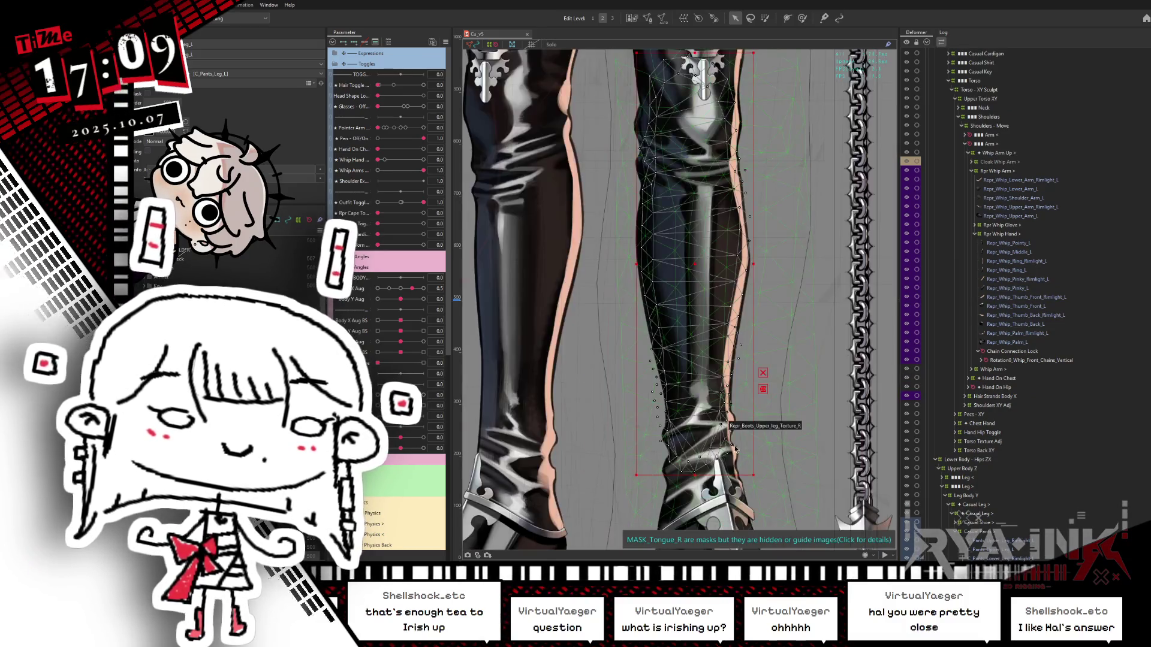
pyautogui.doubleClick(738, 455)
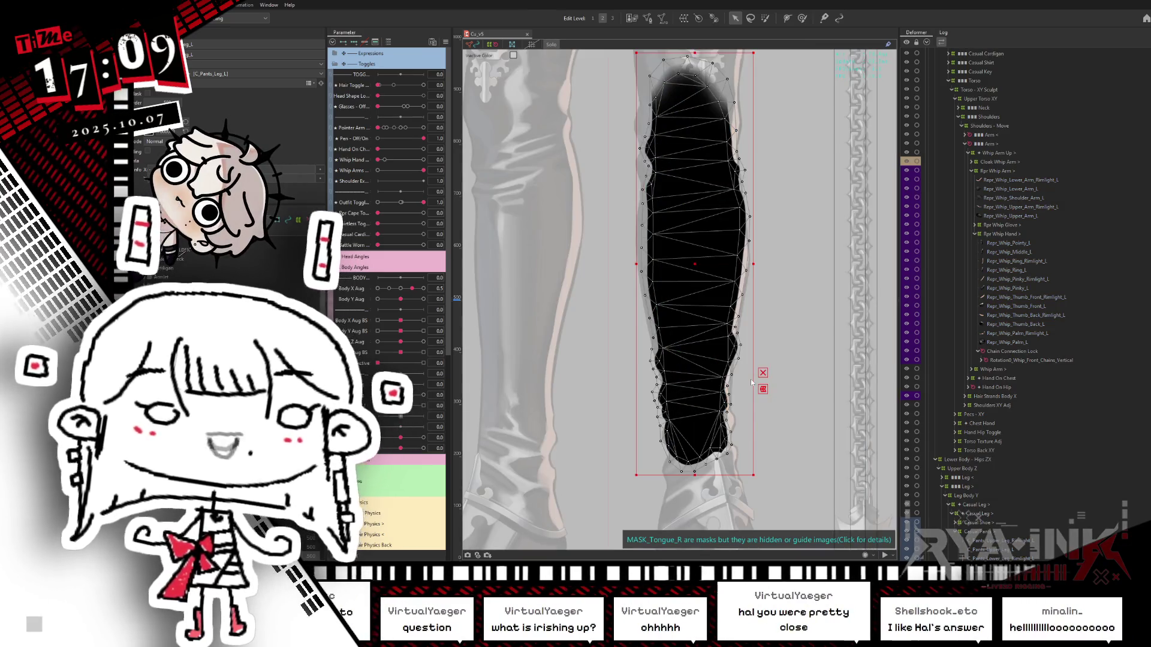
pyautogui.press('Return')
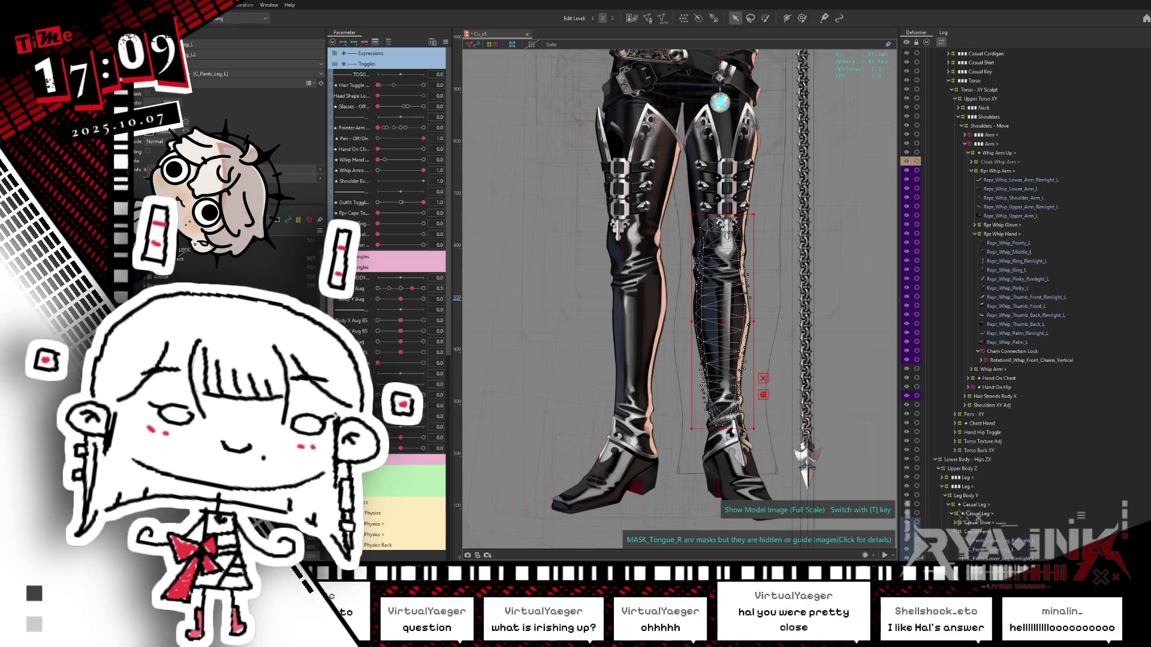
# Drag C_pants_Lower_Leg_L under Chain Connection Lock in the Deformer palette.
pyautogui.moveTo(1030, 290)
pyautogui.mouseDown()
pyautogui.moveTo(1040, 149)
pyautogui.moveTo(1043, 171)
pyautogui.moveTo(1019, 193)
pyautogui.moveTo(1016, 361)
pyautogui.mouseUp()
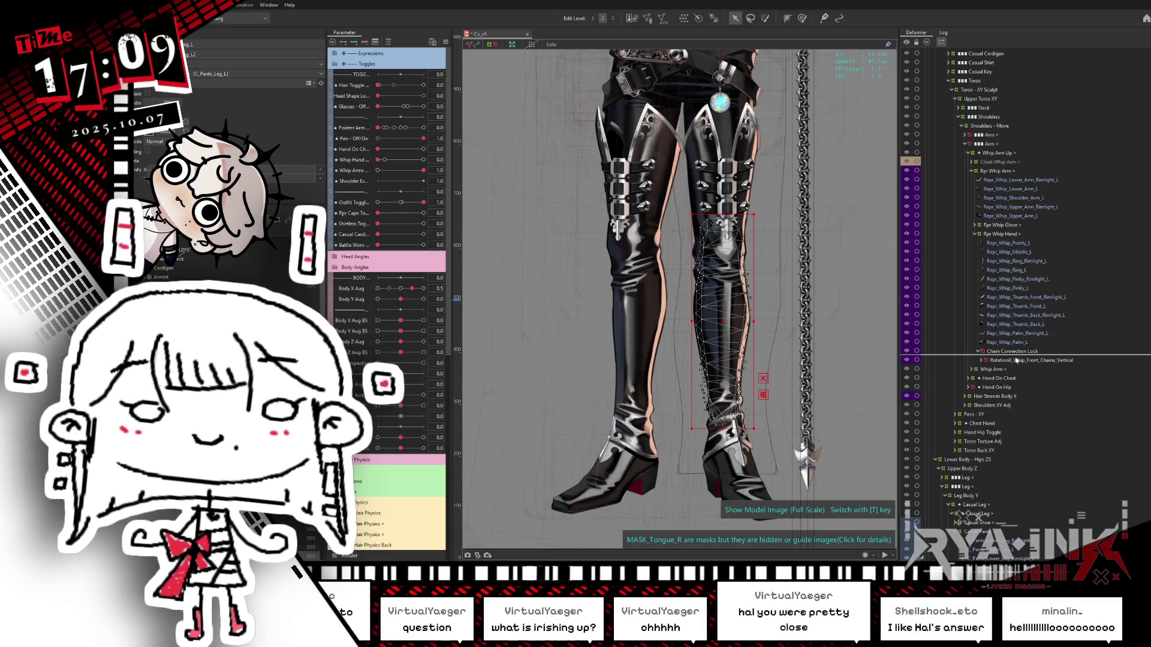
pyautogui.moveTo(1016, 360); pyautogui.dragTo(1017, 360)
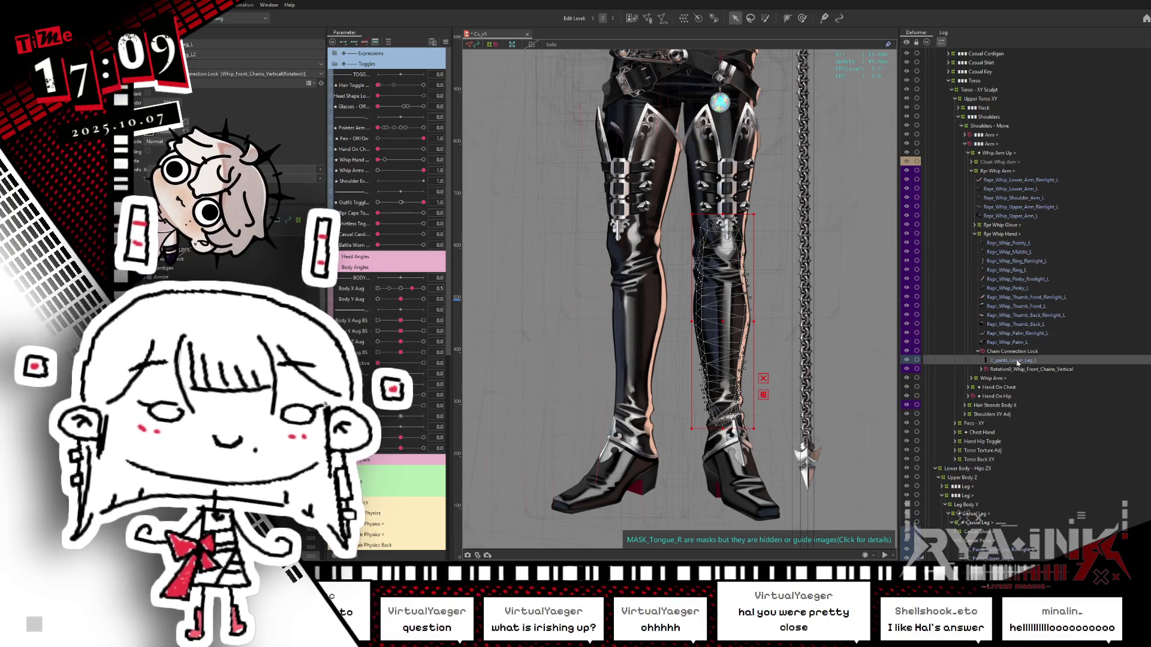
pyautogui.rightClick(1019, 361)
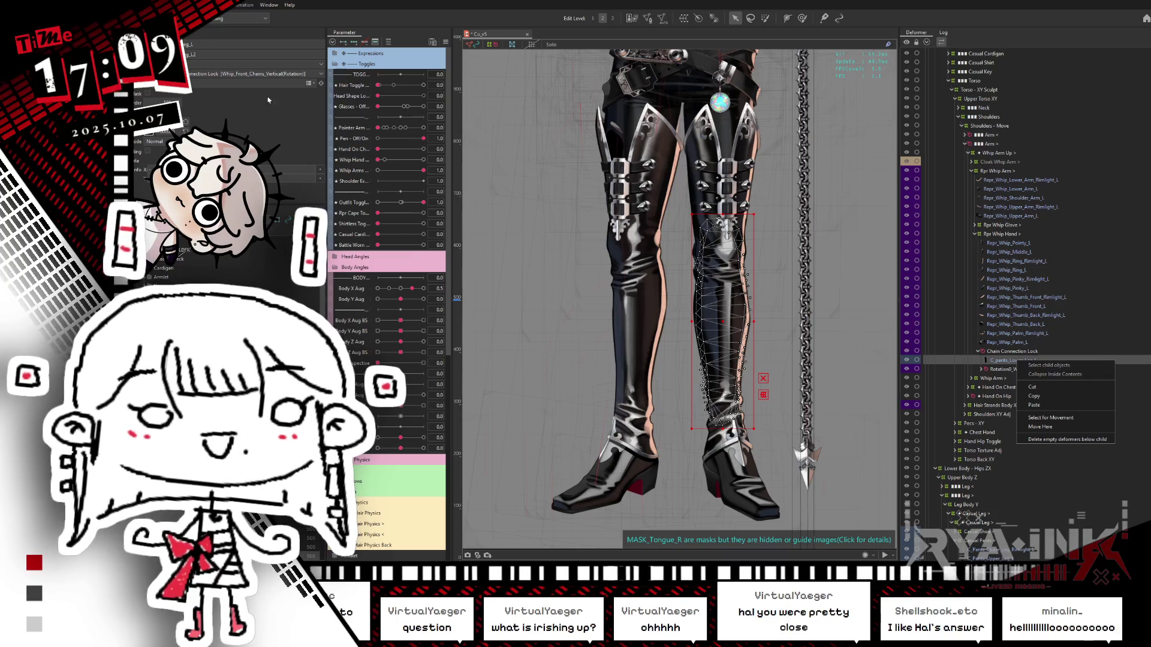
pyautogui.press('Escape')
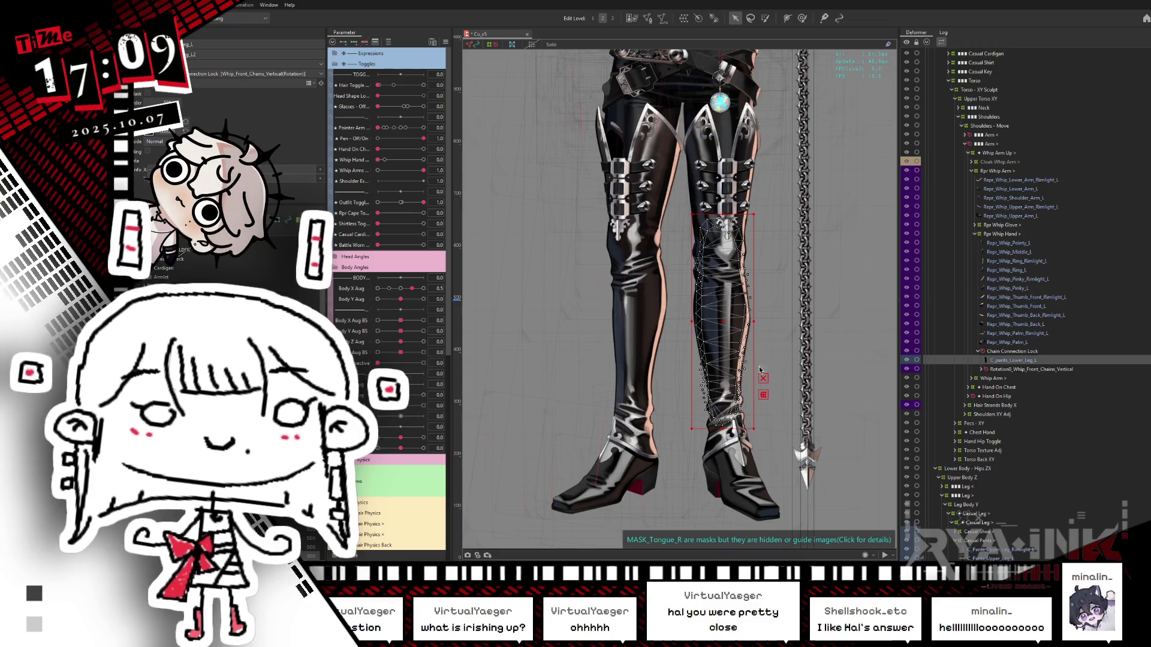
pyautogui.click(814, 119)
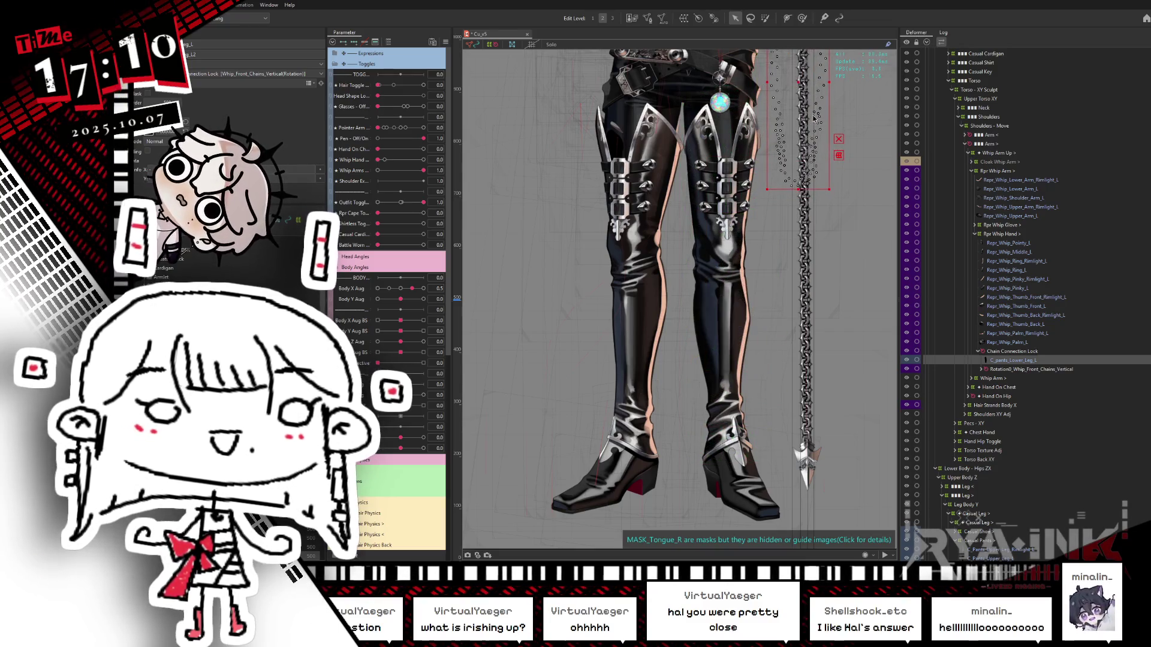
pyautogui.moveTo(813, 118)
pyautogui.mouseDown()
pyautogui.moveTo(666, 390)
pyautogui.moveTo(681, 396)
pyautogui.mouseUp()
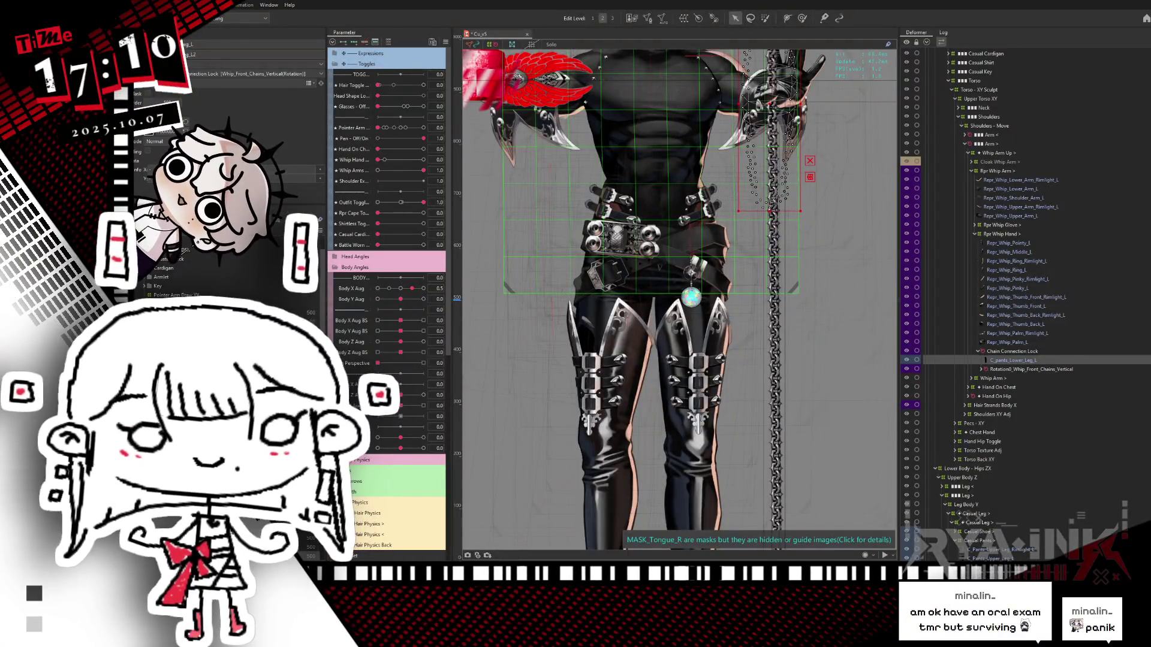
pyautogui.click(534, 138)
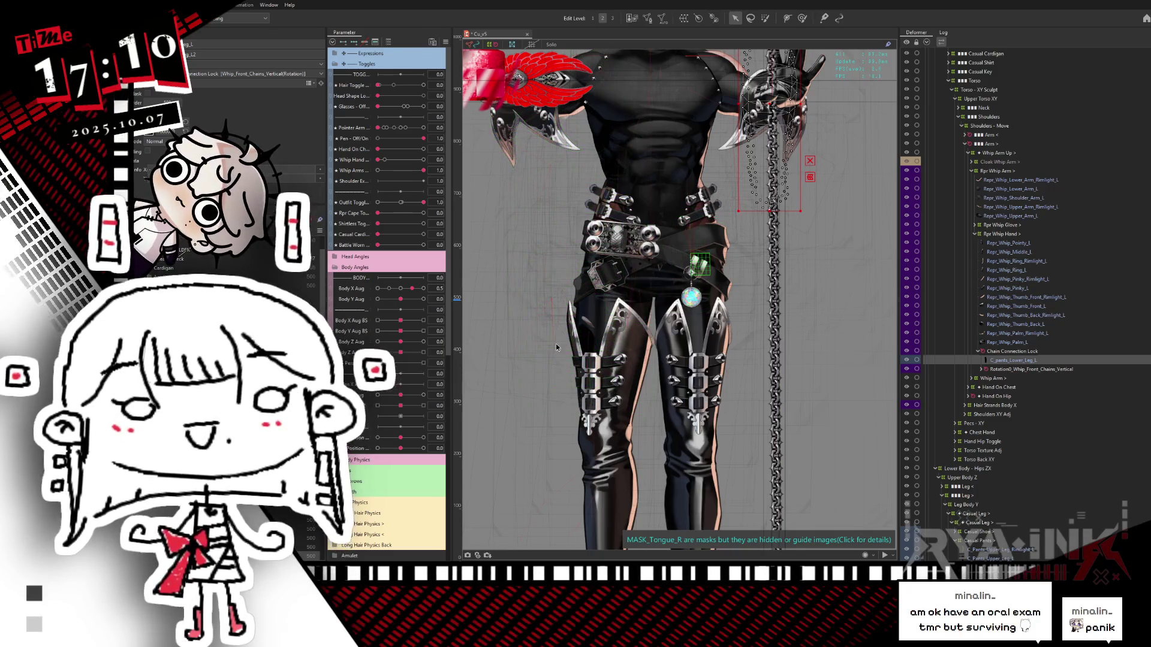
pyautogui.click(569, 413)
pyautogui.click(495, 303)
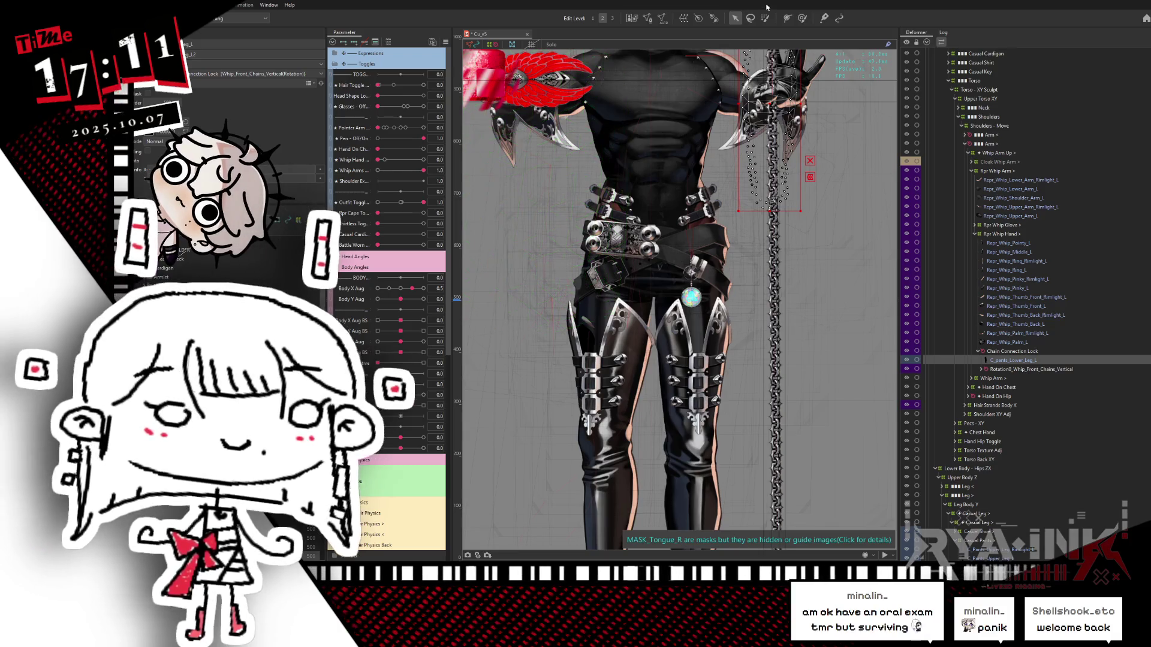
pyautogui.moveTo(855, 172)
pyautogui.mouseDown()
pyautogui.moveTo(719, 297)
pyautogui.moveTo(776, 439)
pyautogui.moveTo(691, 351)
pyautogui.moveTo(701, 236)
pyautogui.mouseUp()
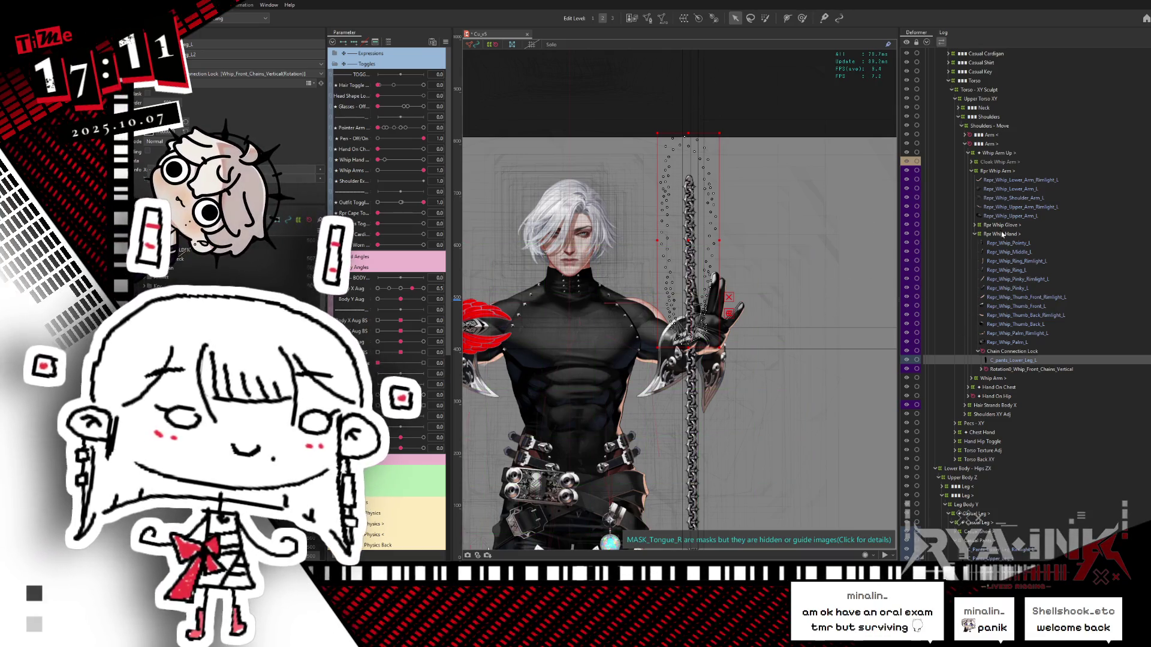
pyautogui.click(1042, 370)
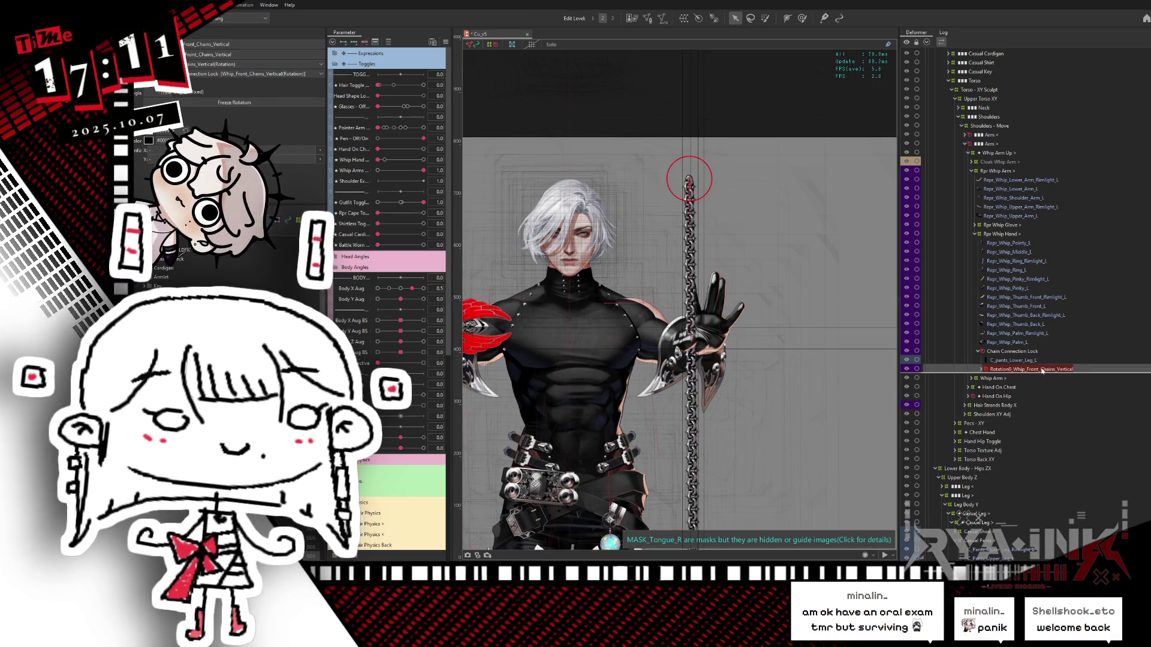
# Expand the vertical chain's nested rotation deformers and select chain segments [0] through [5].
pyautogui.rightClick(1041, 369)
pyautogui.click(1055, 383)
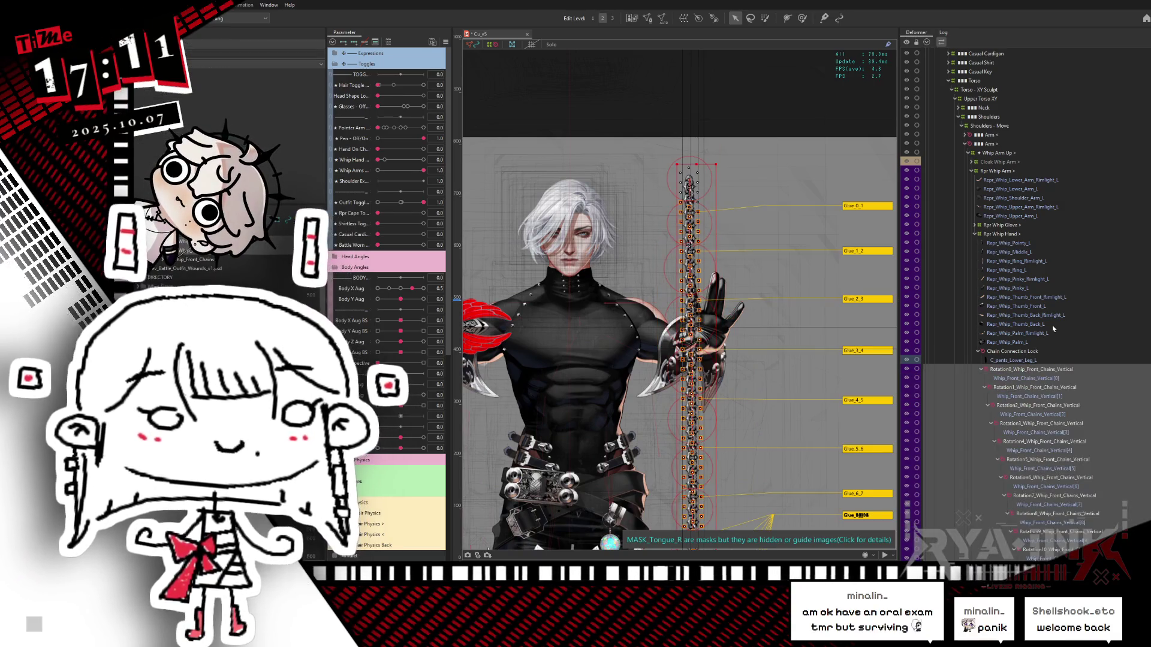
pyautogui.scroll(-1, 1053, 329)
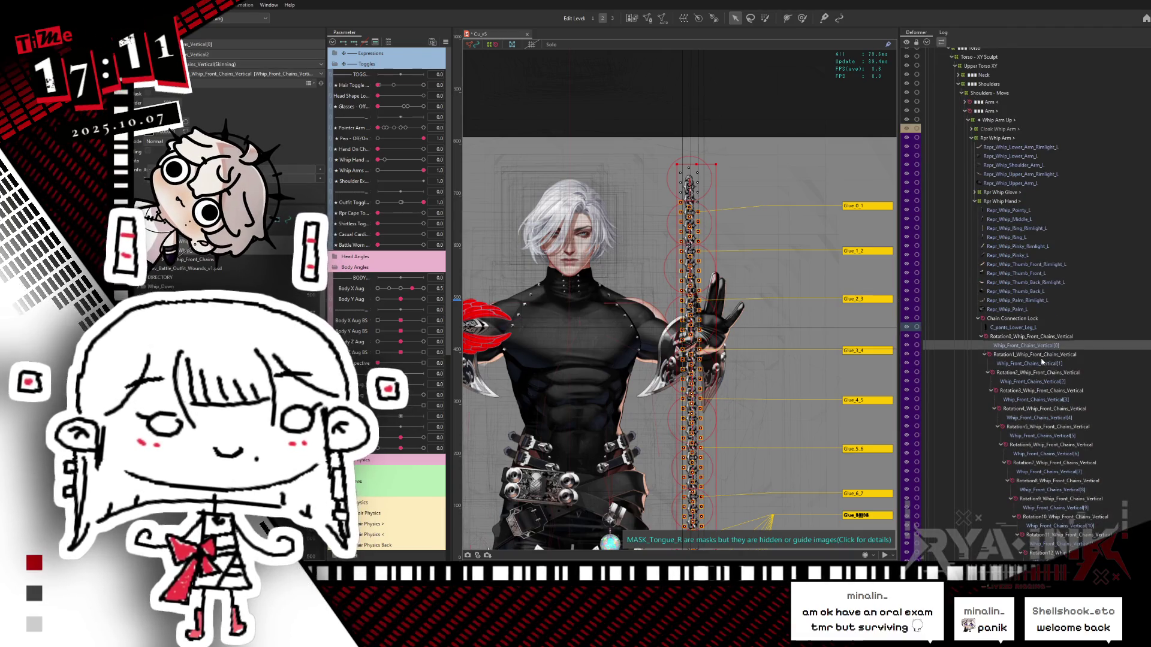
pyautogui.click(1039, 346)
pyautogui.keyDown('ctrl'); pyautogui.click(1031, 363); pyautogui.keyUp('ctrl')
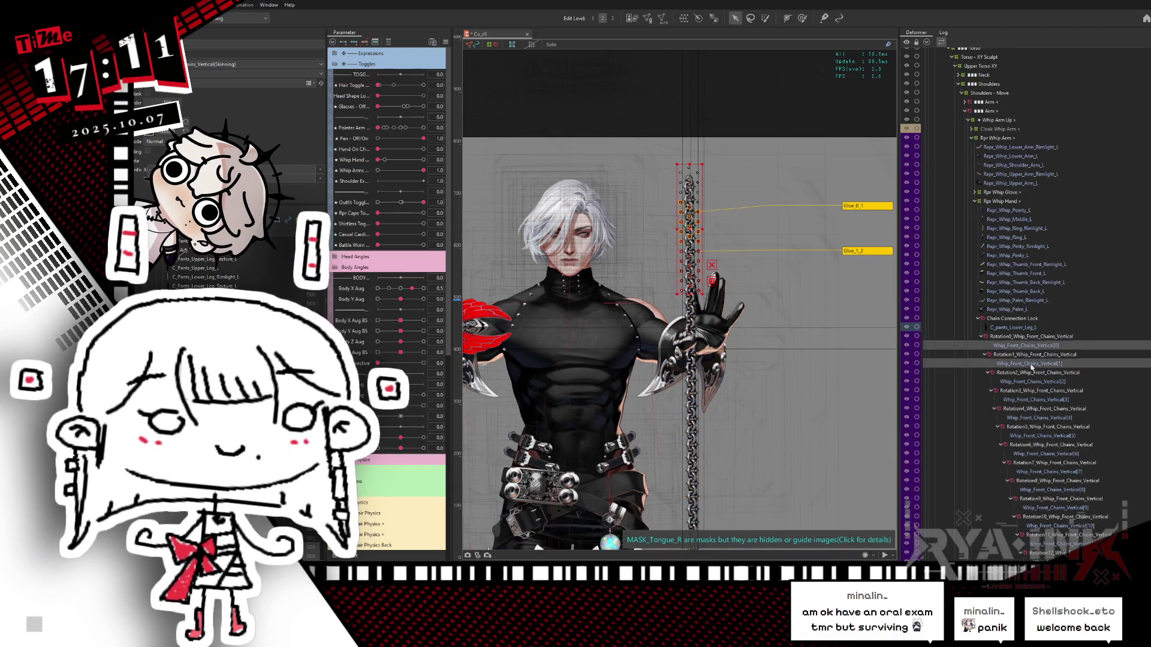
pyautogui.keyDown('ctrl'); pyautogui.click(1030, 382); pyautogui.keyUp('ctrl')
pyautogui.keyDown('ctrl'); pyautogui.click(1029, 400); pyautogui.keyUp('ctrl')
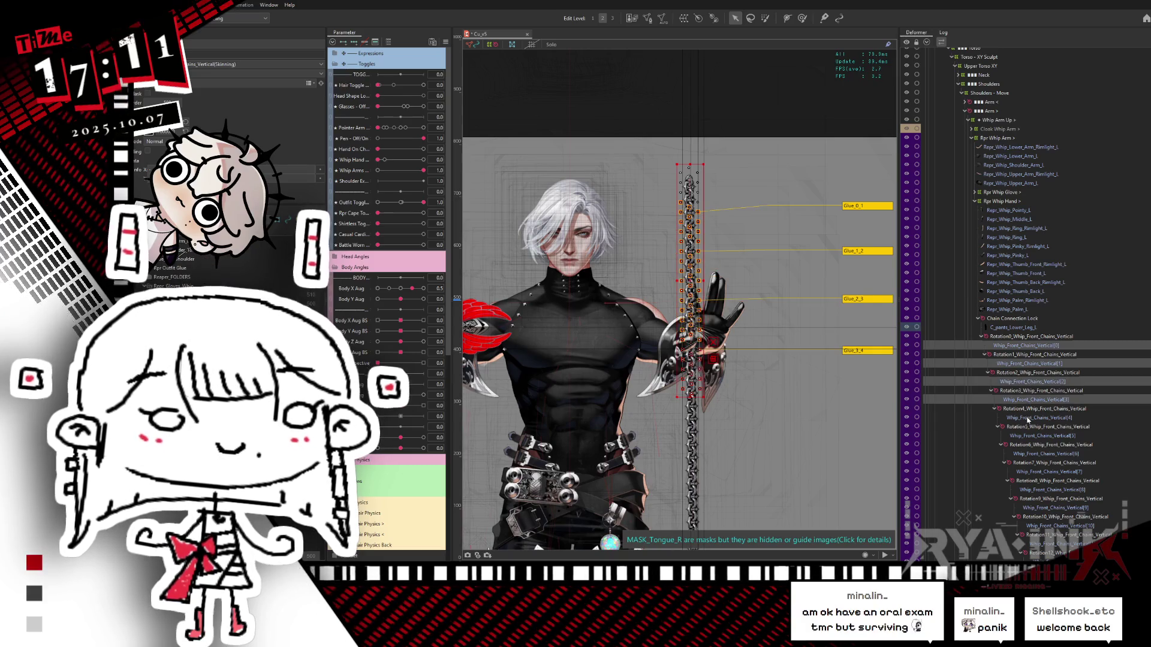
pyautogui.keyDown('ctrl'); pyautogui.click(1028, 417); pyautogui.keyUp('ctrl')
pyautogui.keyDown('ctrl'); pyautogui.click(1032, 436); pyautogui.keyUp('ctrl')
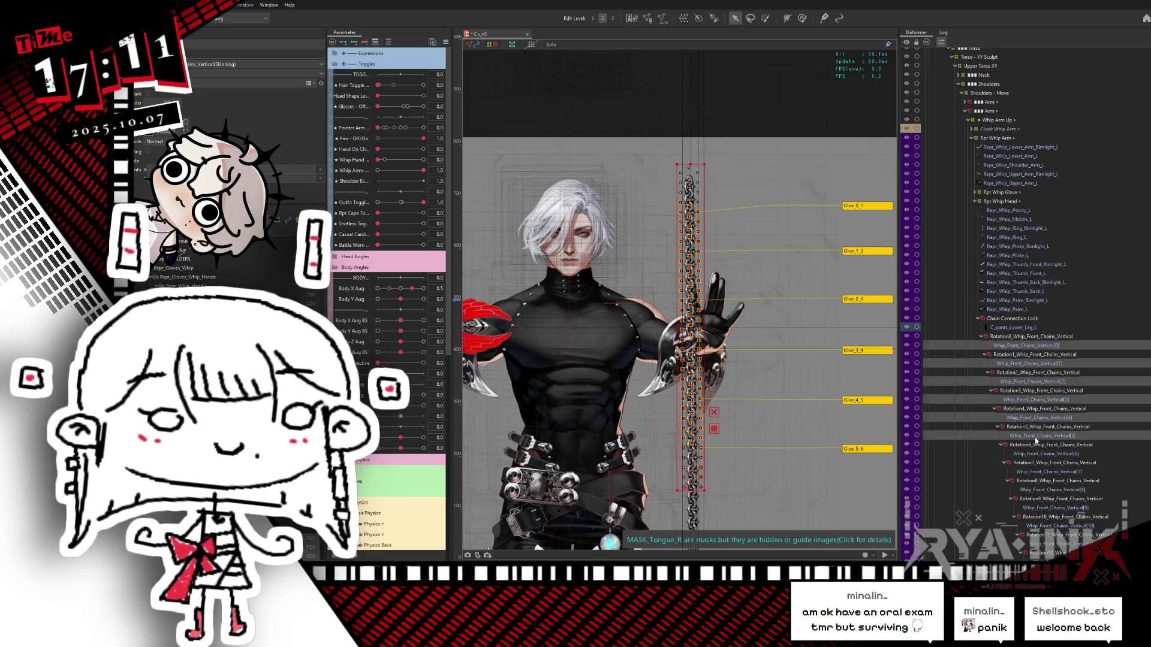
# Reselect vertical chain segments [0]–[5] and zoom to check the glue bindings.
pyautogui.click(1008, 329)
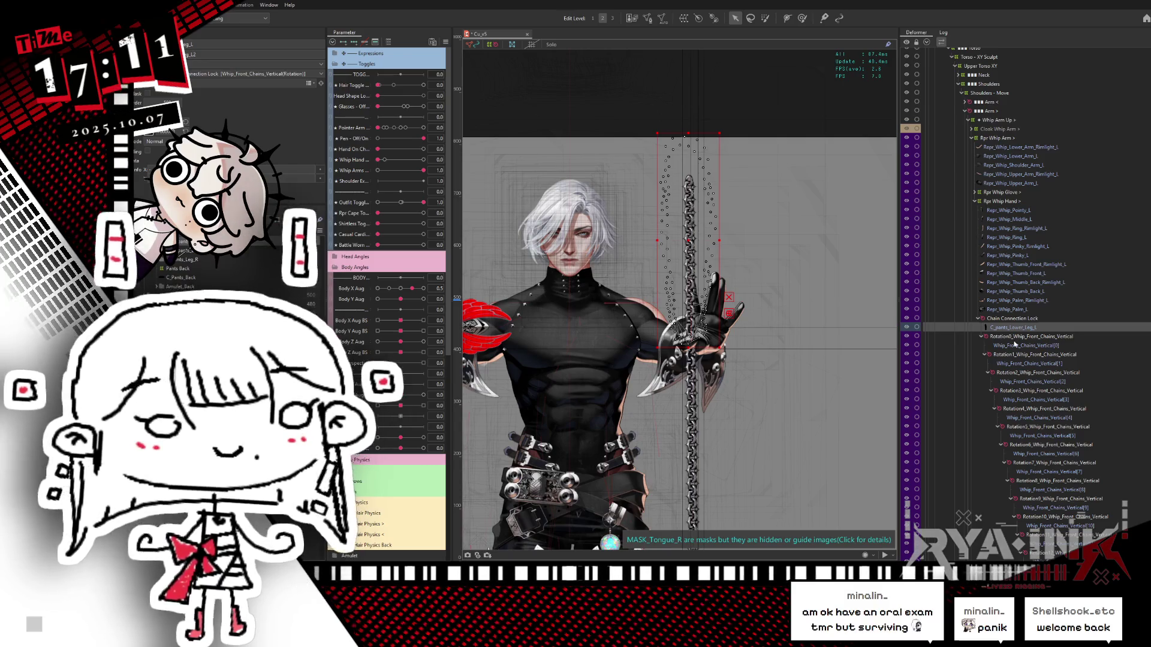
pyautogui.click(1015, 345)
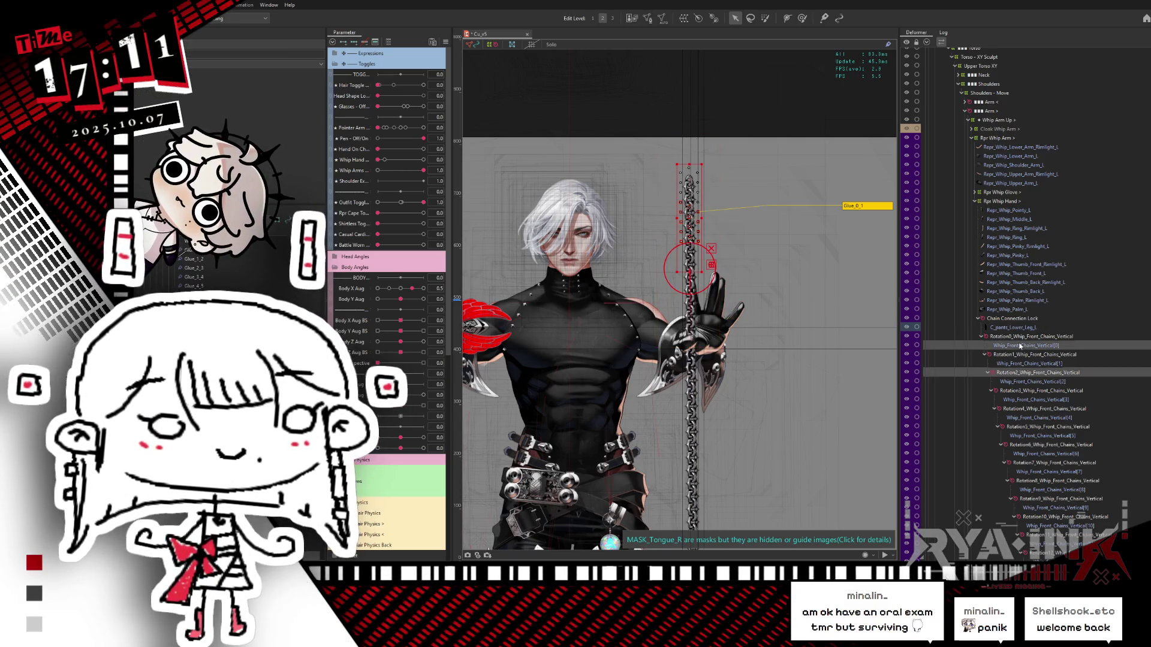
pyautogui.keyDown('ctrl'); pyautogui.click(1022, 363); pyautogui.keyUp('ctrl')
pyautogui.keyDown('ctrl'); pyautogui.click(1022, 381); pyautogui.keyUp('ctrl')
pyautogui.keyDown('ctrl'); pyautogui.click(1022, 399); pyautogui.keyUp('ctrl')
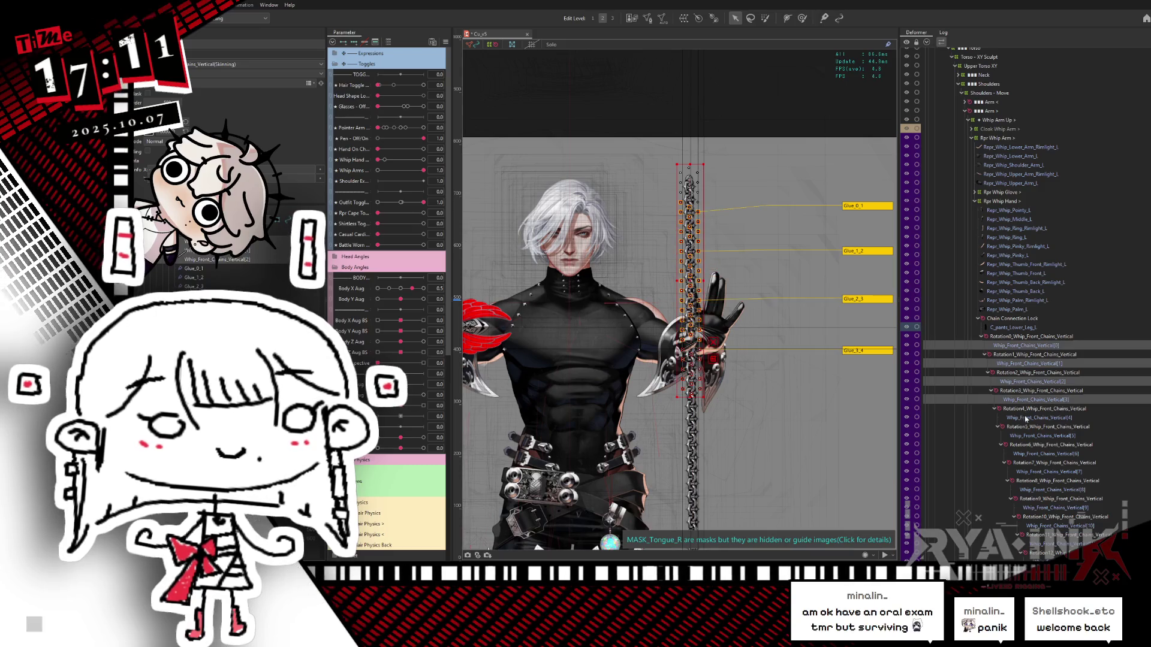
pyautogui.keyDown('ctrl'); pyautogui.click(1025, 418); pyautogui.keyUp('ctrl')
pyautogui.keyDown('ctrl'); pyautogui.click(1032, 436); pyautogui.keyUp('ctrl')
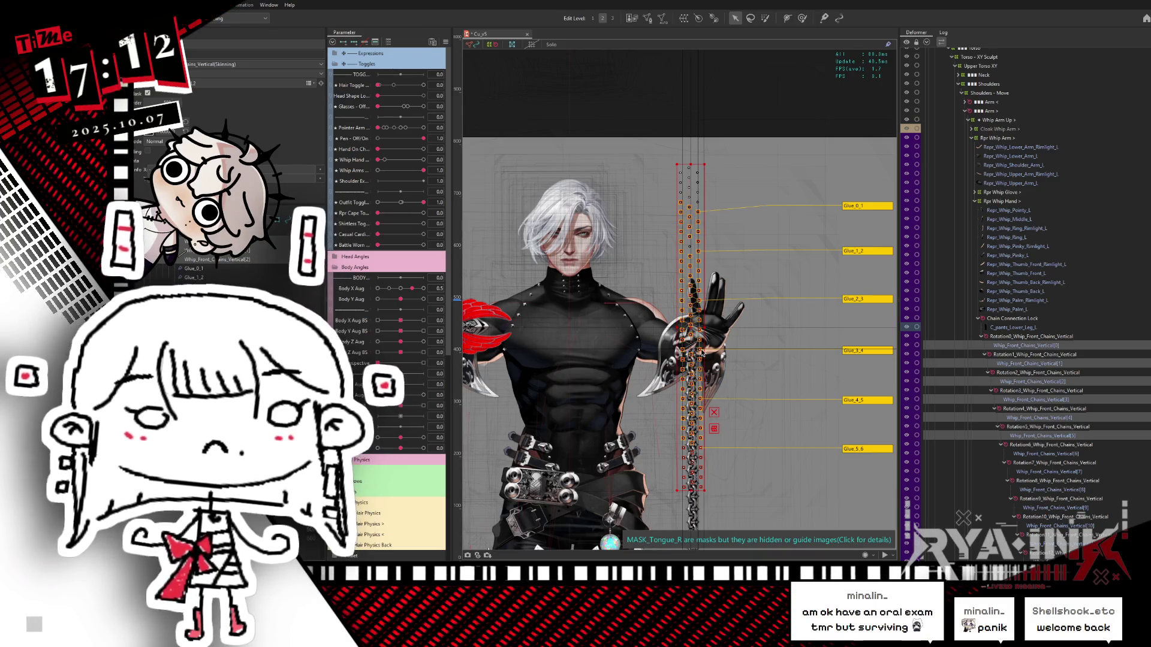
pyautogui.scroll(3, 701, 353)
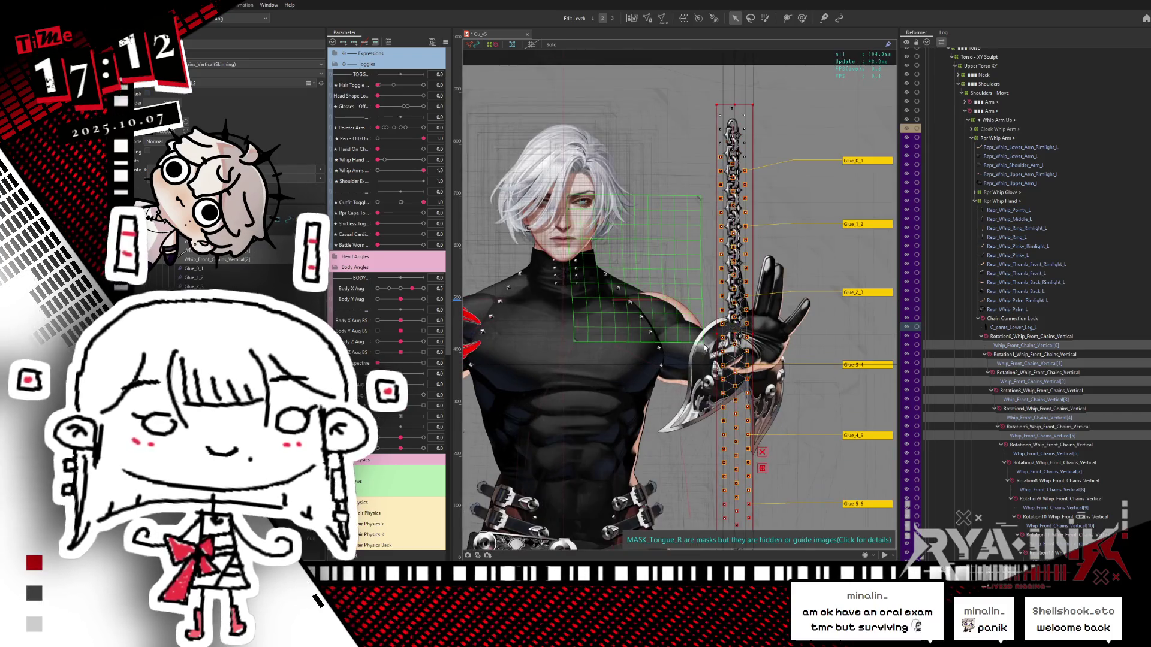
pyautogui.scroll(3, 728, 207)
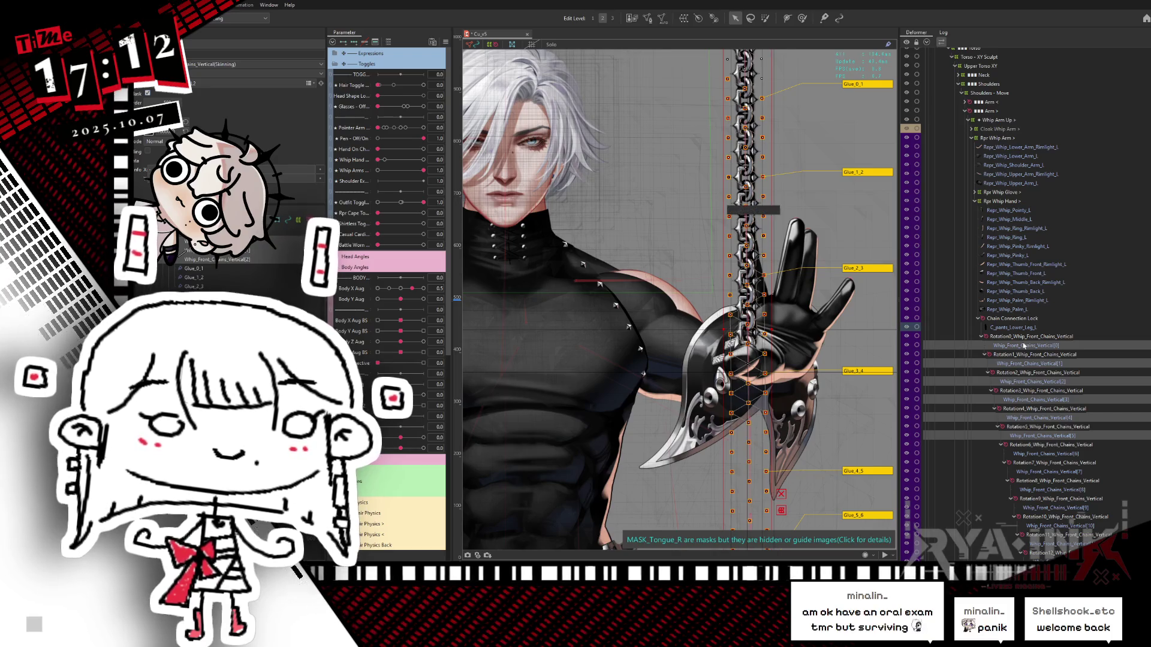
pyautogui.scroll(-5, 763, 342)
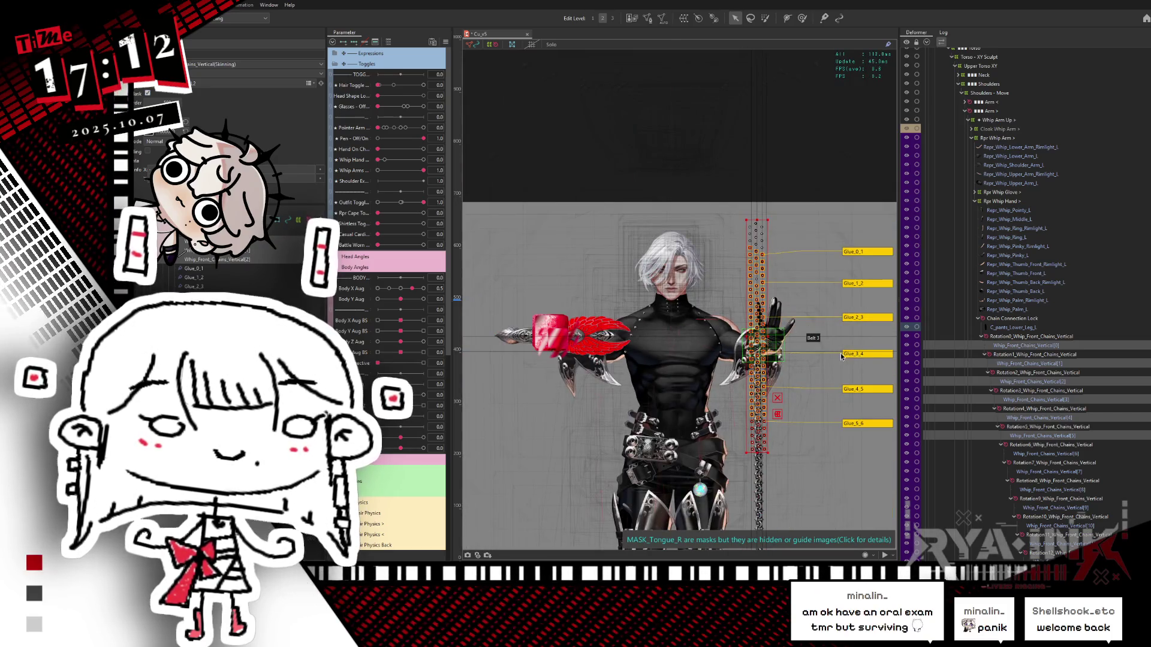
# Collapse the vertical chain's rotation deformer branch and select Chain Connection Lock.
pyautogui.click(981, 337)
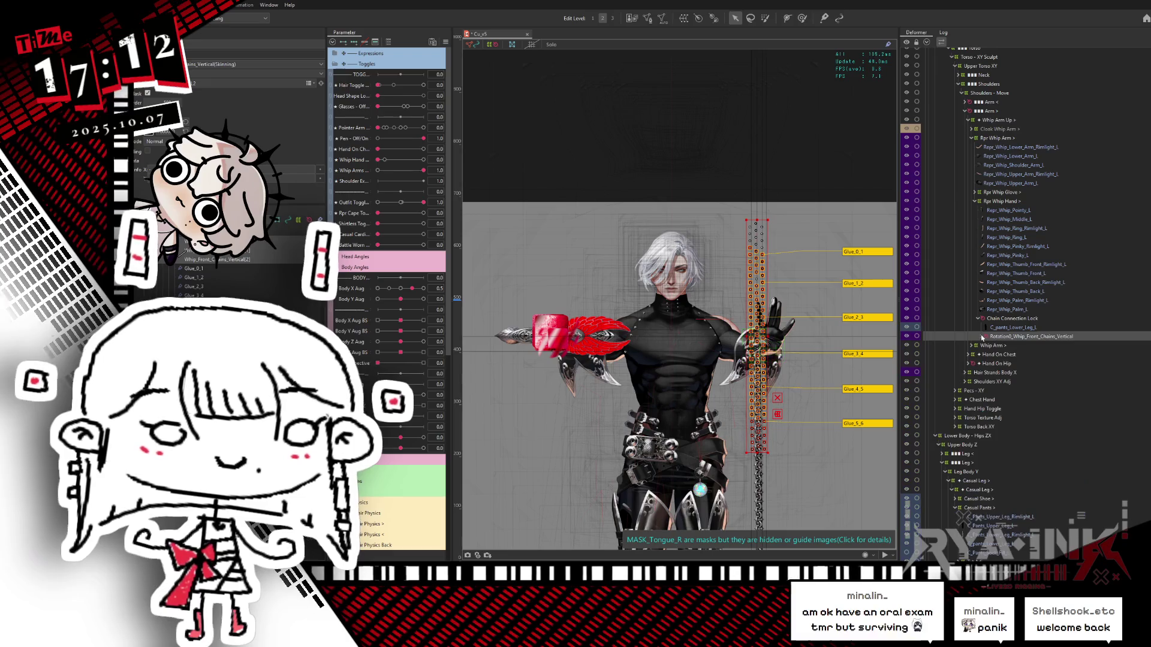
pyautogui.click(1012, 327)
pyautogui.scroll(5, 776, 377)
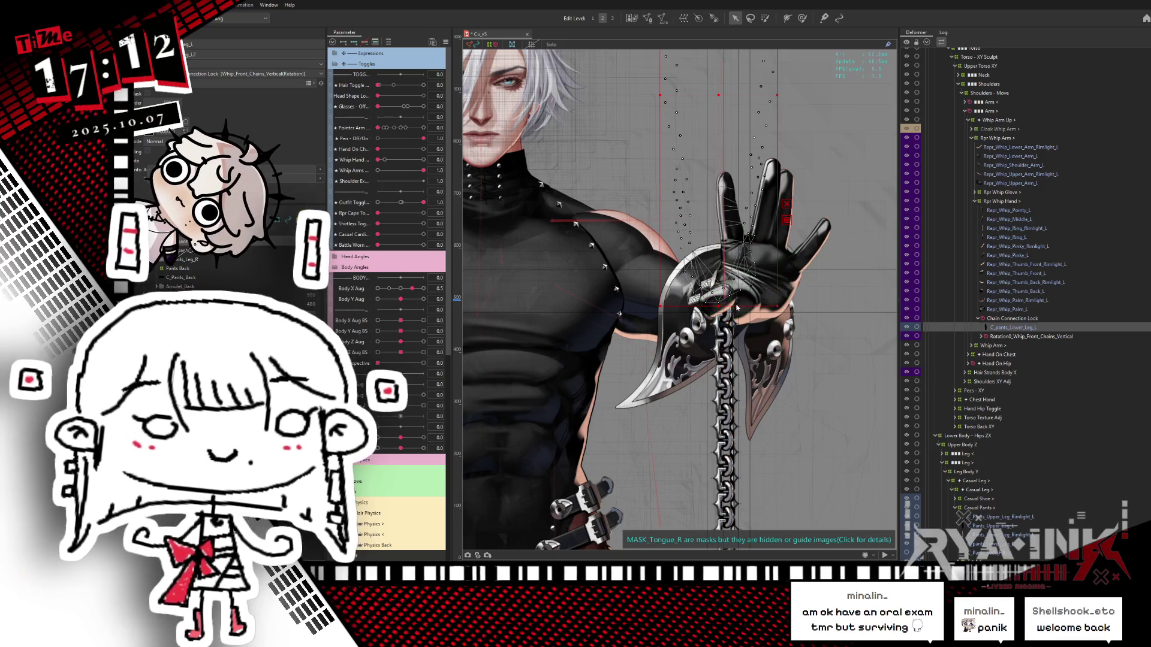
pyautogui.scroll(-5, 737, 308)
pyautogui.click(1000, 336)
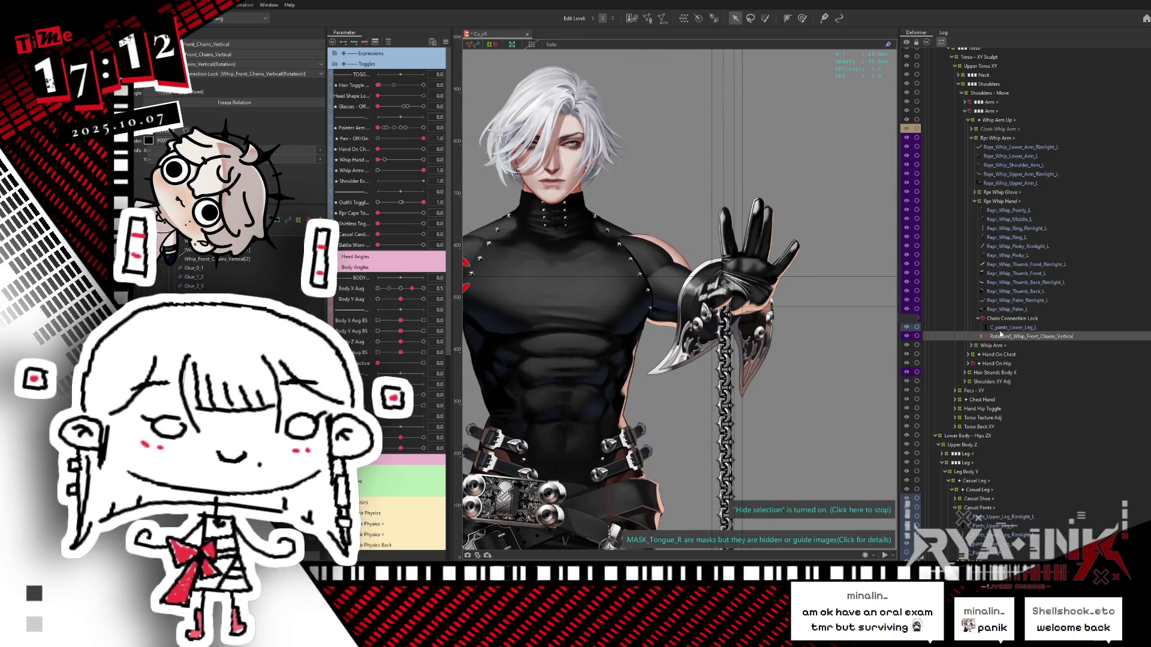
pyautogui.click(1002, 319)
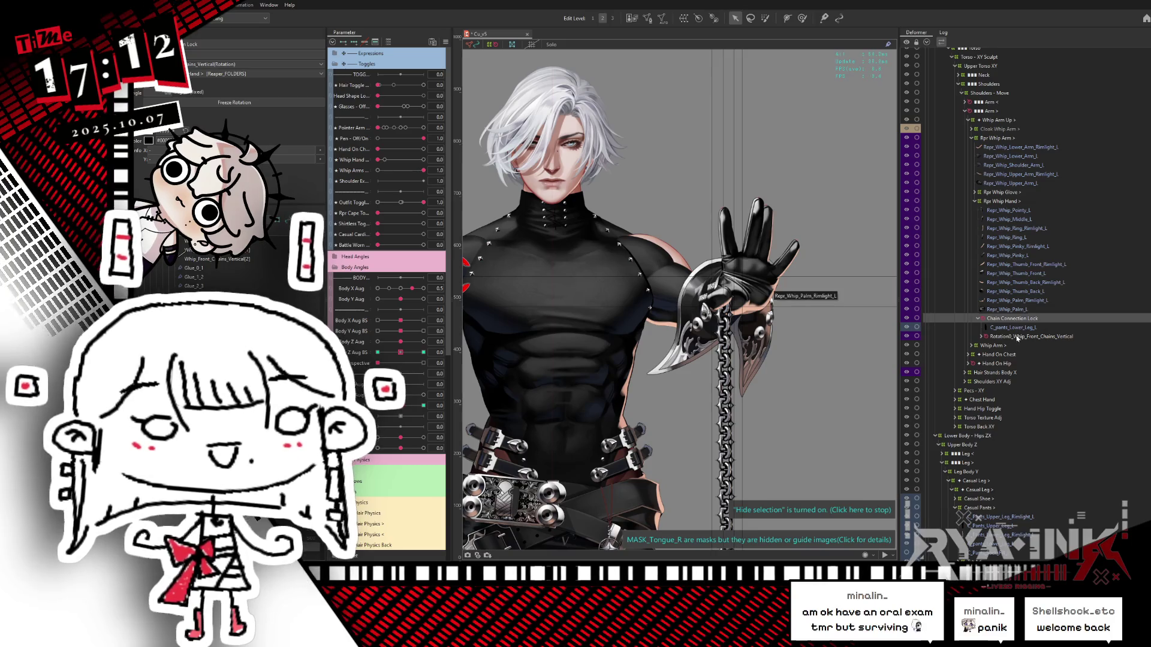
# Hide the rotation handle, expand Rotation0's children, and select the C_pants_Lower_Leg_L mask.
pyautogui.click(728, 309)
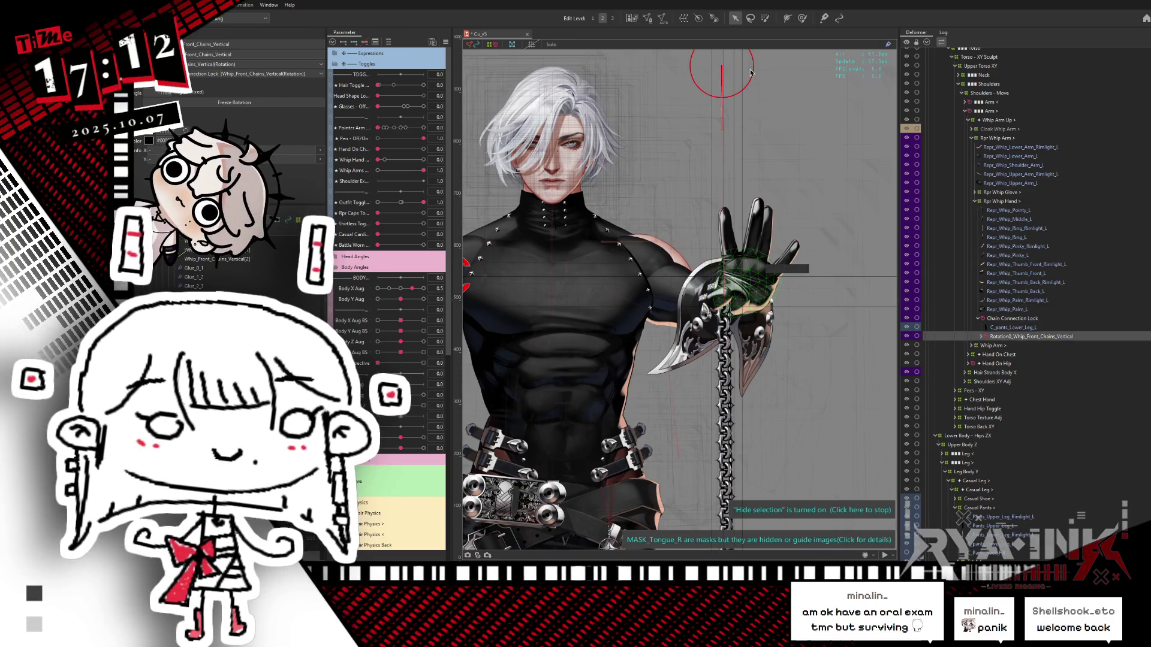
pyautogui.click(727, 96)
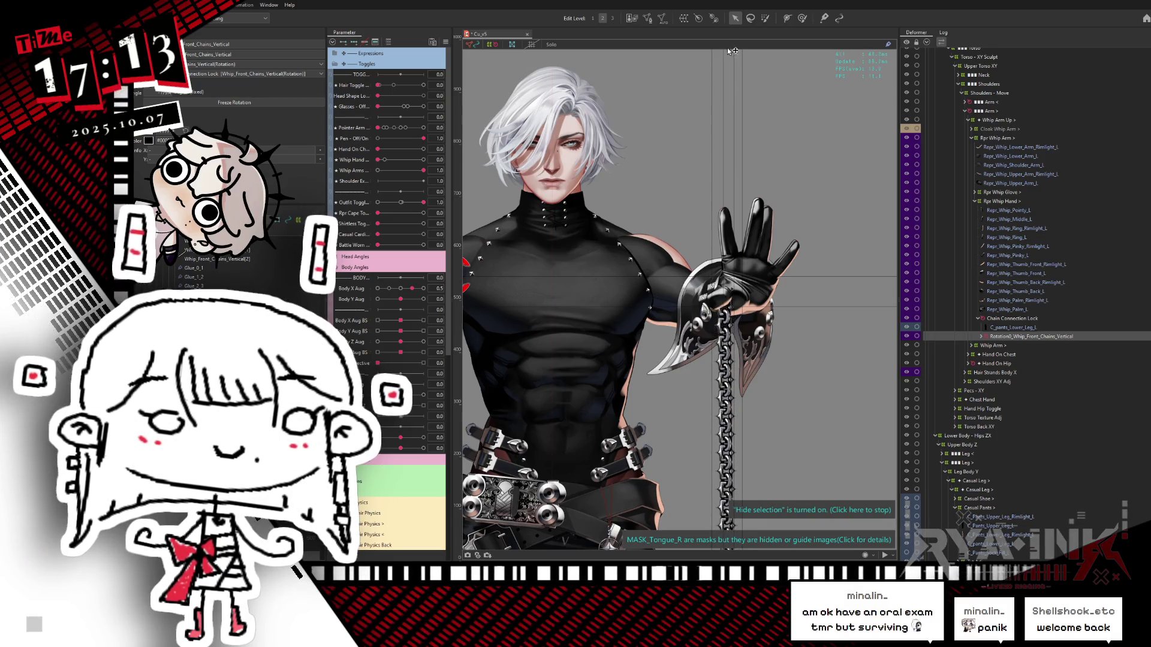
pyautogui.click(738, 141)
pyautogui.scroll(-2, 739, 138)
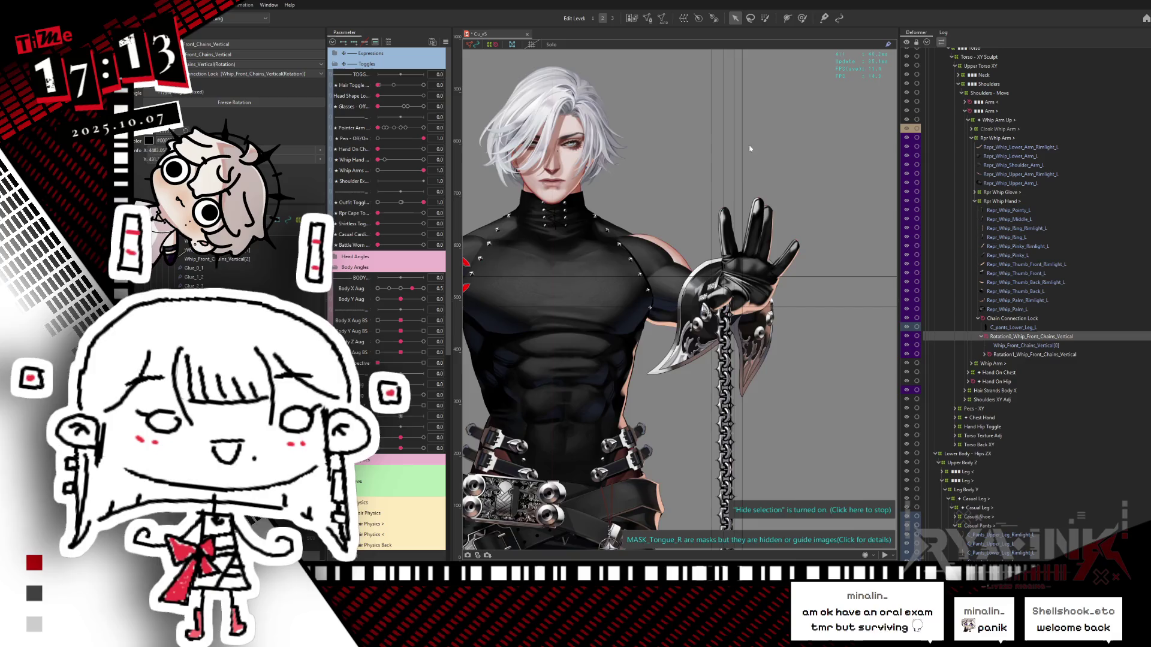
pyautogui.click(1027, 325)
pyautogui.scroll(5, 755, 180)
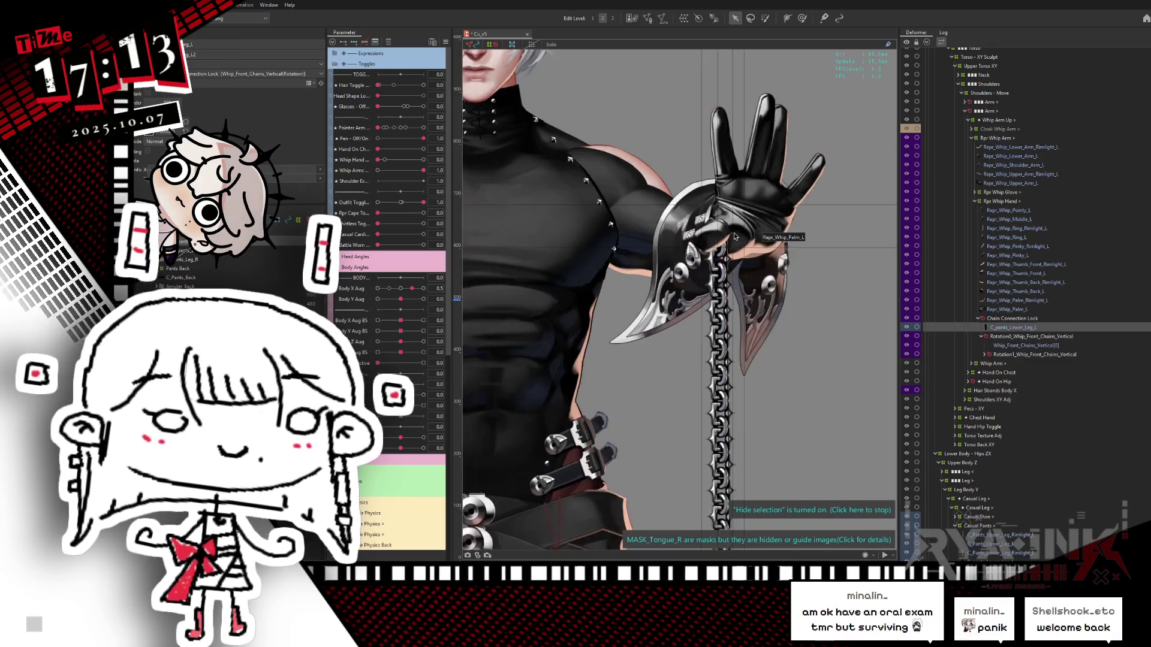
# Brush the soloed mask's lower vertices further down over the vertical chain.
pyautogui.press('b')
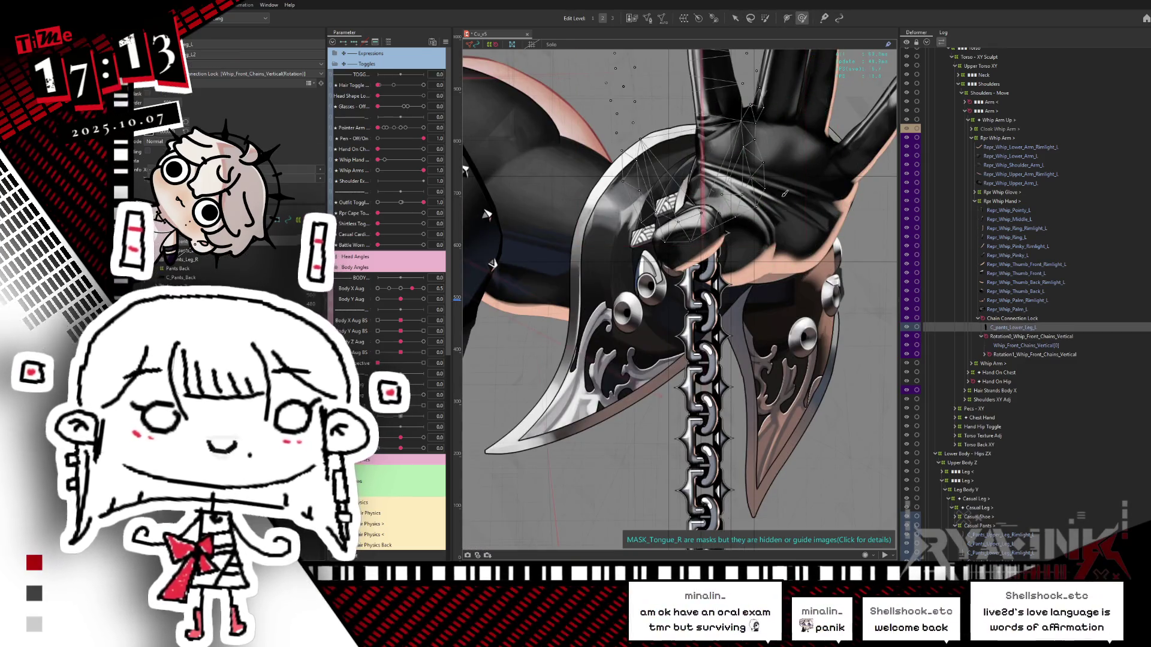
pyautogui.hotkey('shift', 's')
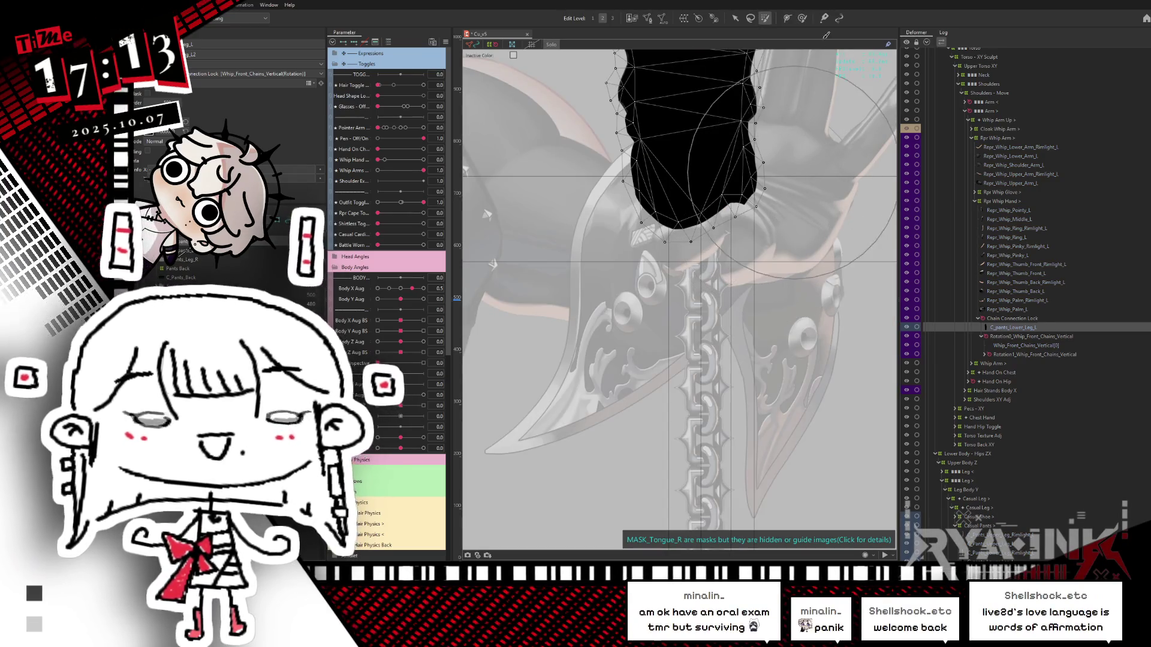
pyautogui.moveTo(771, 222); pyautogui.dragTo(766, 292)
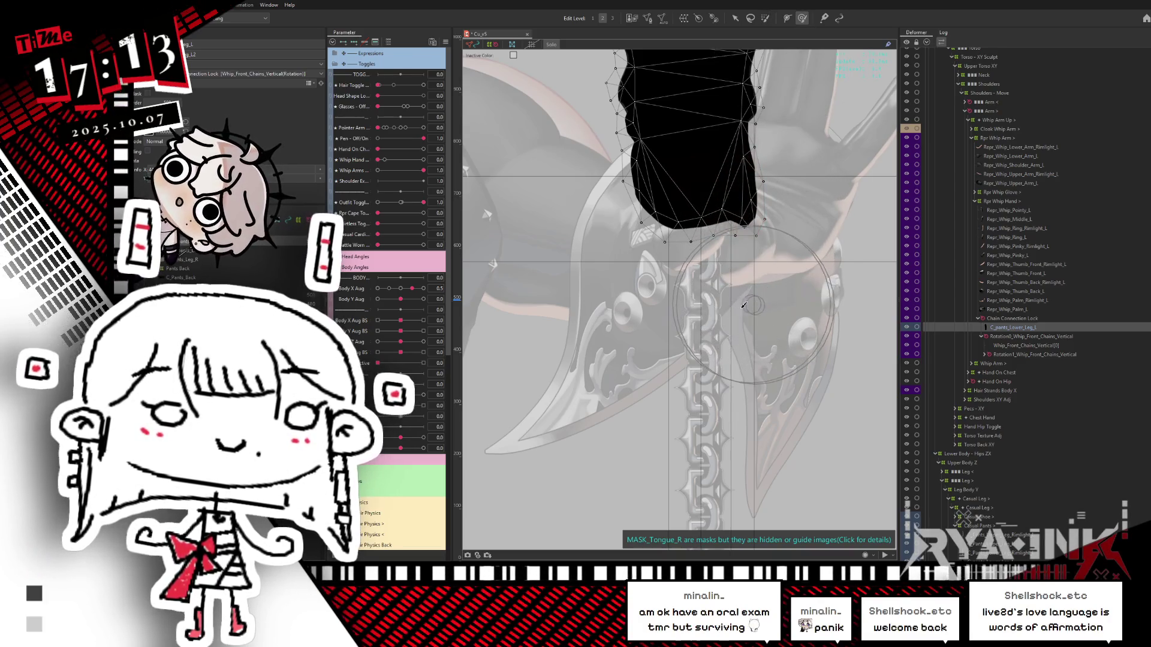
pyautogui.hotkey('ctrl', 'h')
# Reset Body X Aug to 0.0 and save the model.
pyautogui.moveTo(410, 289); pyautogui.dragTo(401, 289)
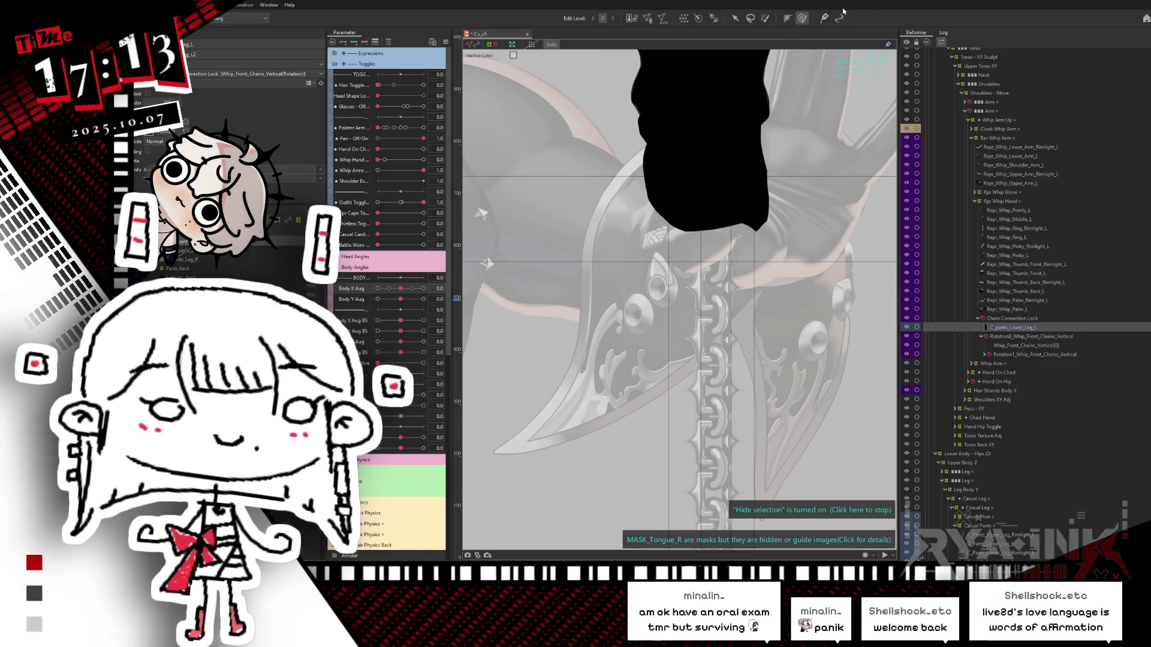
pyautogui.hotkey('ctrl', 's')
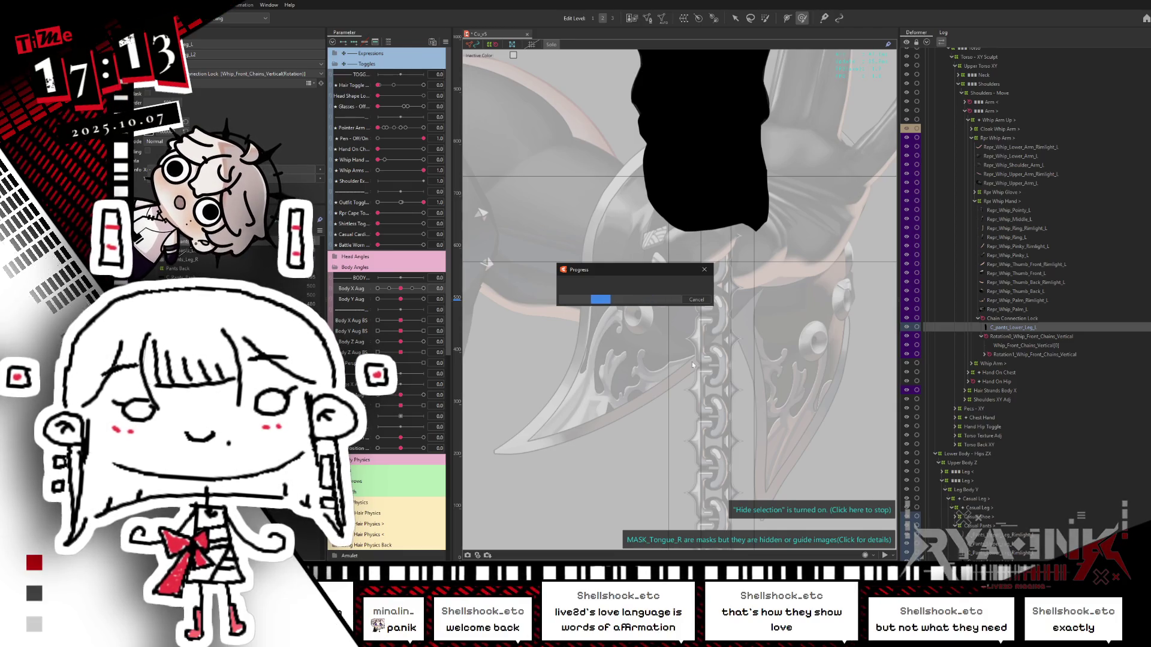
pyautogui.scroll(-5, 693, 364)
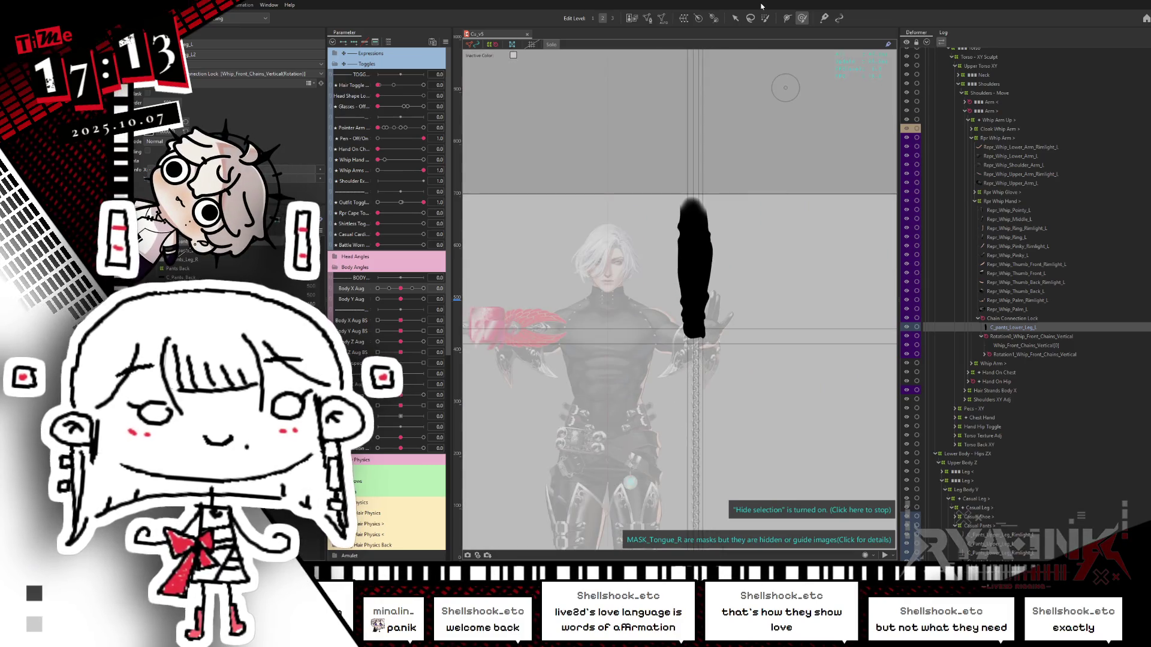
# Exit Solo, select Whip_Front_Chains_Horizontal to show it, then reselect Rotation0_Whip_Front_Chains_Vertical.
pyautogui.press('Escape')
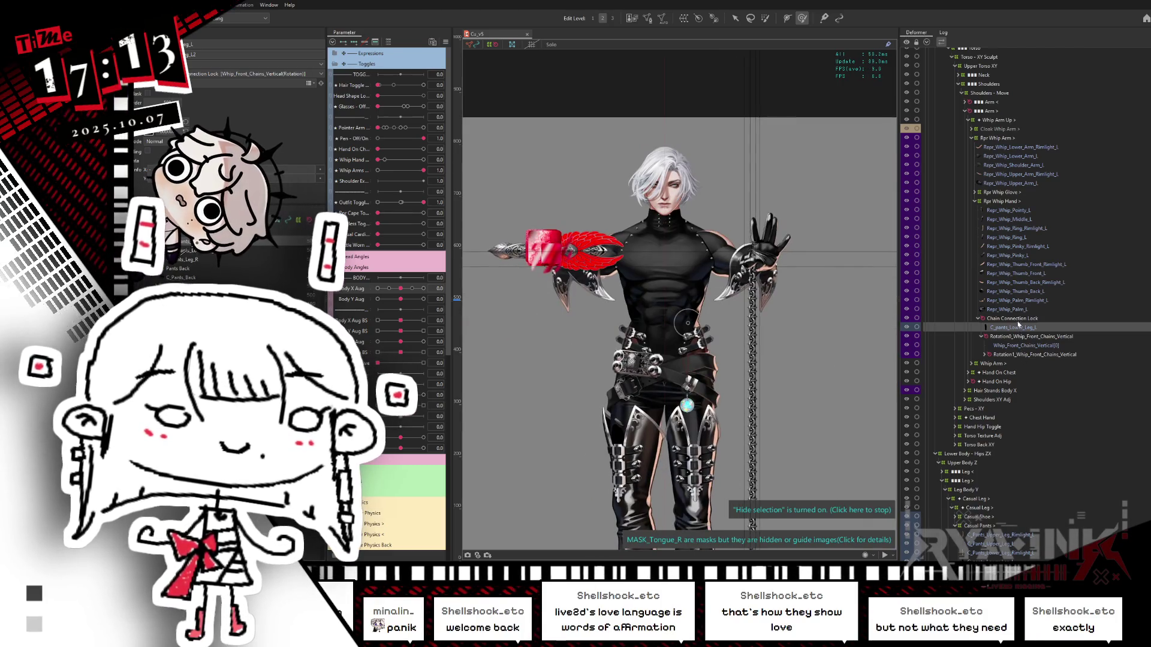
pyautogui.click(1016, 337)
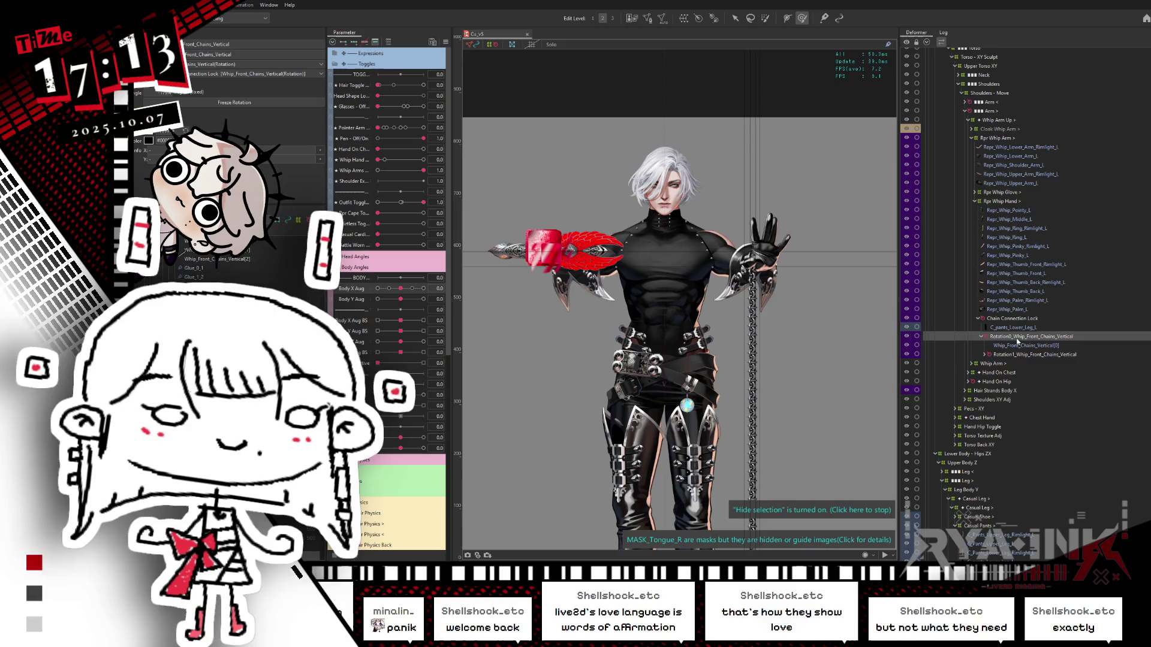
pyautogui.scroll(-4, 1017, 343)
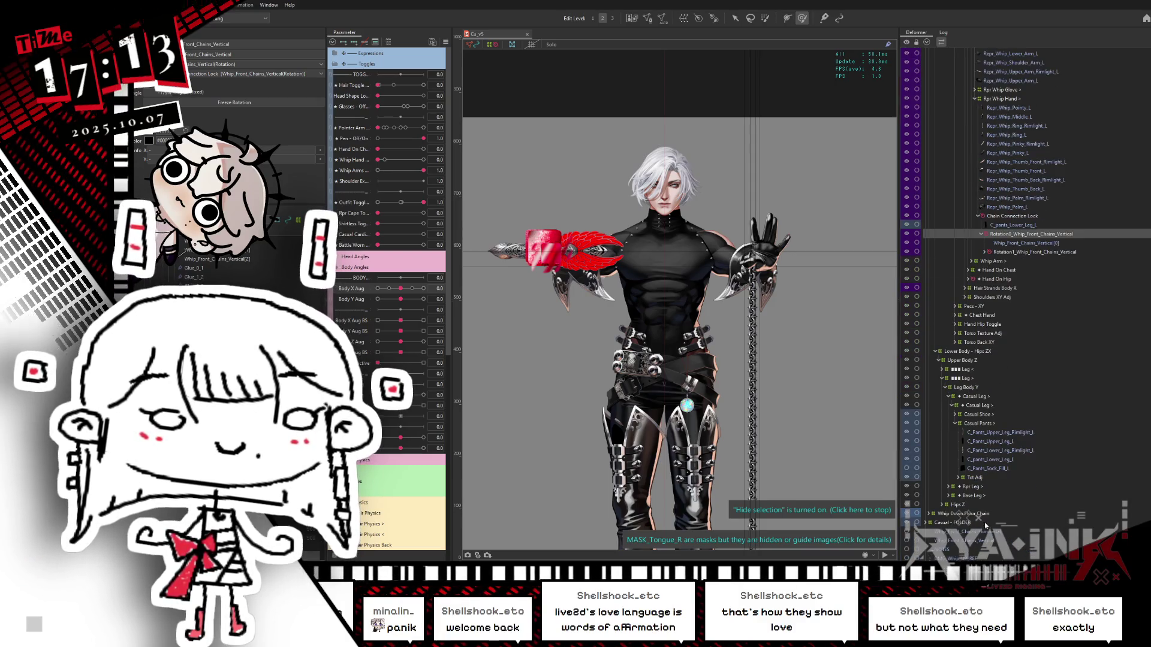
pyautogui.click(953, 531)
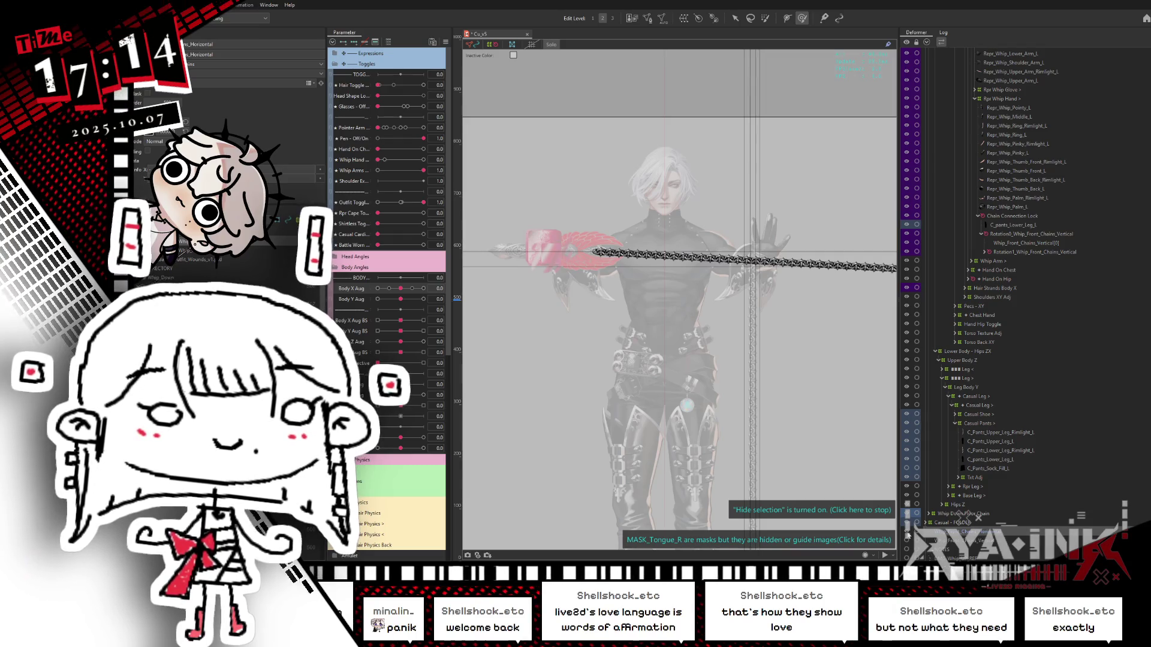
pyautogui.click(987, 515)
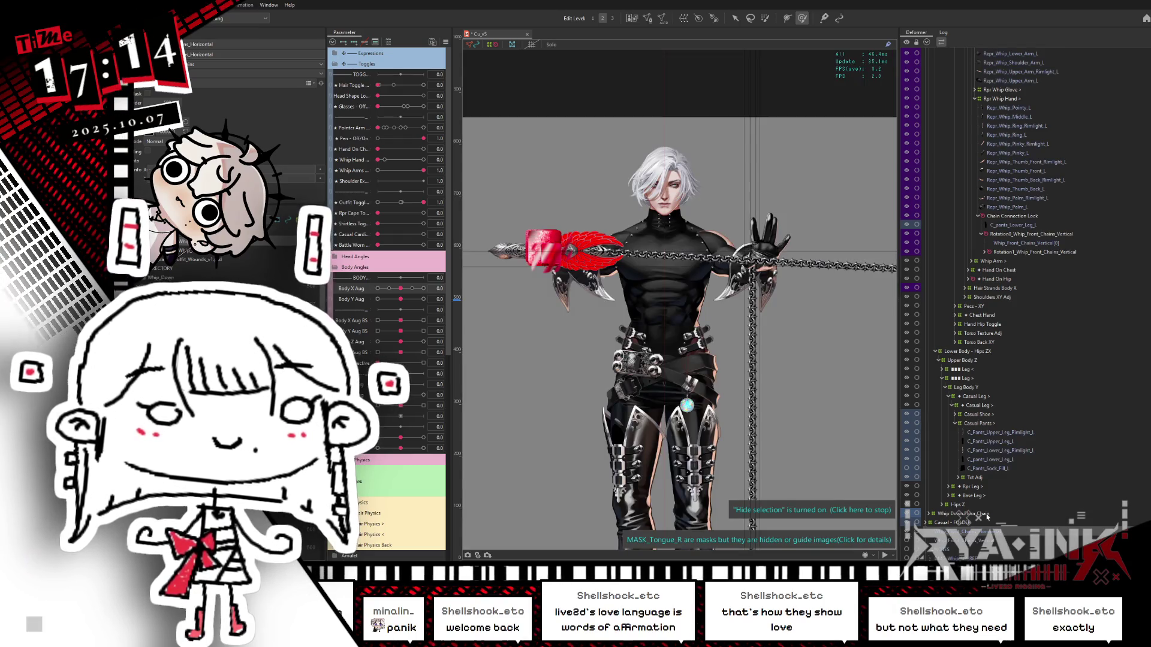
pyautogui.moveTo(983, 533)
pyautogui.mouseDown()
pyautogui.moveTo(1013, 144)
pyautogui.moveTo(1026, 159)
pyautogui.moveTo(989, 62)
pyautogui.mouseUp()
pyautogui.scroll(5, 1026, 158)
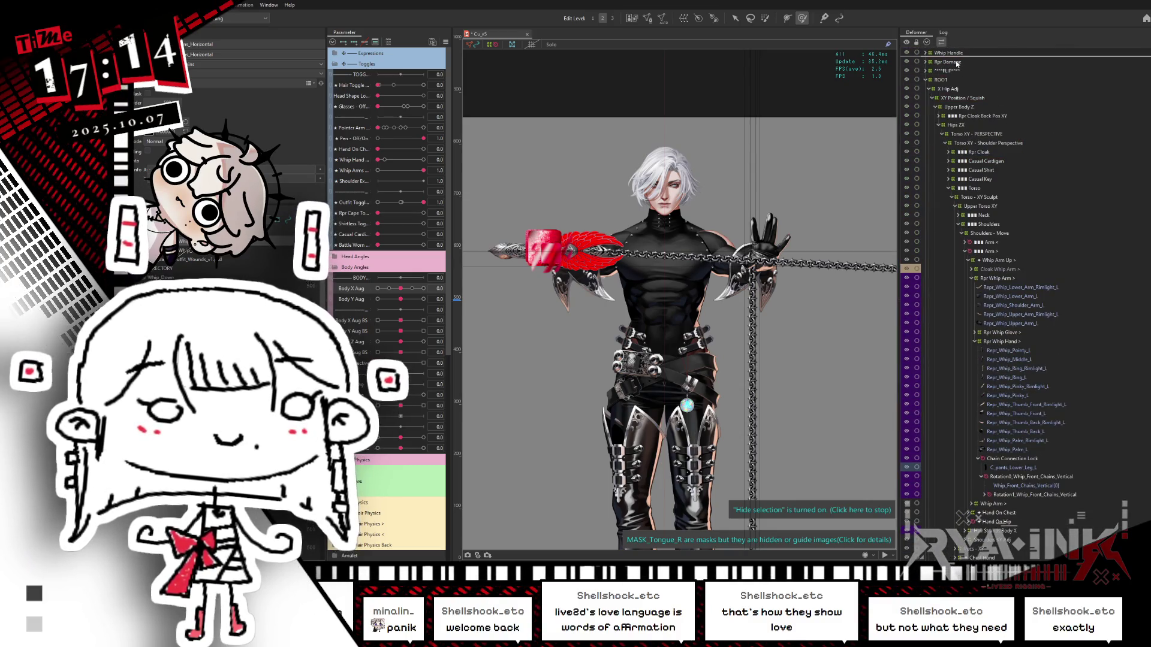
pyautogui.scroll(-8, 1045, 269)
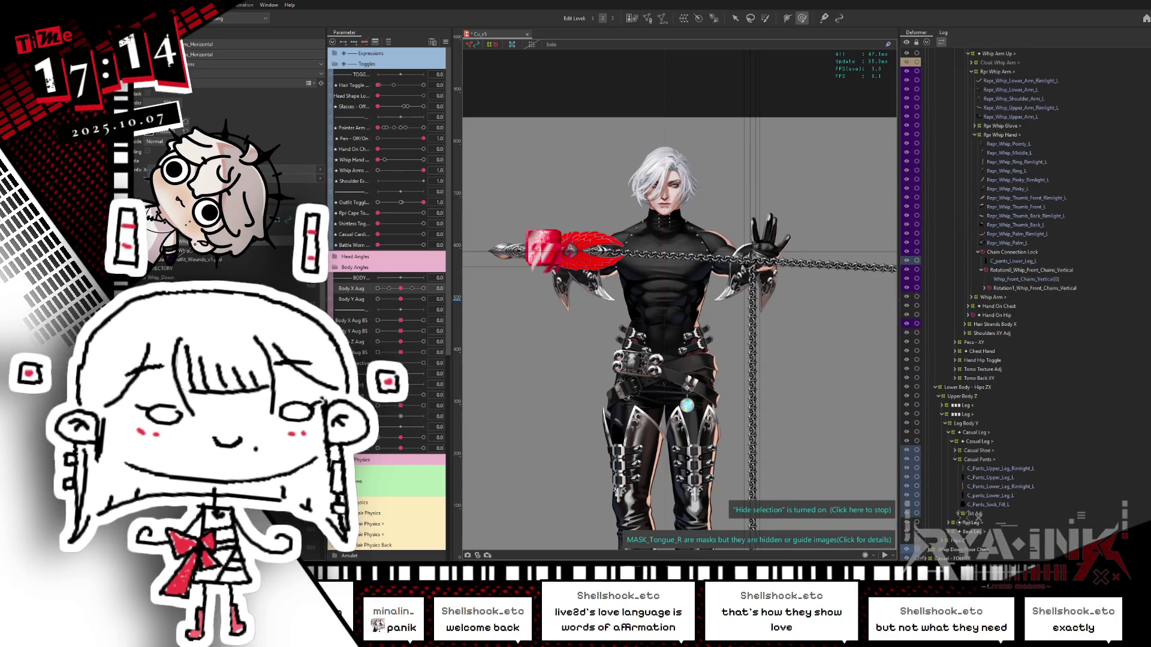
pyautogui.click(1031, 270)
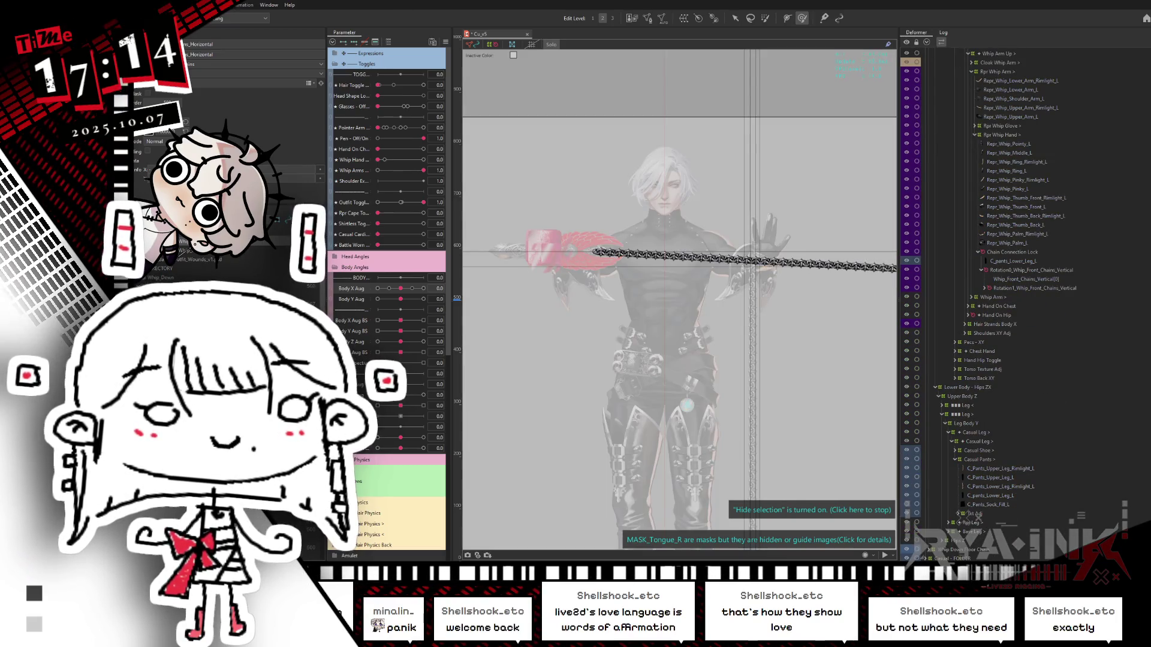
# Rename the lower-leg mask part to Chain_Mask_Vertical and select it for duplication.
pyautogui.press('Escape')
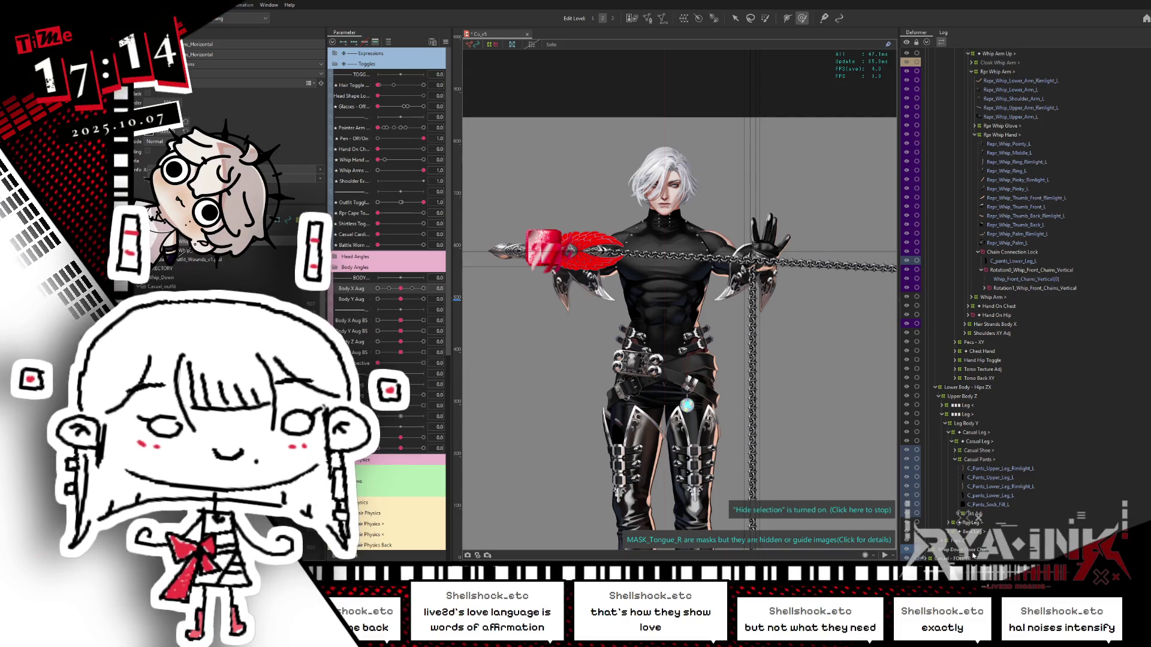
pyautogui.click(974, 479)
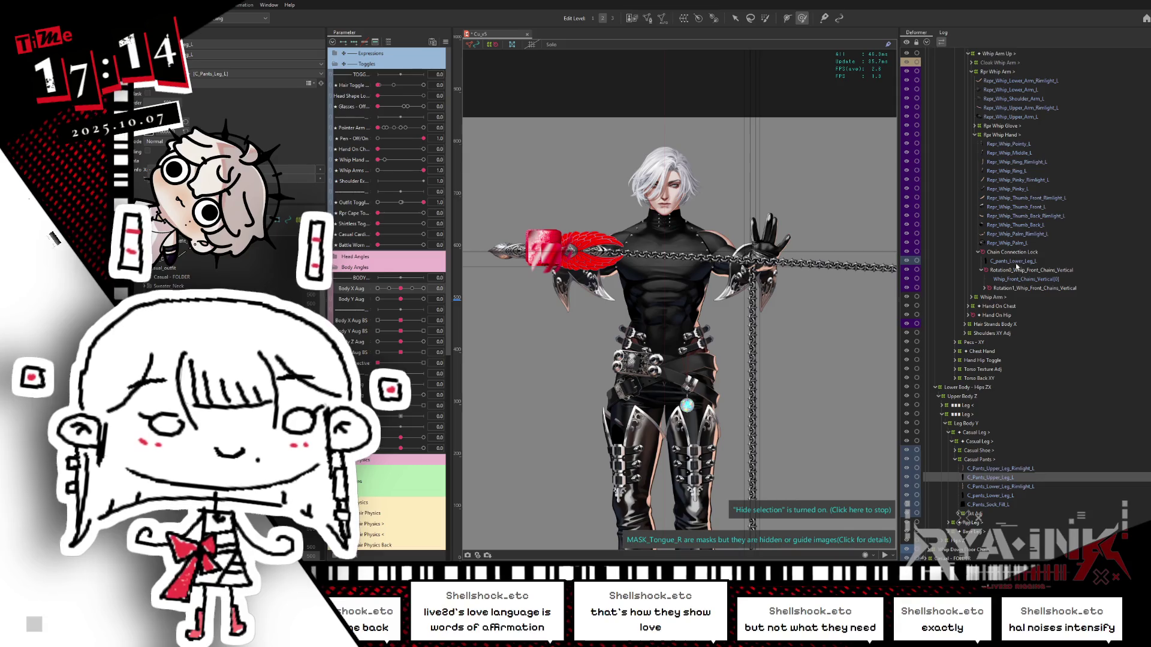
pyautogui.click(1015, 262)
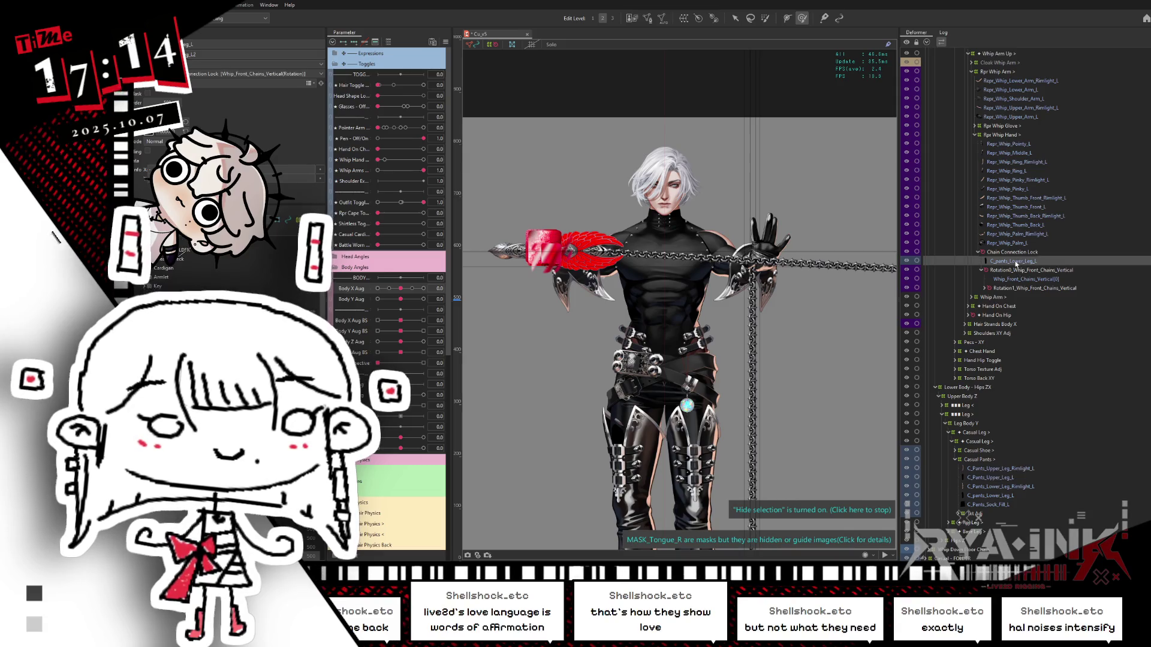
pyautogui.doubleClick(198, 43)
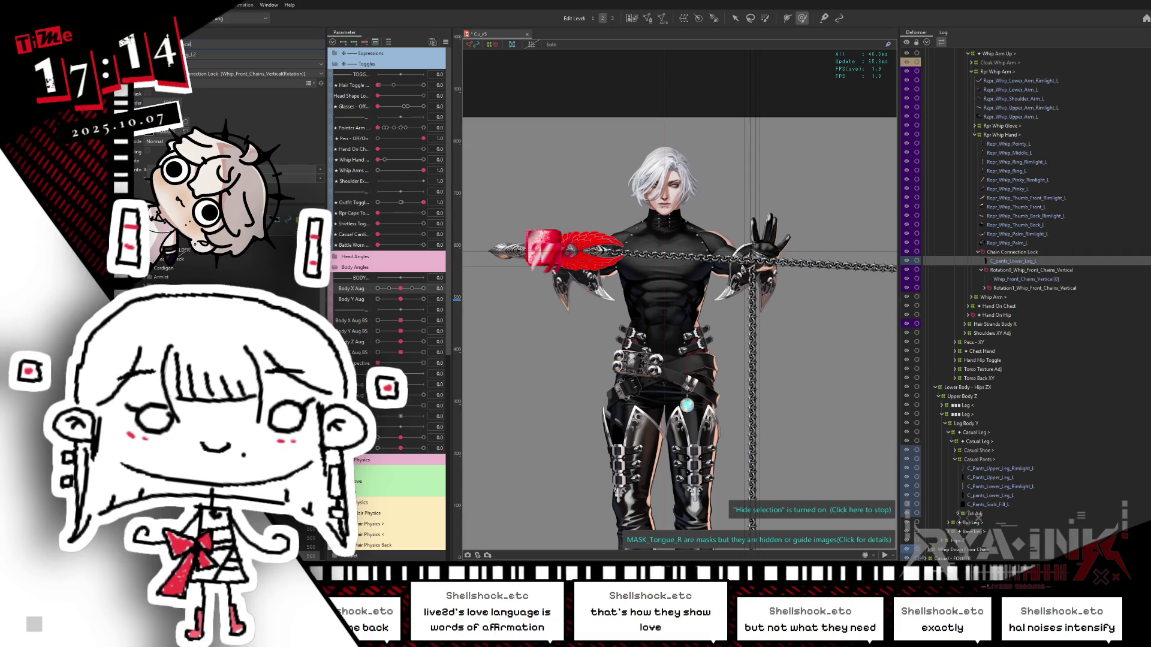
pyautogui.press('Tab')
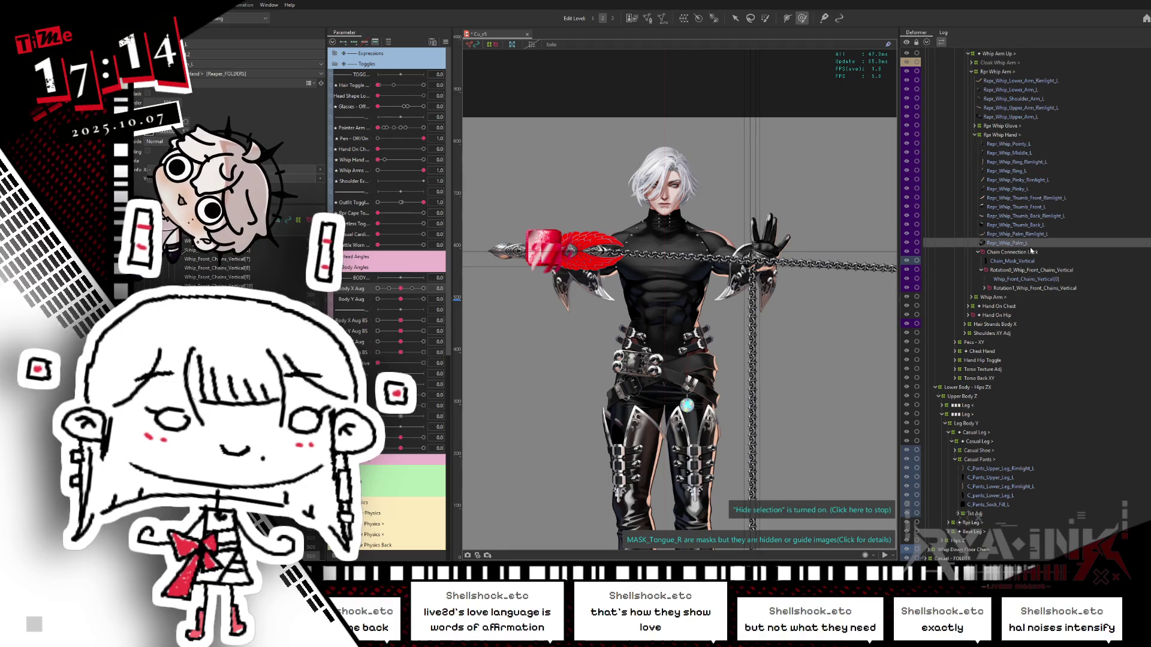
pyautogui.click(1018, 262)
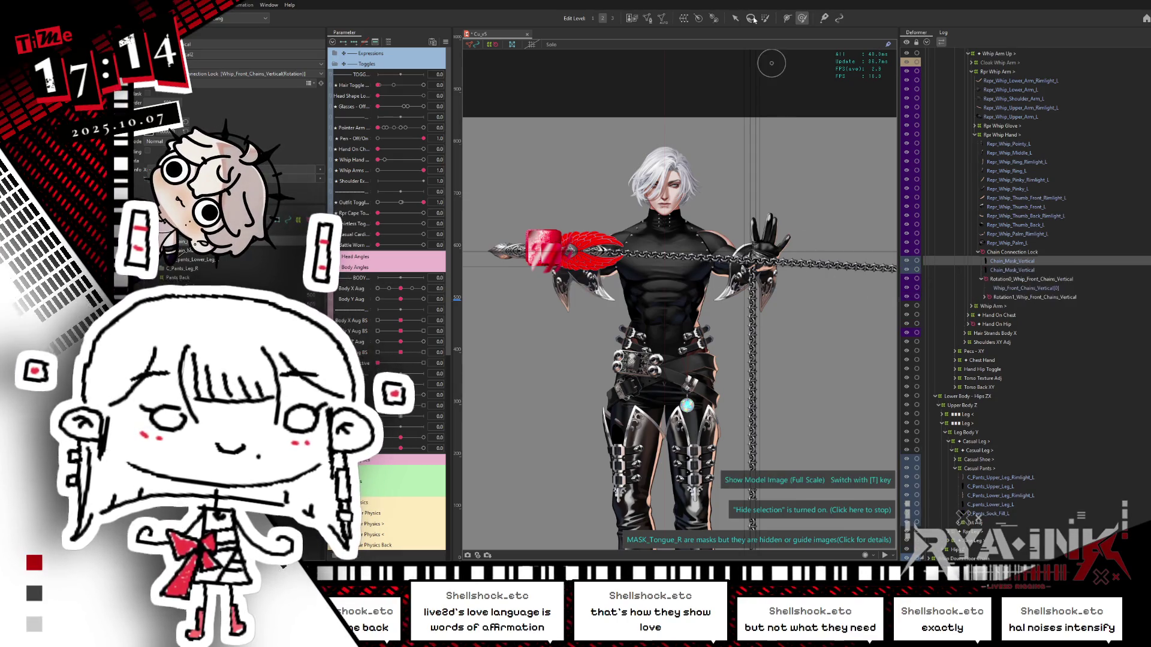
# Rotate the chain mask copy 90° to horizontal and move it onto the right hand.
pyautogui.press('v')
pyautogui.click(802, 256)
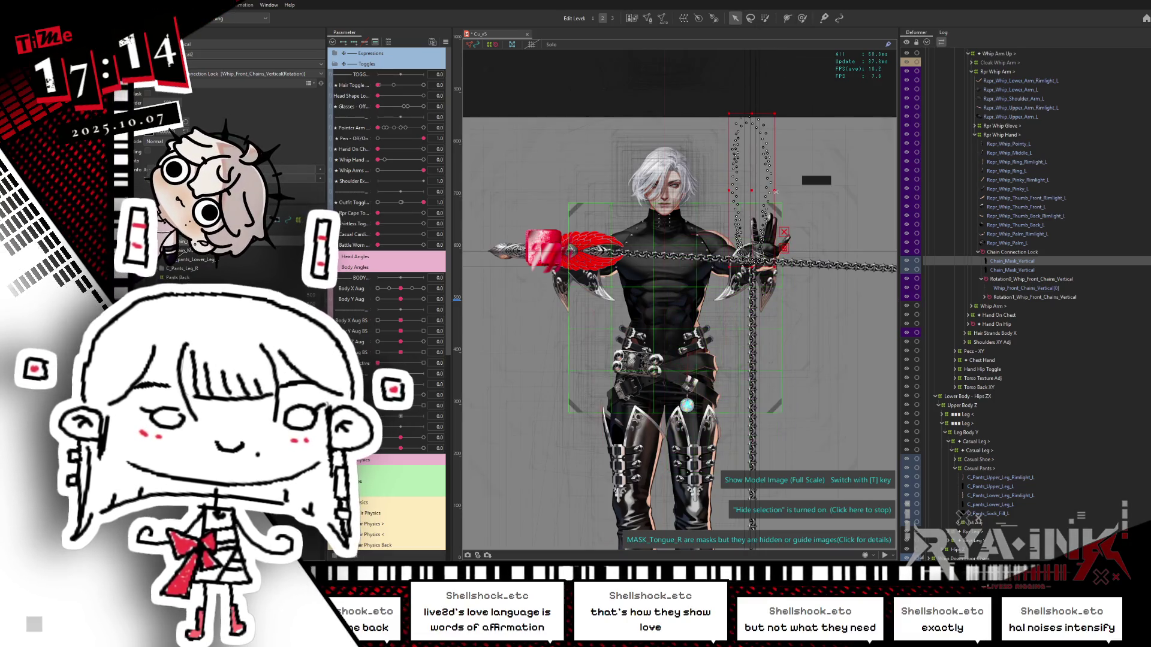
pyautogui.moveTo(802, 256)
pyautogui.mouseDown()
pyautogui.moveTo(740, 273)
pyautogui.moveTo(685, 241)
pyautogui.mouseUp()
pyautogui.moveTo(751, 191); pyautogui.dragTo(825, 264)
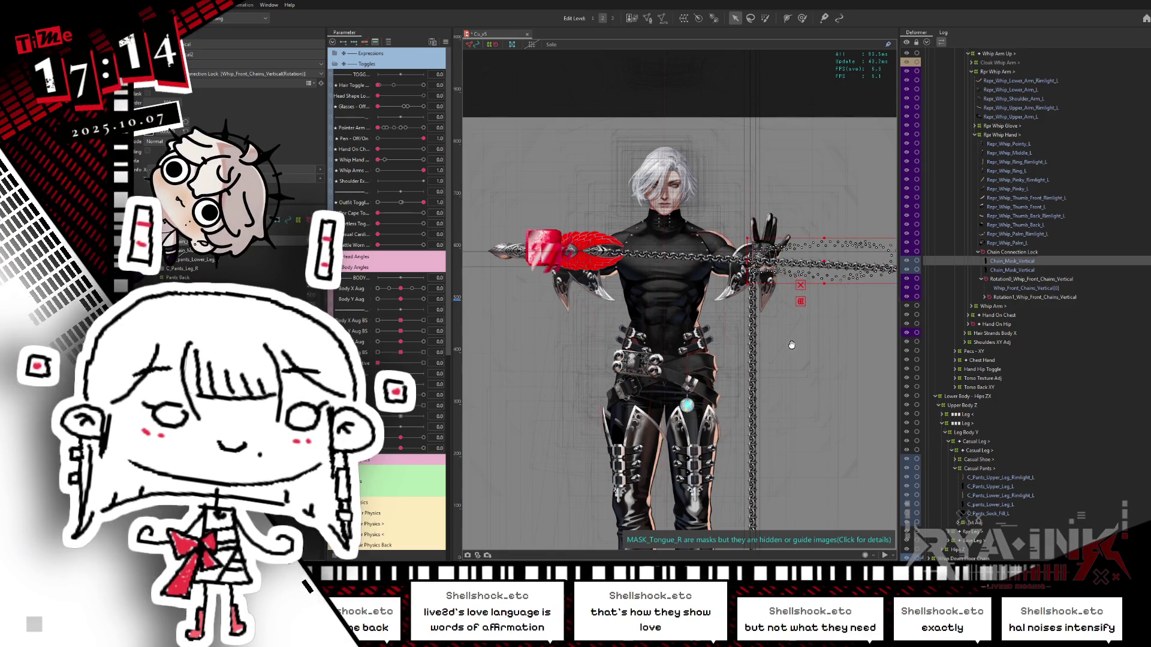
pyautogui.hscroll(2, 824, 262)
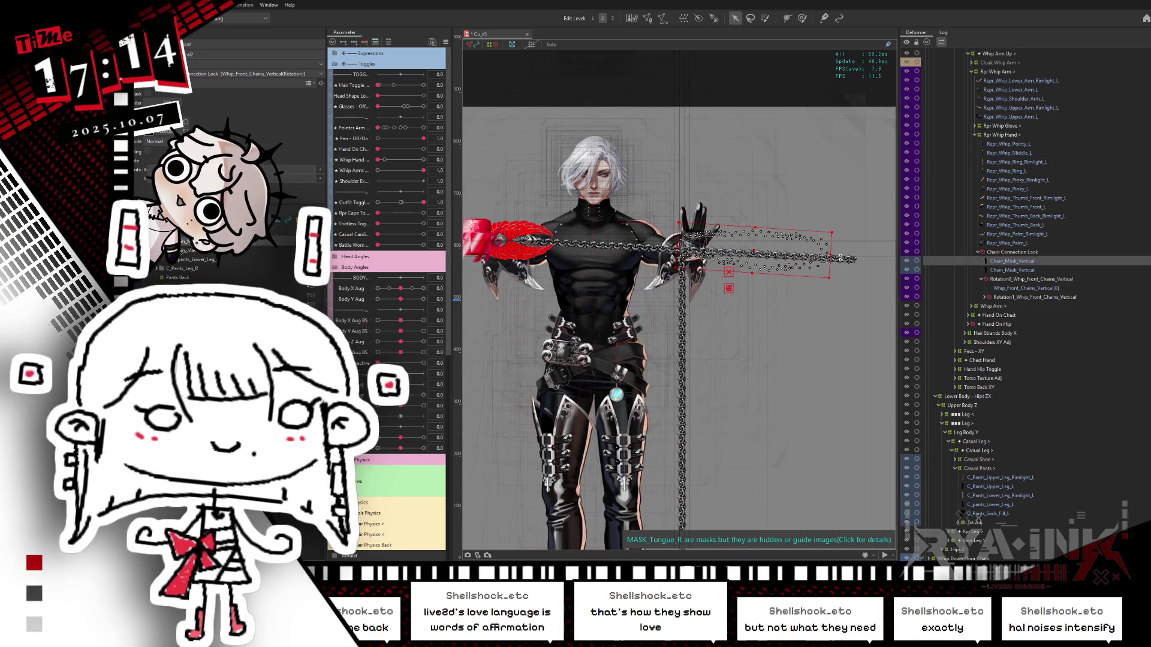
pyautogui.moveTo(836, 250); pyautogui.dragTo(834, 266)
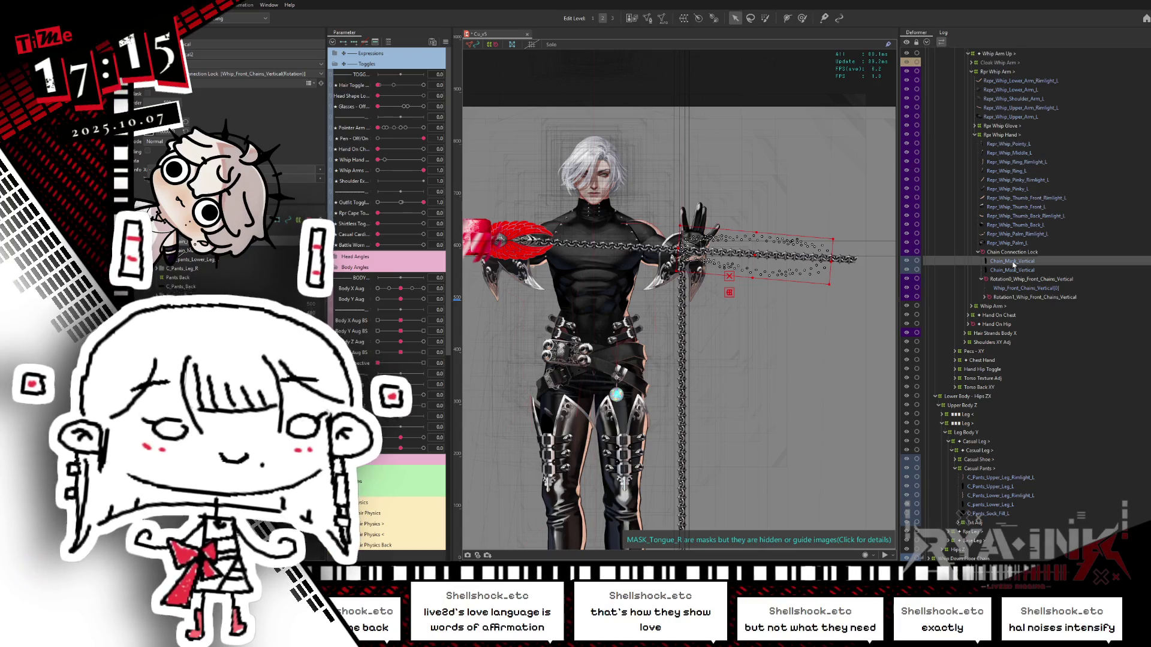
# Move the horizontal chain mask copy under Rpr Whip Hand in the Deformer palette.
pyautogui.click(1013, 264)
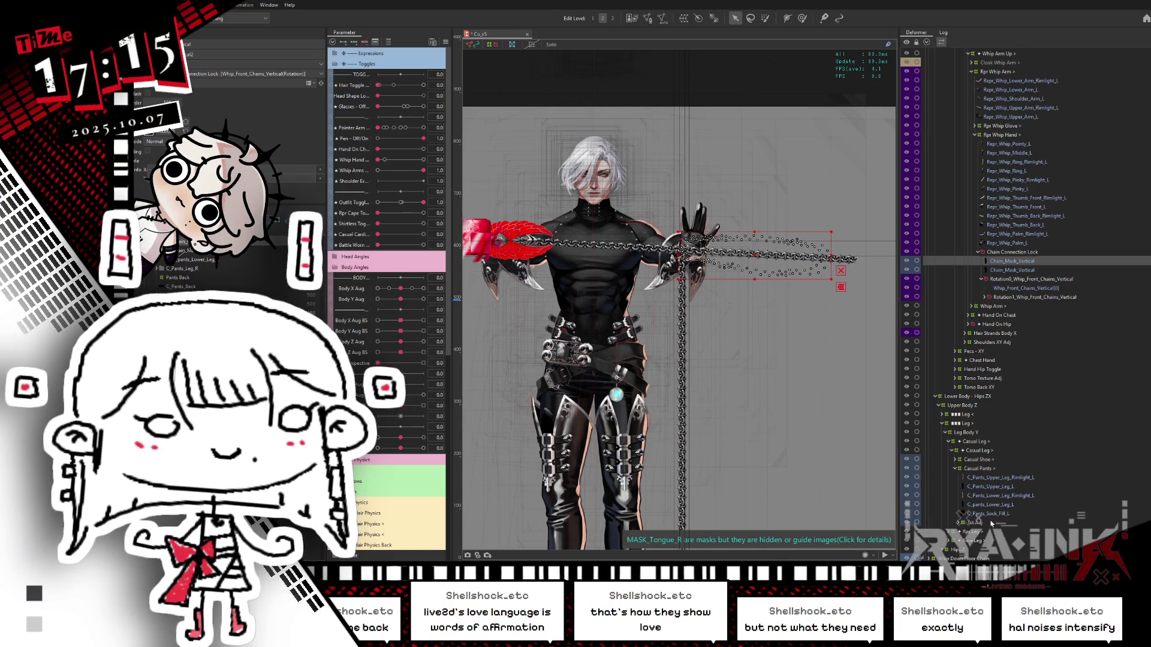
pyautogui.scroll(-2, 991, 523)
pyautogui.click(987, 497)
pyautogui.click(683, 249)
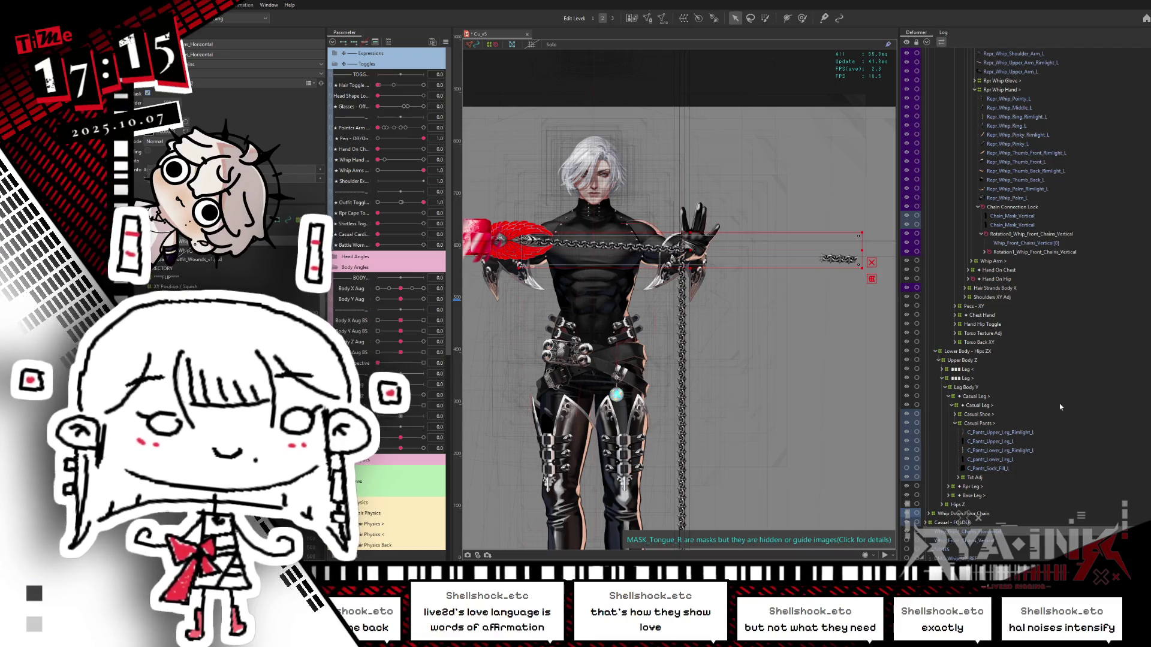
pyautogui.click(1020, 226)
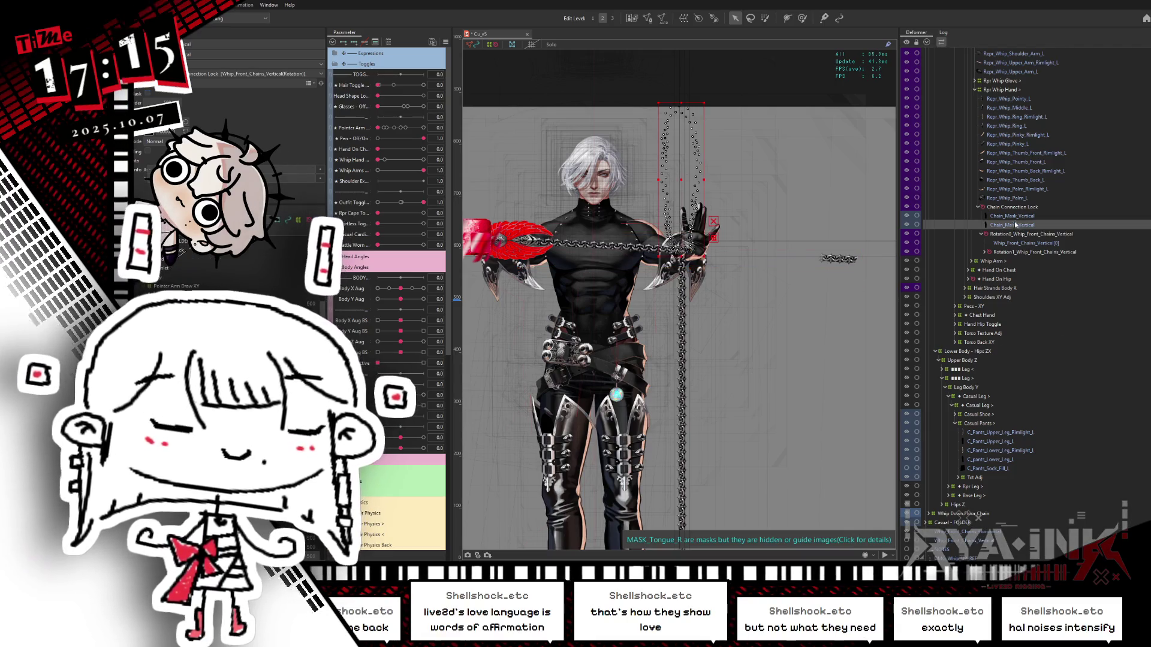
pyautogui.click(1013, 216)
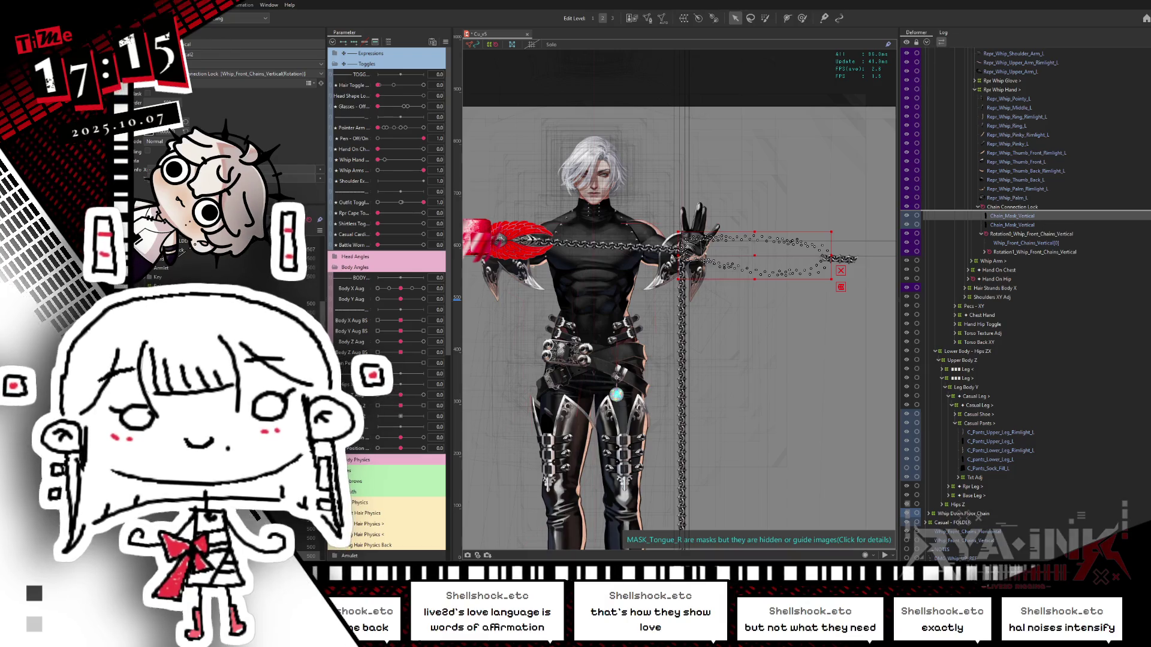
pyautogui.moveTo(1013, 216); pyautogui.dragTo(1002, 90)
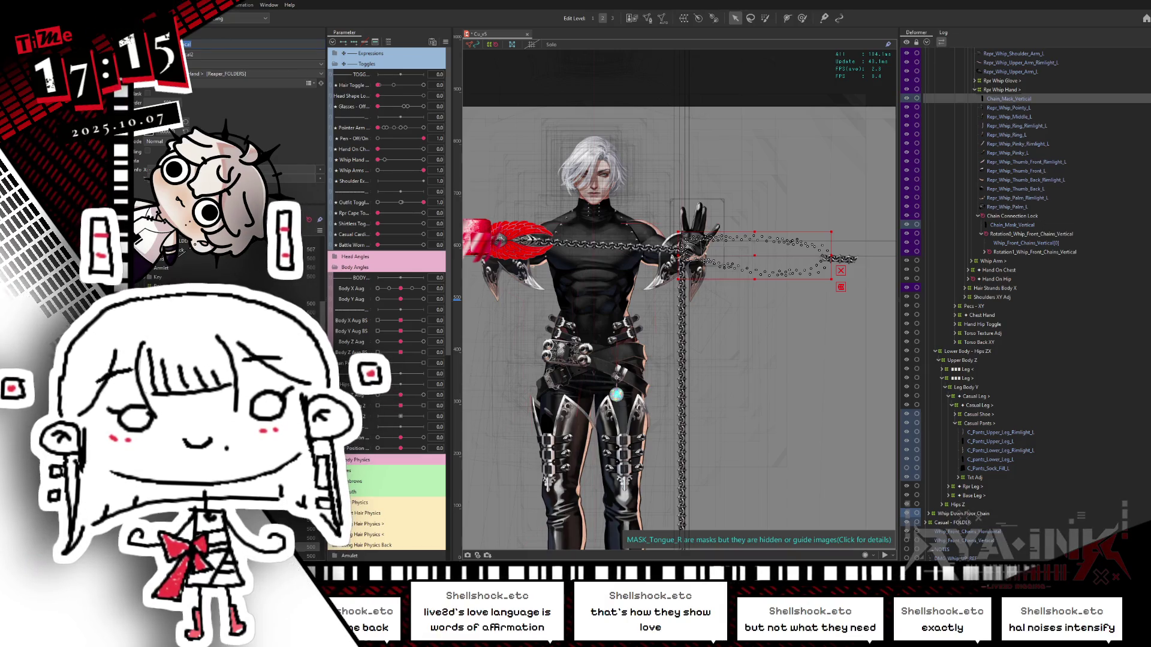
# Rename the copy Chain_Mask_Horizontal and stretch its box further right.
pyautogui.write('Horizontal')
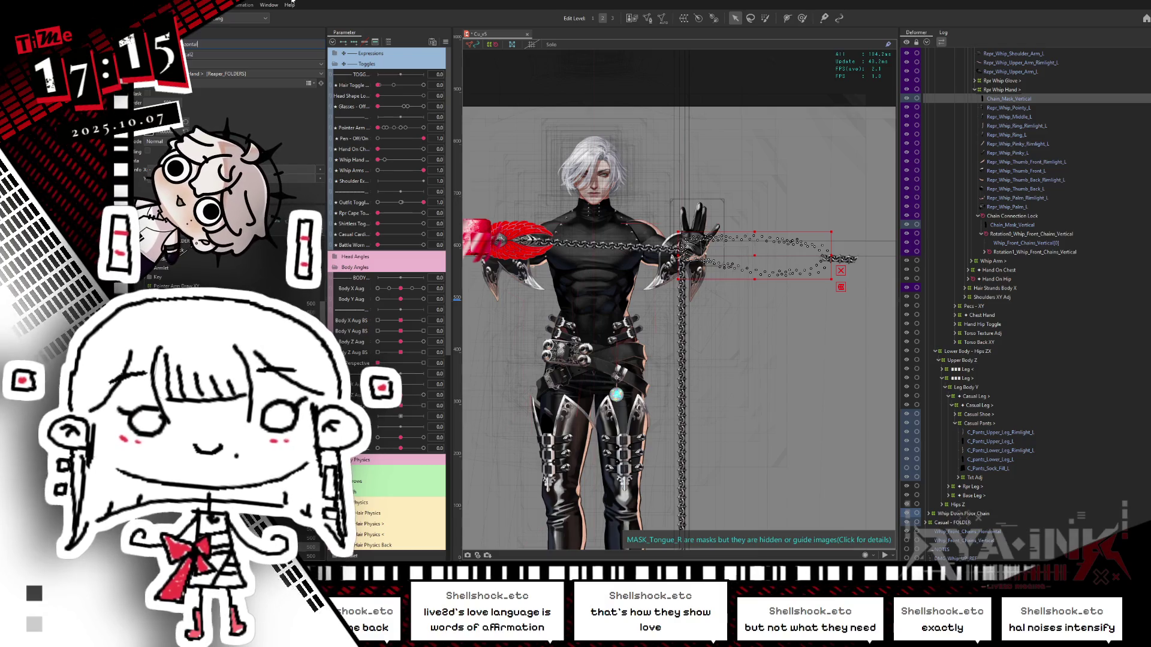
pyautogui.press('Tab')
pyautogui.write('Horizontal')
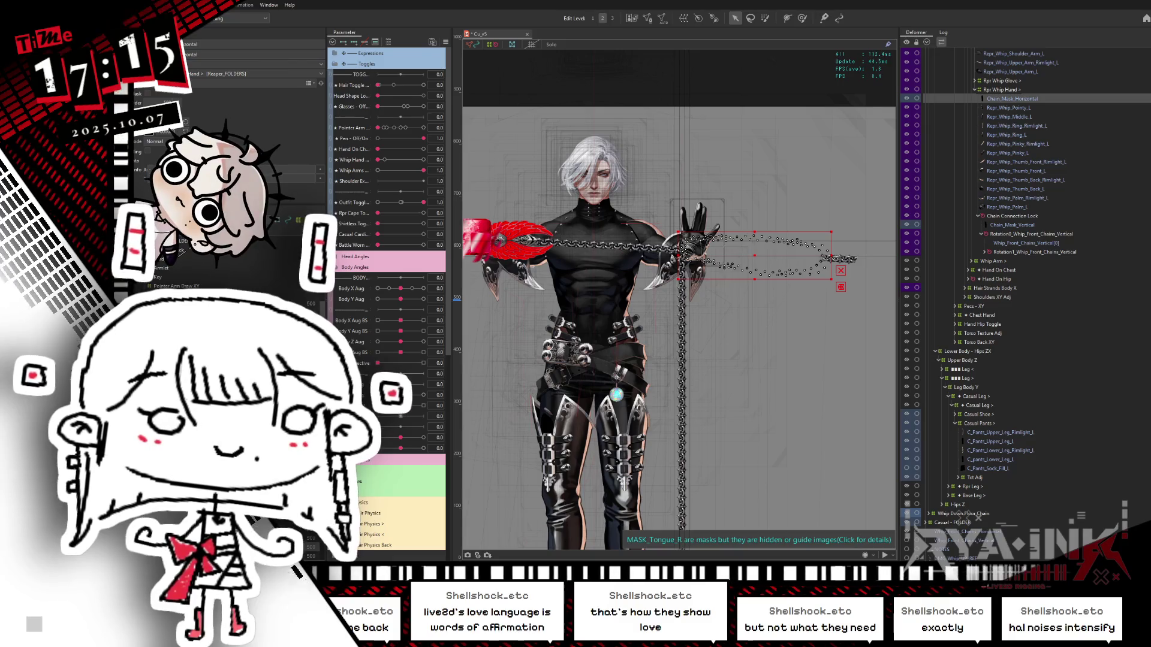
pyautogui.moveTo(832, 257); pyautogui.dragTo(896, 258)
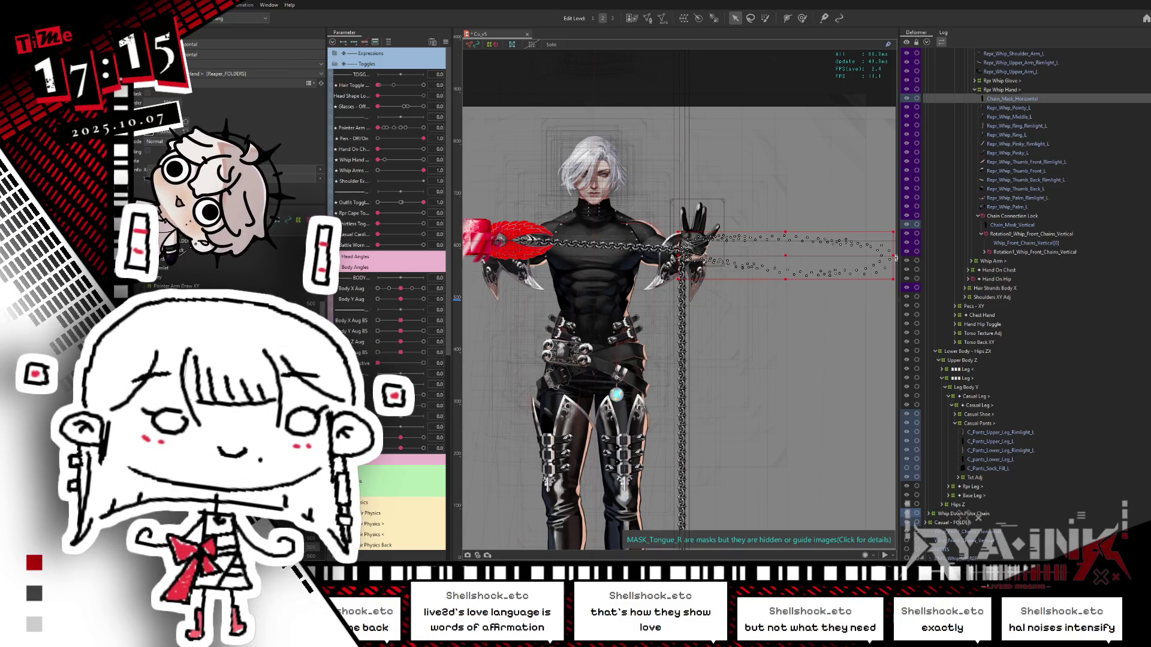
pyautogui.hotkey('ctrl', 'h')
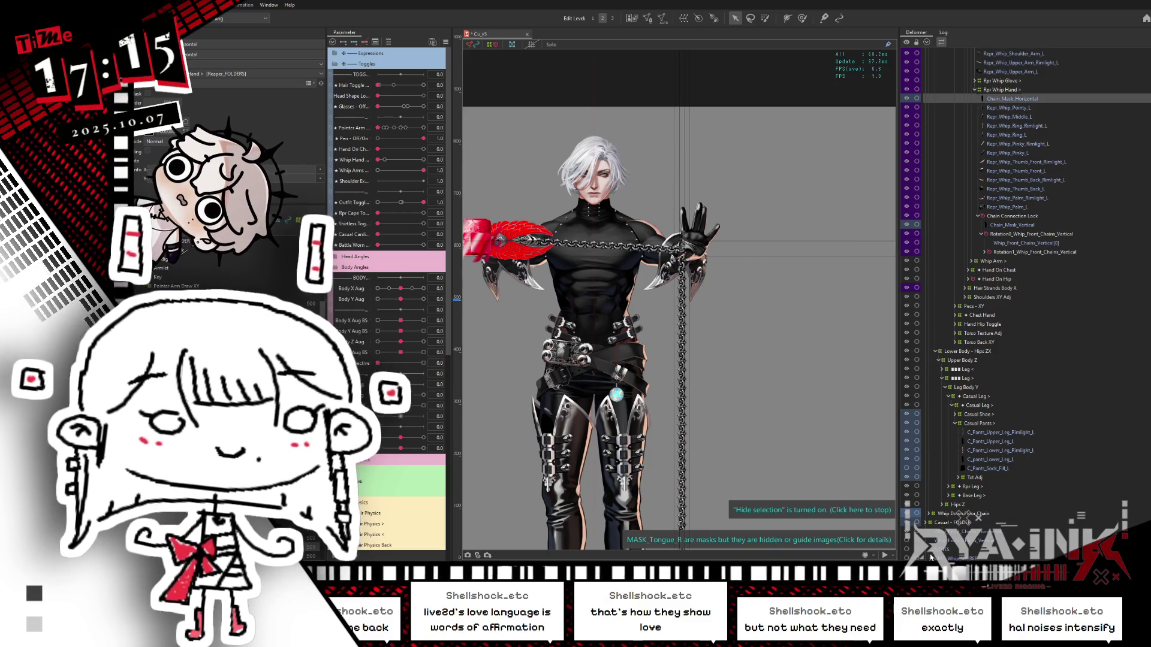
# Delete the picked chain item and fade the Whip Handle deformer to 0% opacity.
pyautogui.click(600, 244)
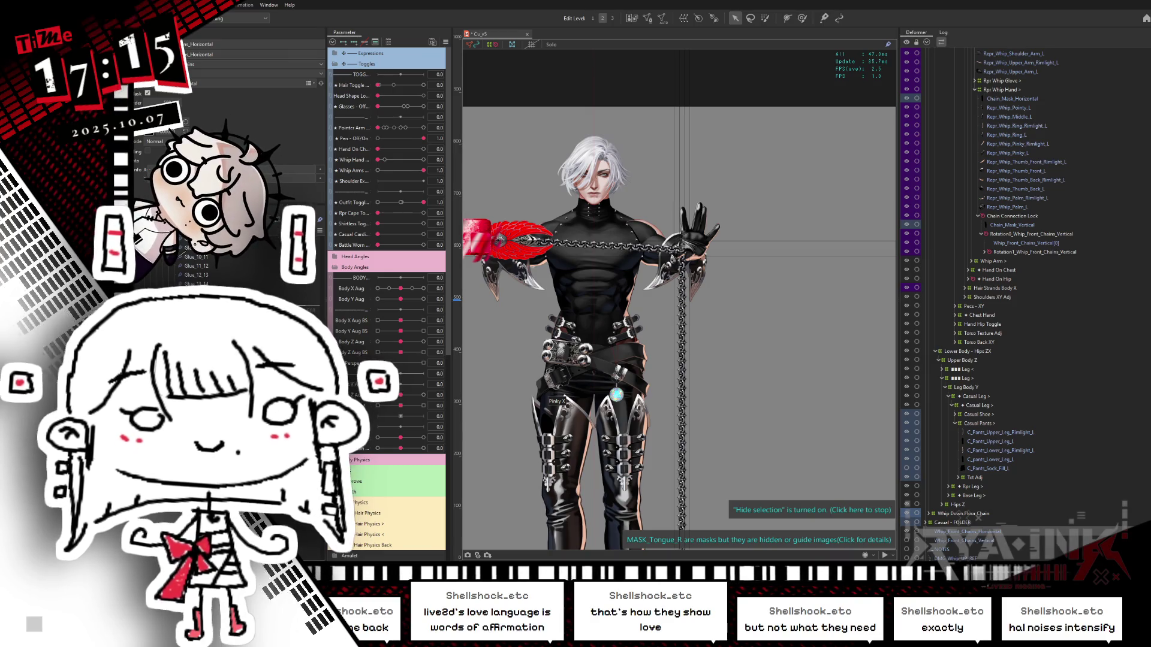
pyautogui.press('Delete')
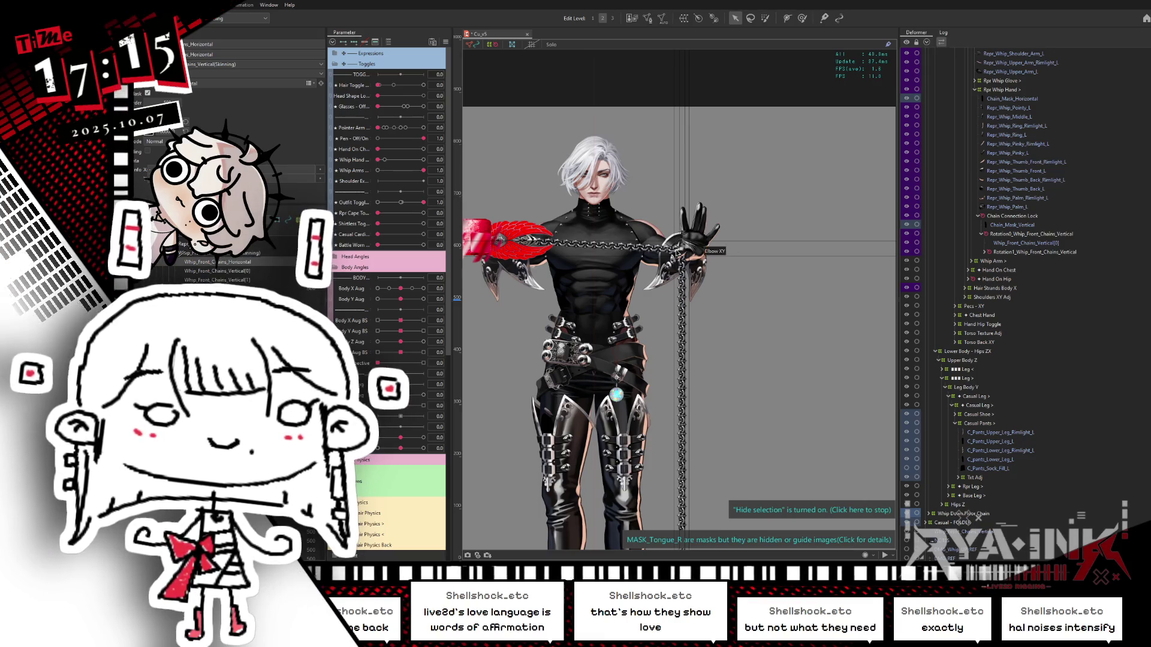
pyautogui.scroll(5, 723, 253)
pyautogui.scroll(-5, 723, 253)
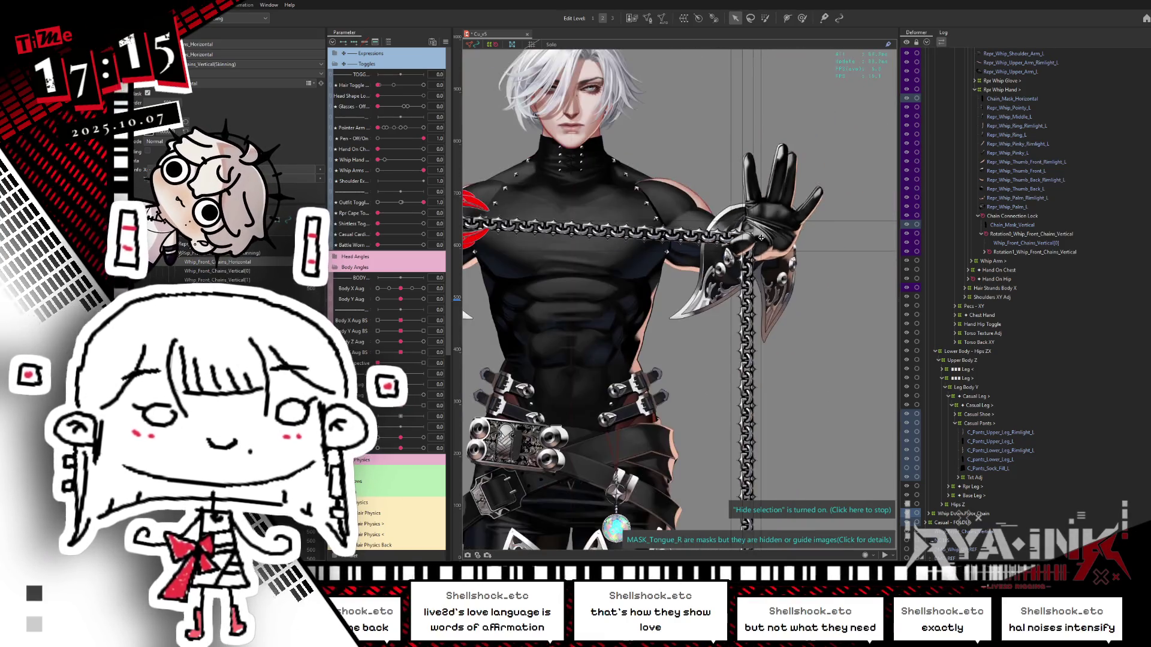
pyautogui.moveTo(771, 330); pyautogui.dragTo(802, 219)
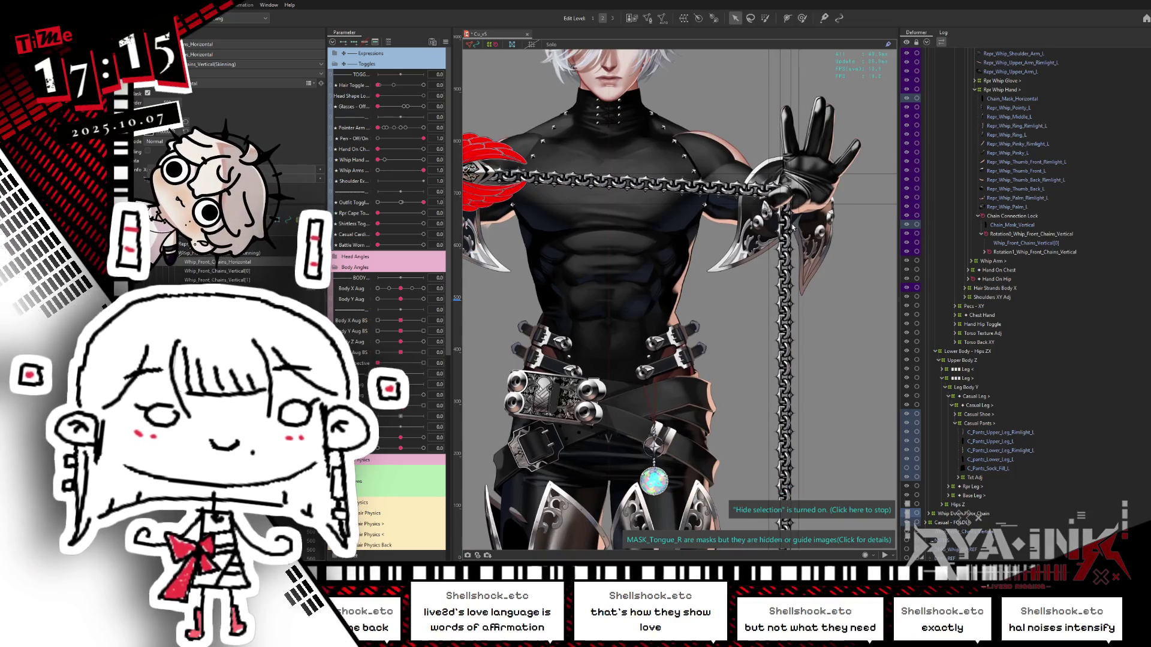
pyautogui.scroll(-4, 838, 235)
pyautogui.scroll(2, 837, 235)
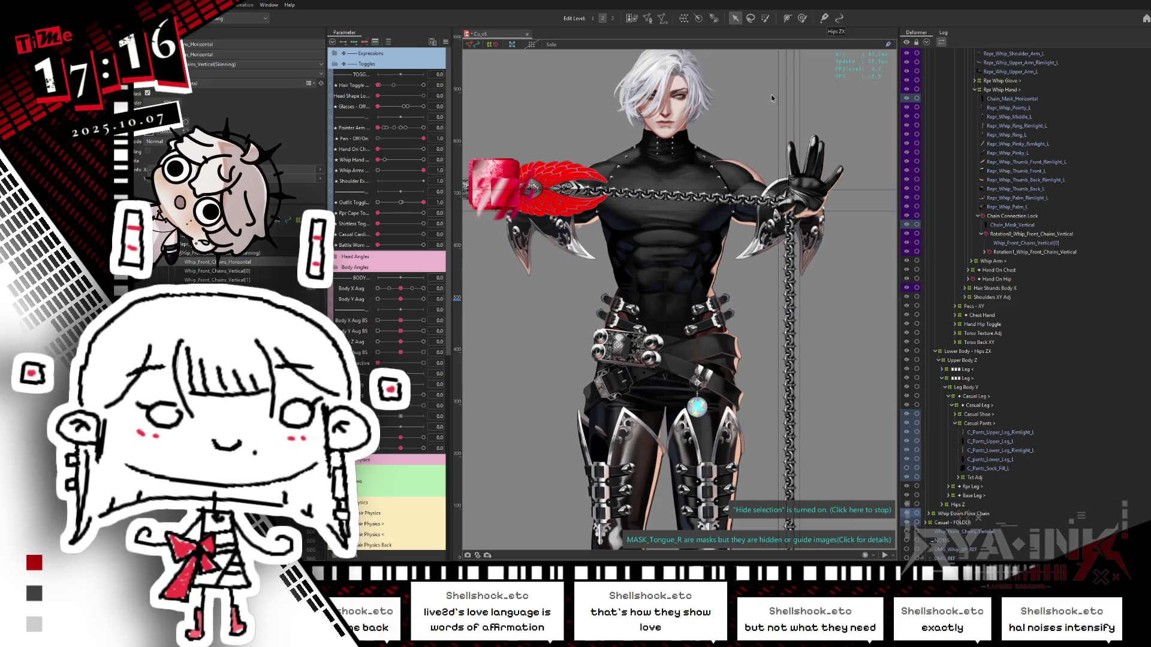
pyautogui.click(926, 43)
pyautogui.click(955, 53)
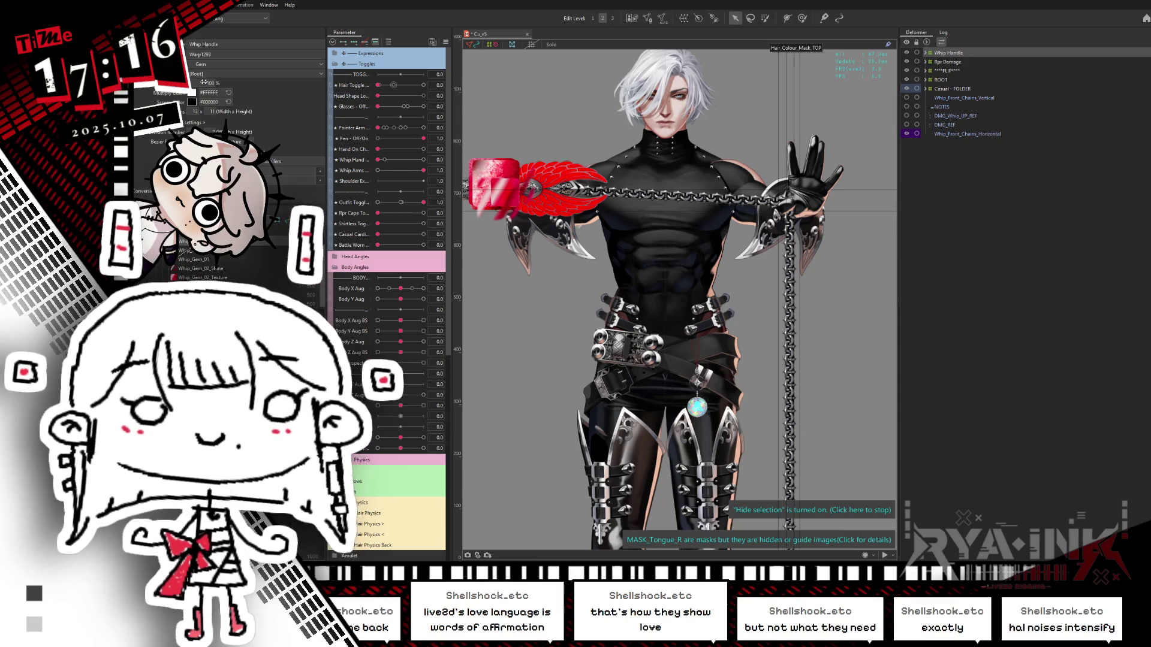
pyautogui.moveTo(204, 82); pyautogui.dragTo(174, 83)
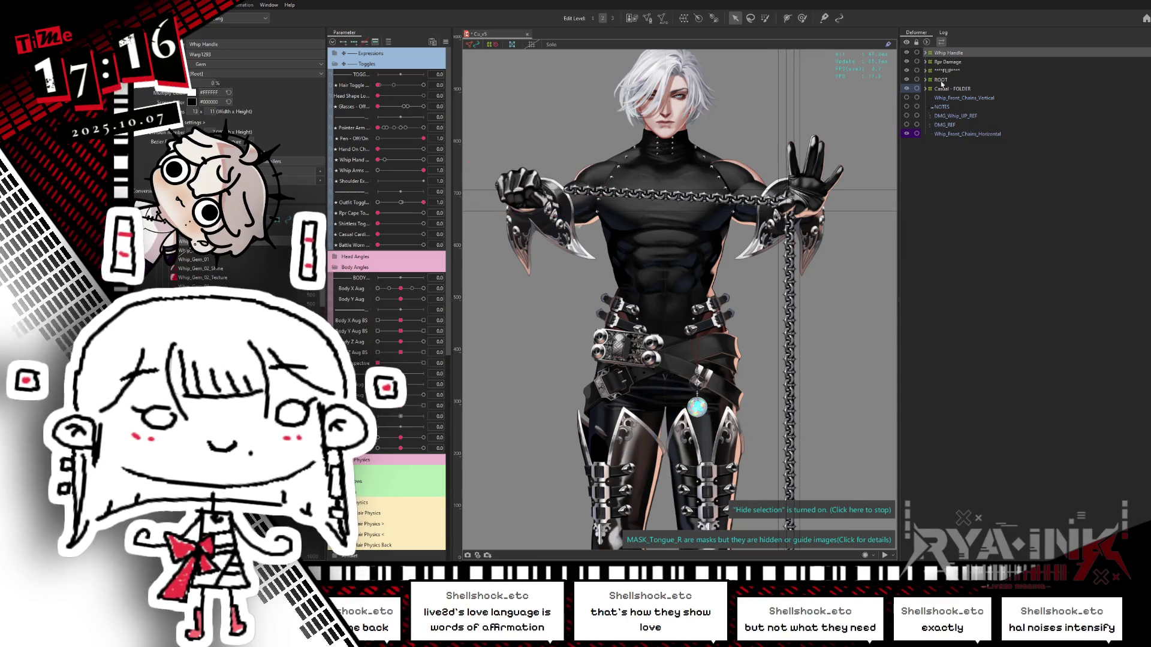
# Mirror Whip_Front_Chains_Horizontal with Reflect and test a parameter value on the chain.
pyautogui.click(963, 133)
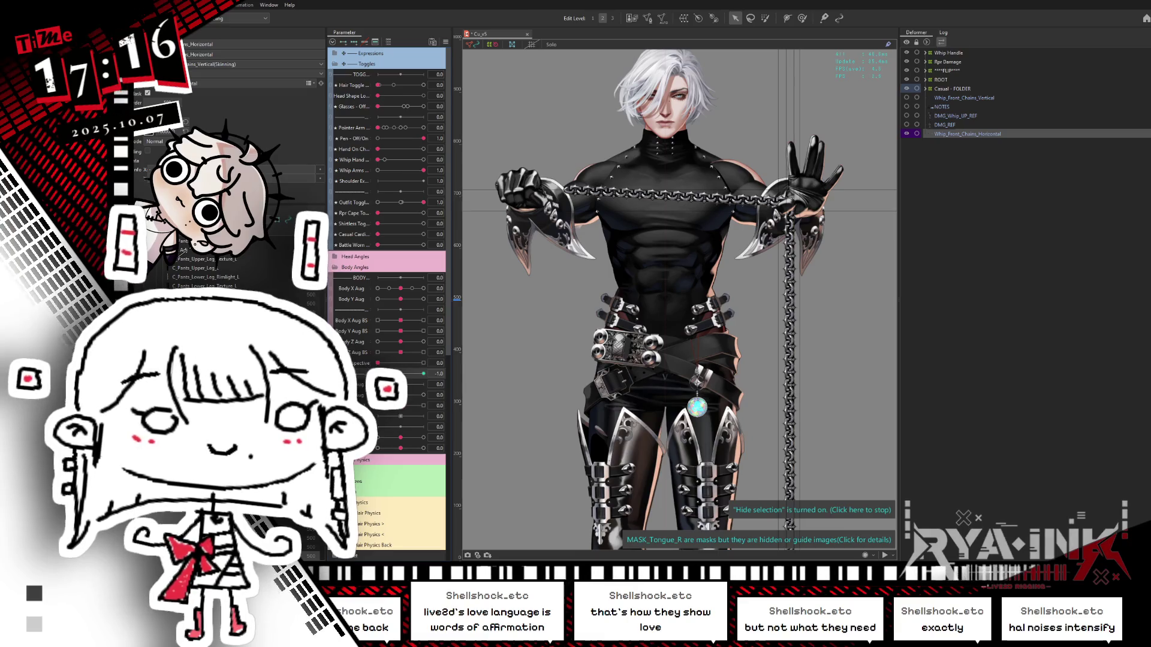
pyautogui.click(954, 119)
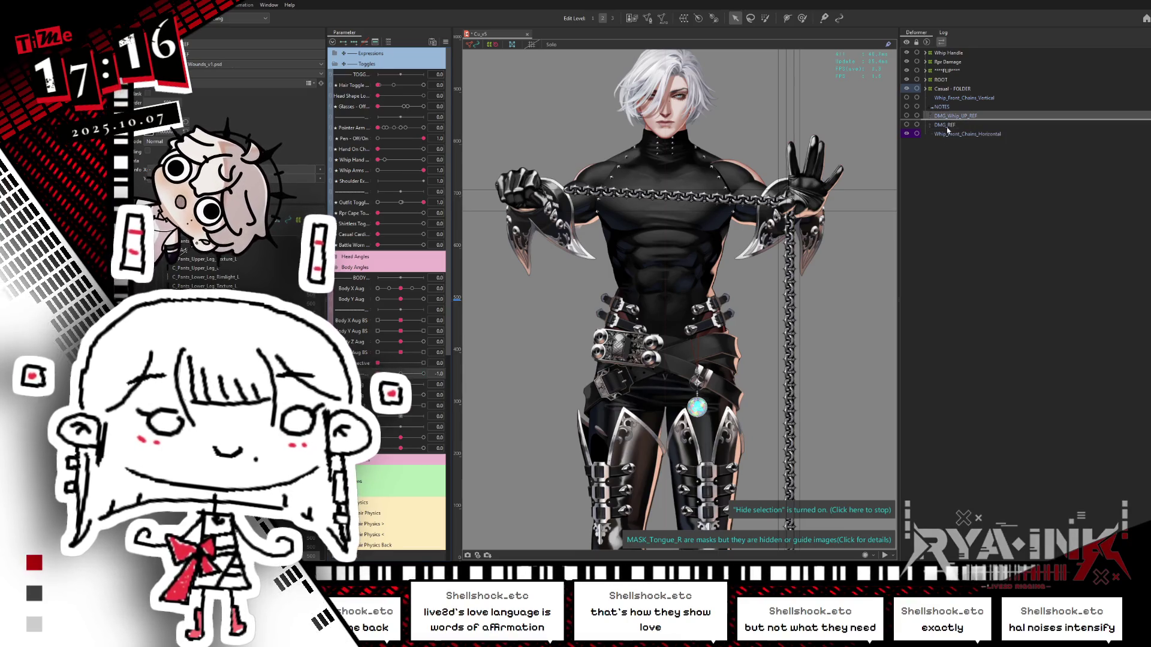
pyautogui.click(948, 134)
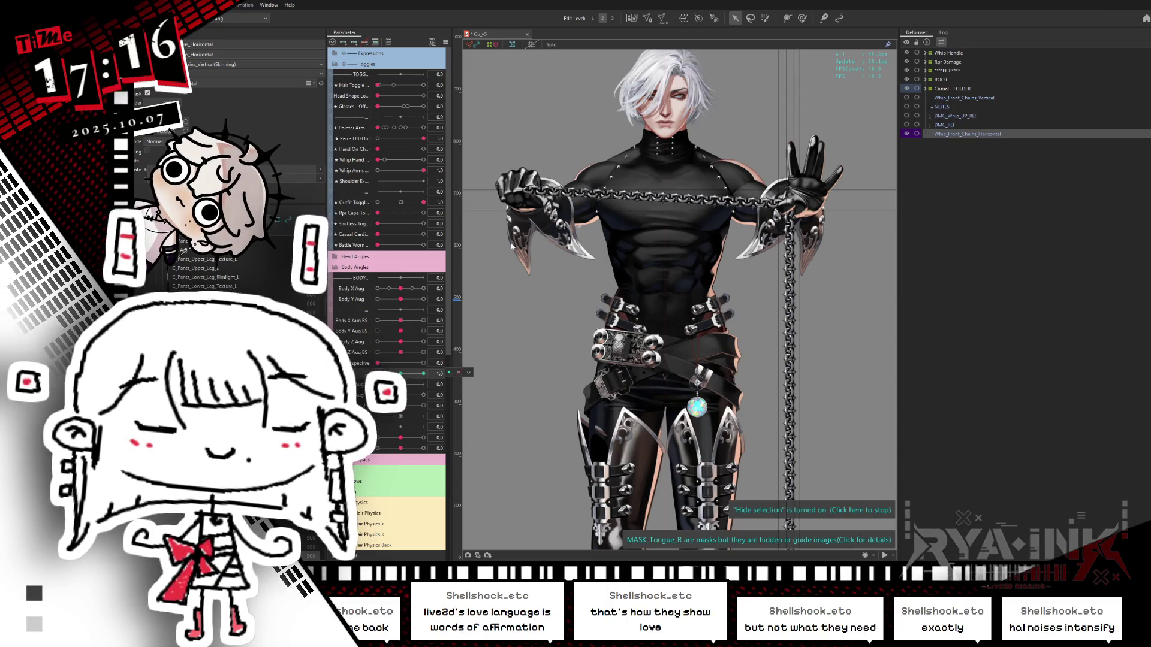
pyautogui.hotkey('ctrl', 'shift', 'r')
pyautogui.click(617, 370)
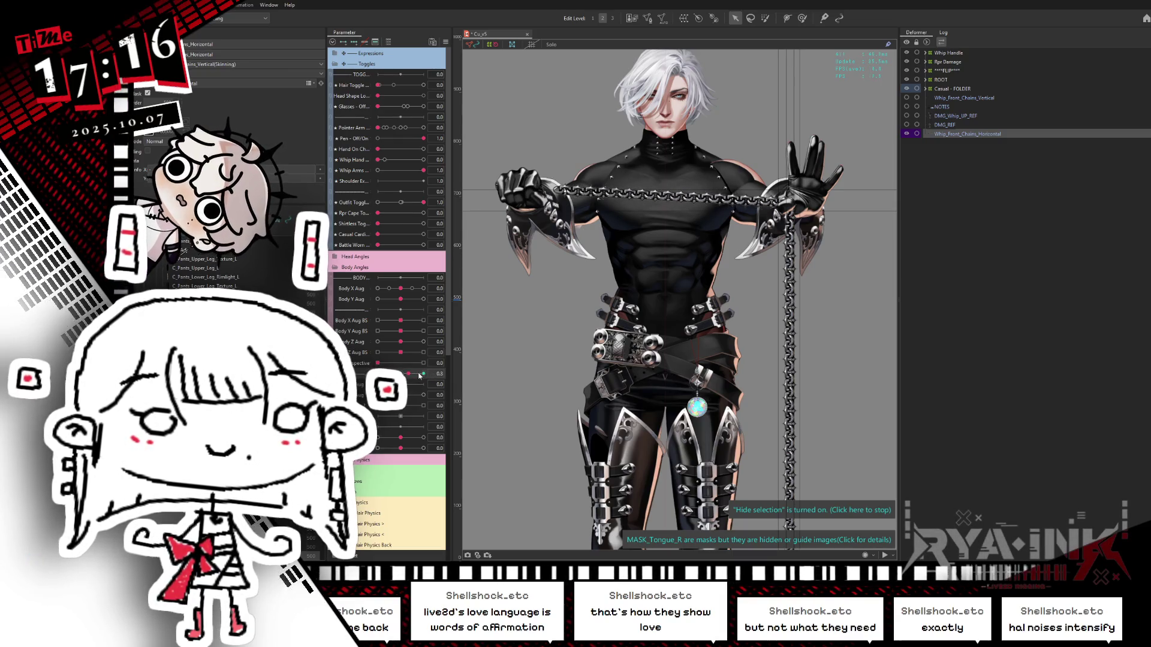
pyautogui.click(422, 374)
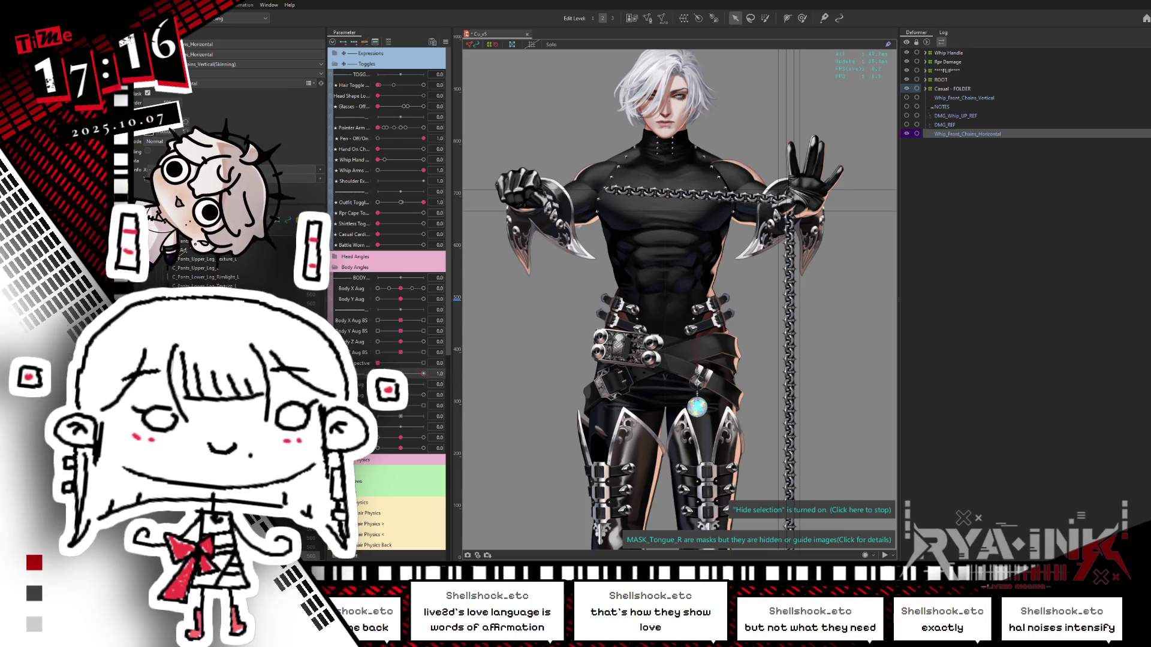
pyautogui.click(441, 373)
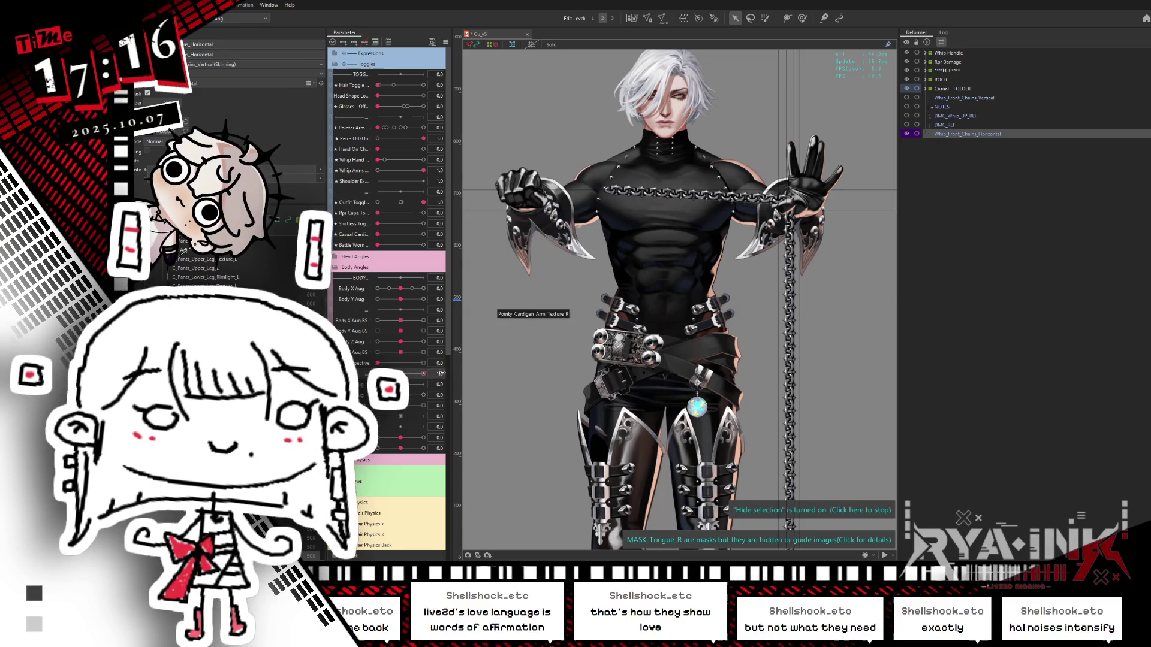
# Select Chain Connection Lock and move the whip chain parameter from 0 to -1.0.
pyautogui.rightClick(790, 251)
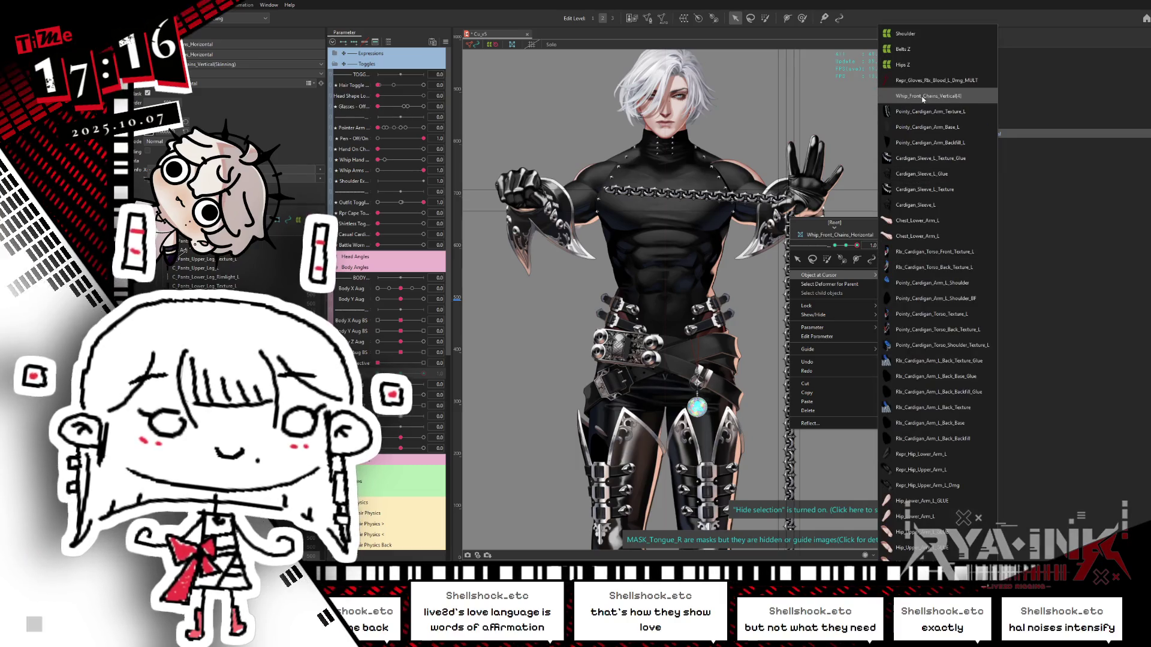
pyautogui.click(964, 159)
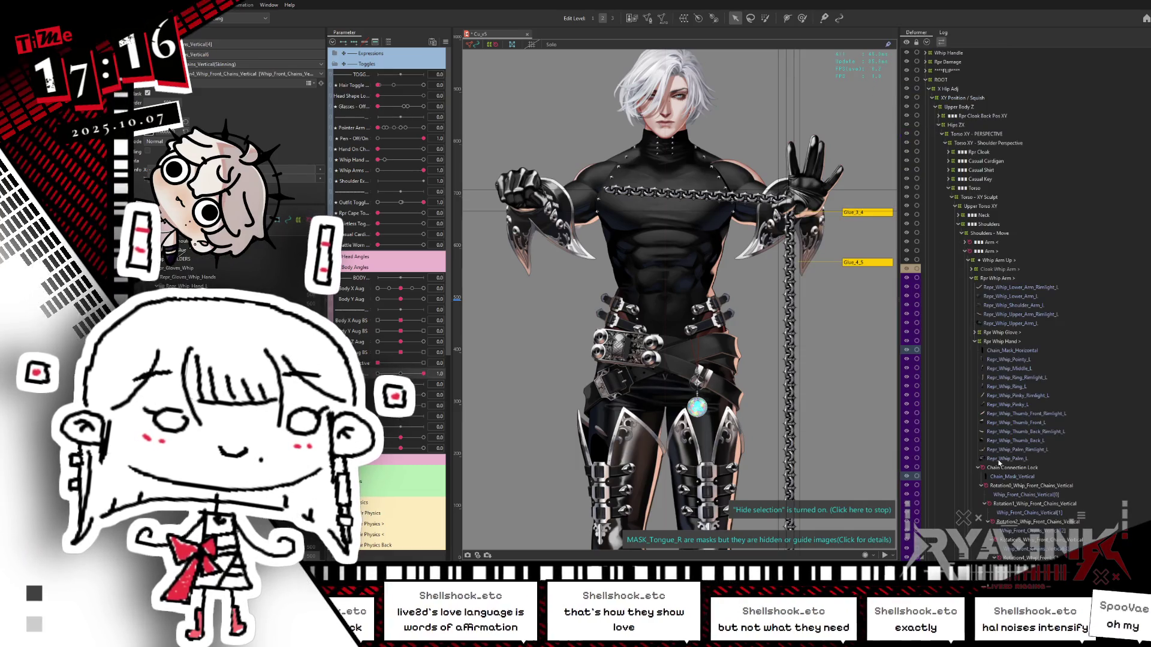
pyautogui.click(1013, 468)
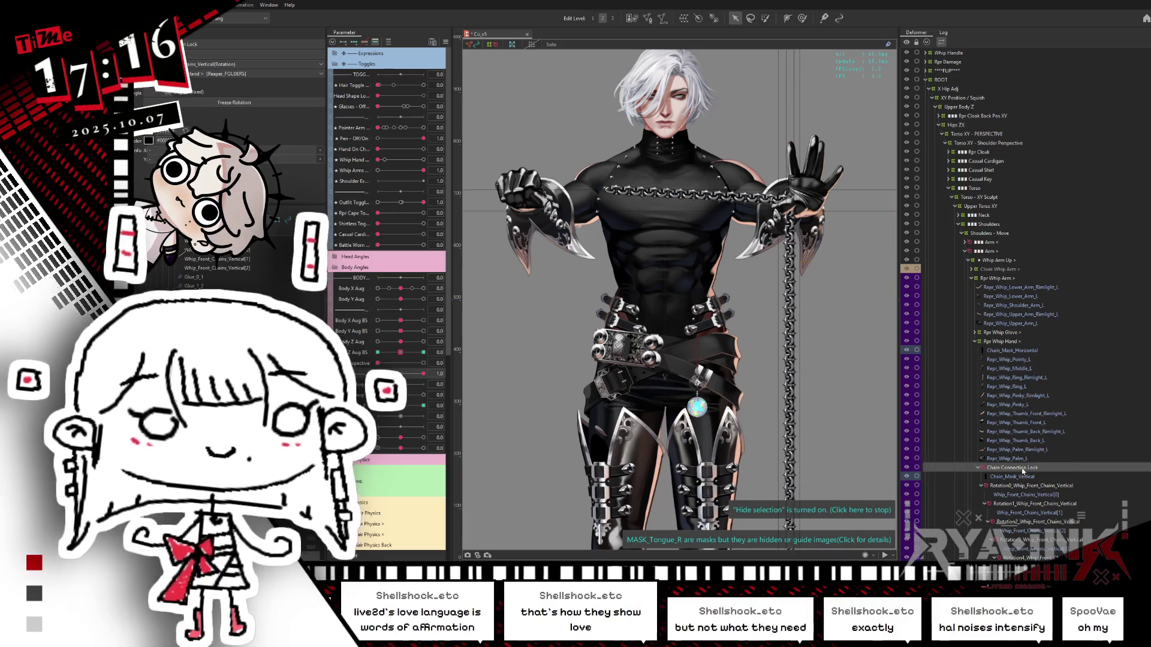
pyautogui.click(408, 373)
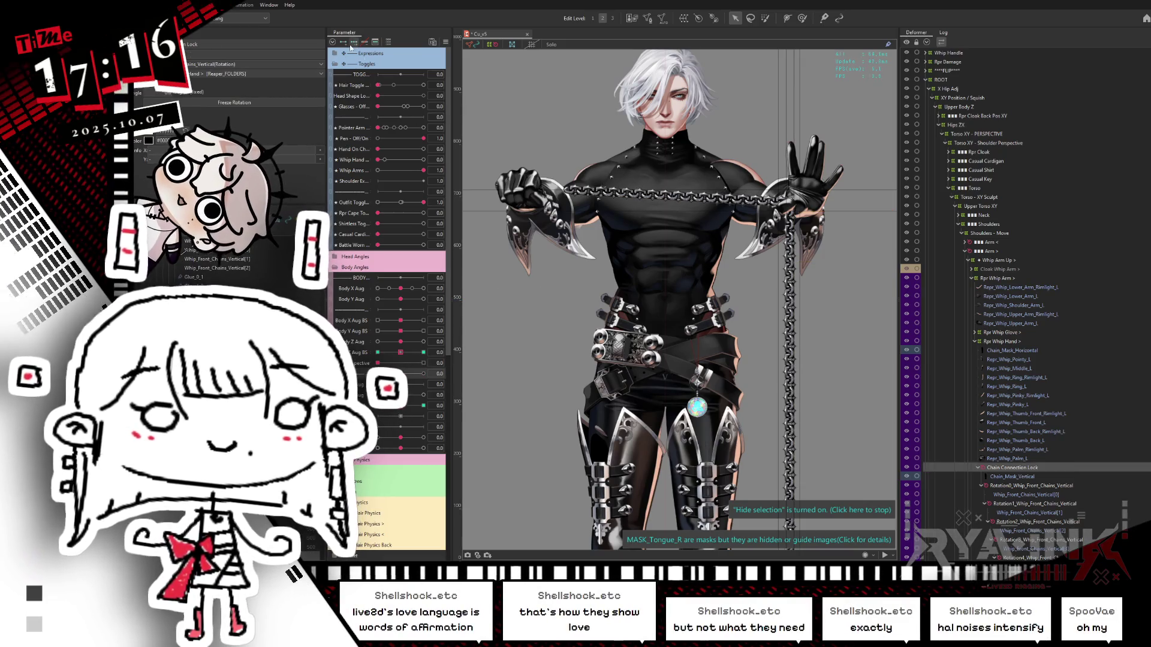
pyautogui.click(420, 415)
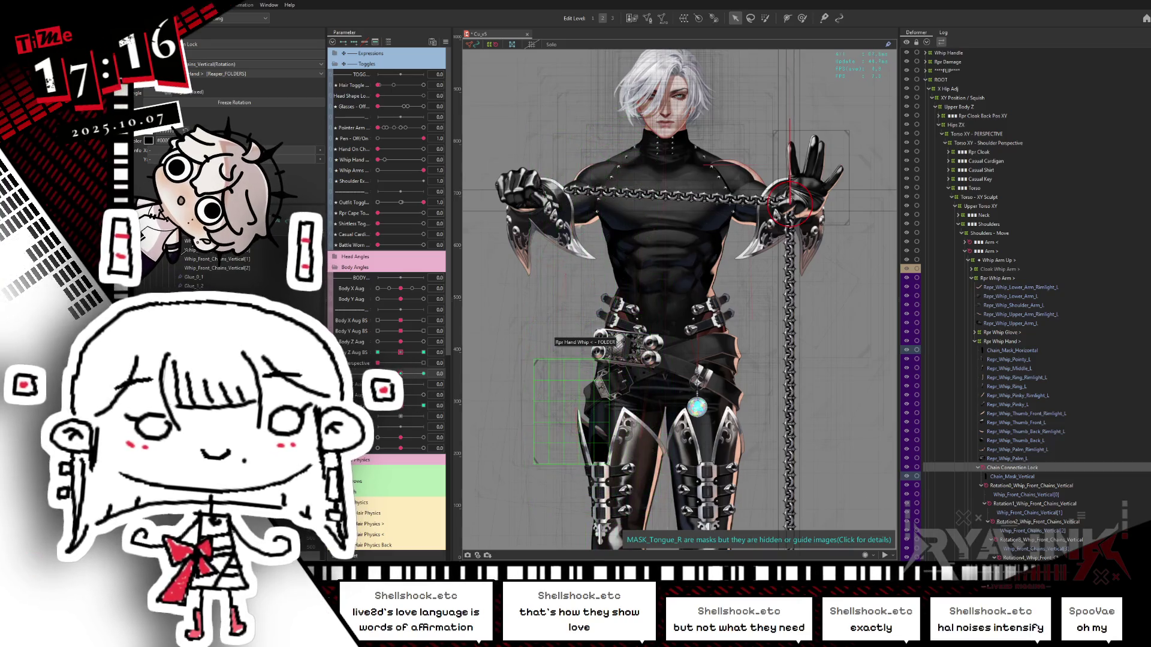
pyautogui.click(378, 373)
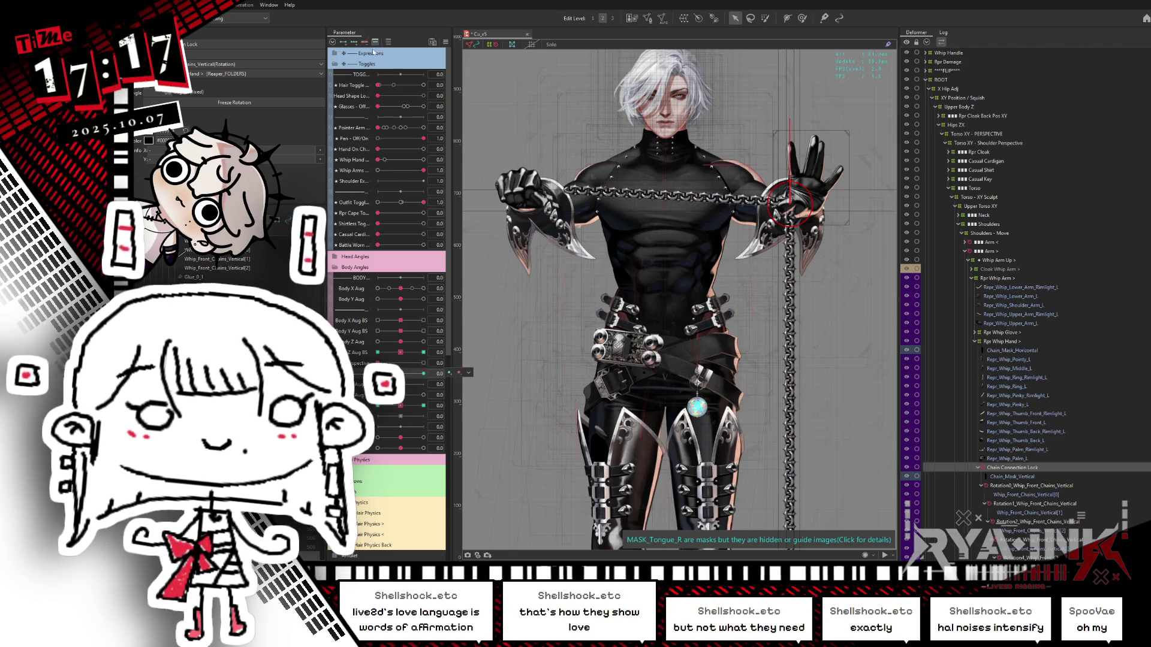
# Add a rotation deformer as parent of Rotation0_Whip_Front_Chains_Vertical and set the whip chain parameter to -1.0.
pyautogui.click(1008, 487)
pyautogui.click(389, 42)
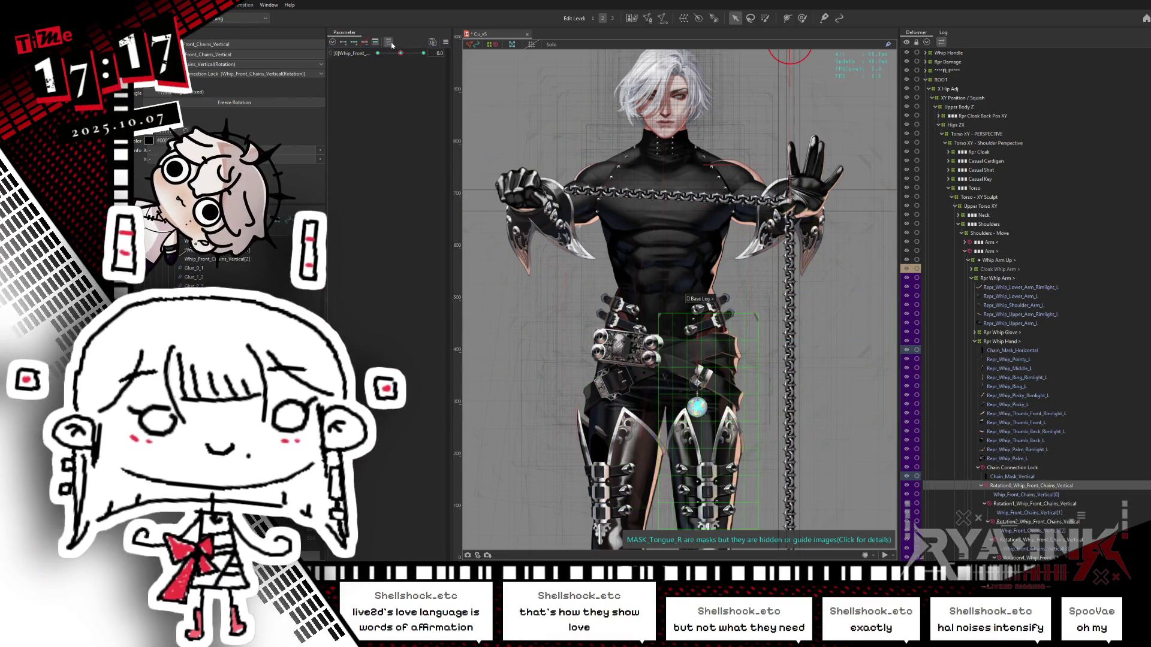
pyautogui.click(388, 43)
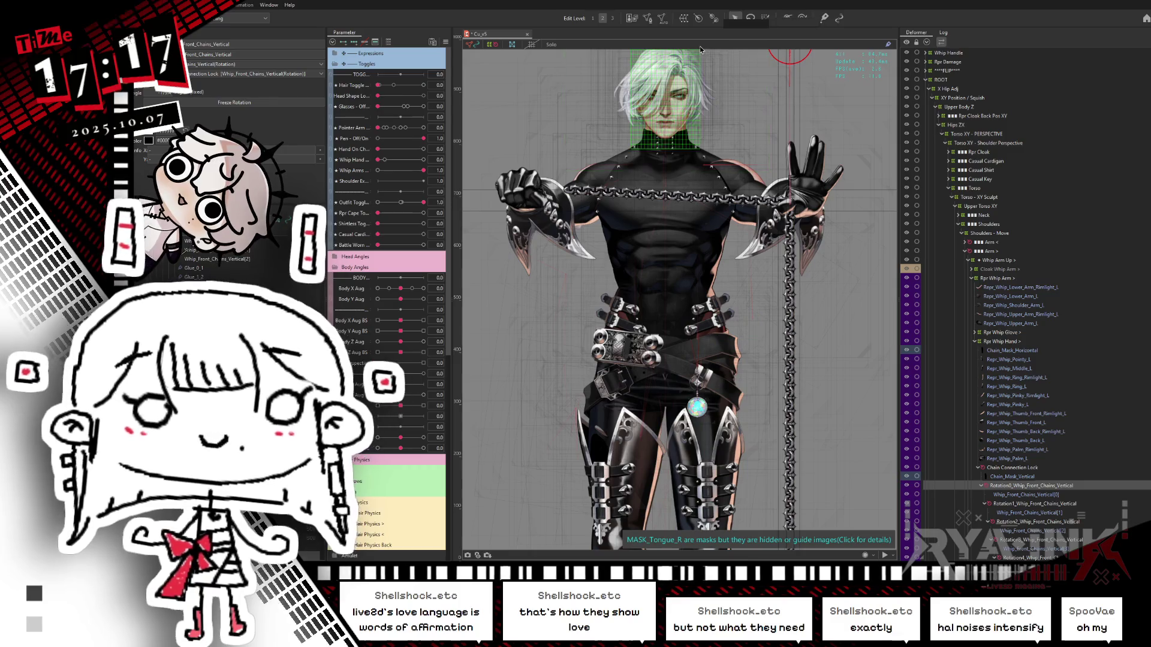
pyautogui.hotkey('ctrl', 'shift', 'r')
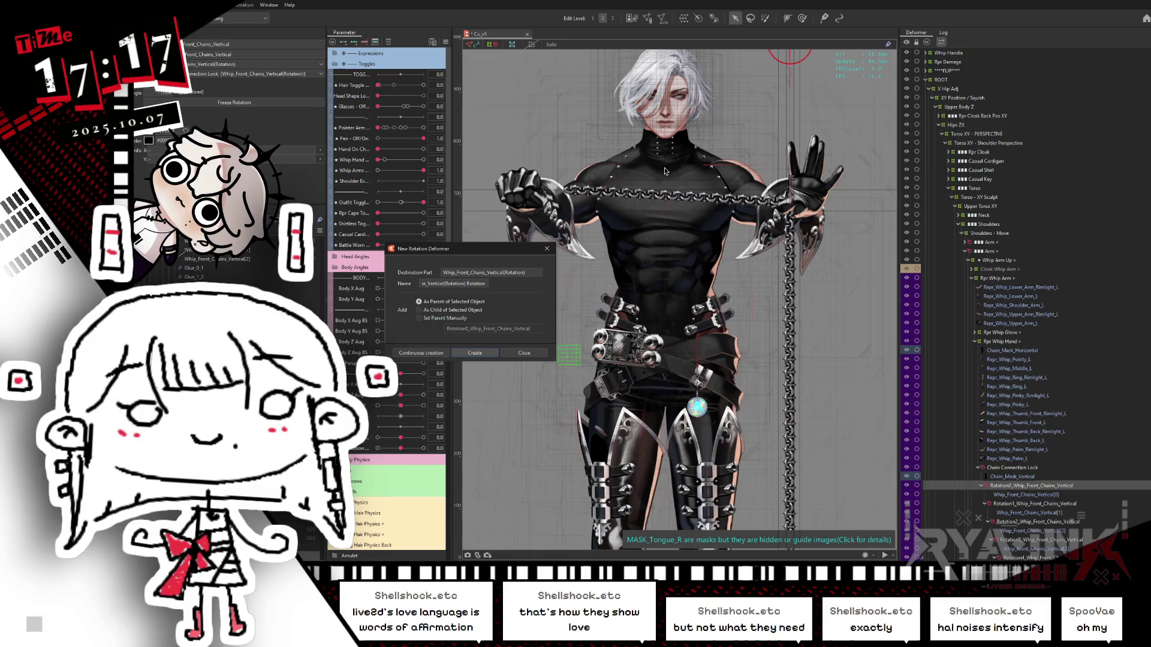
pyautogui.click(480, 353)
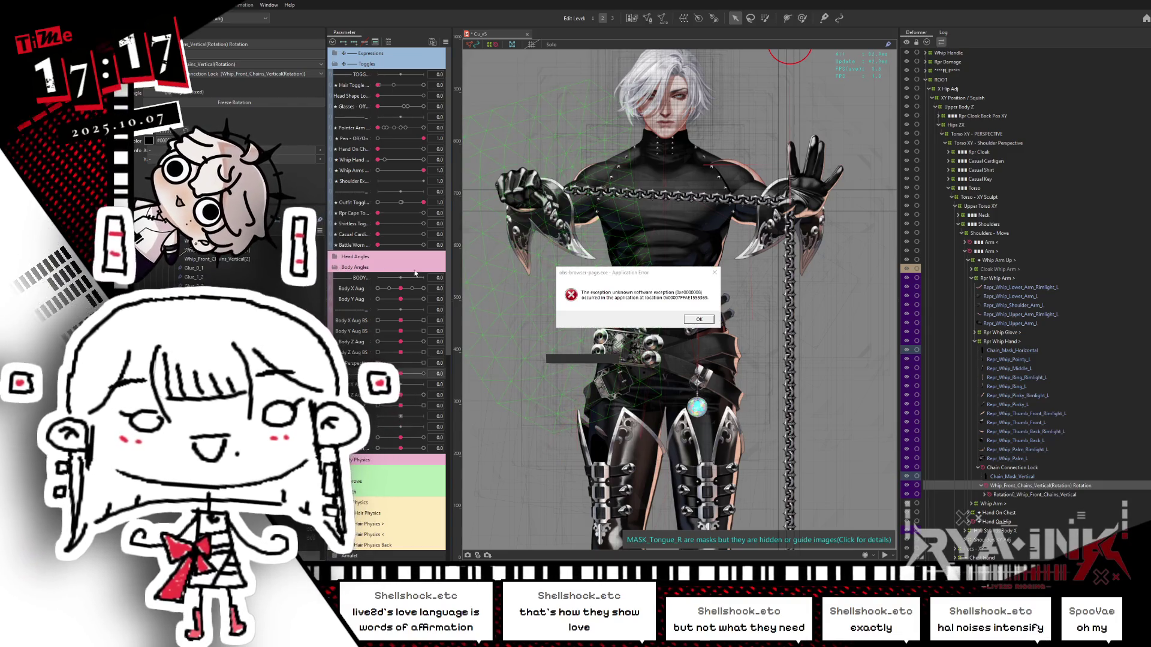
pyautogui.click(699, 319)
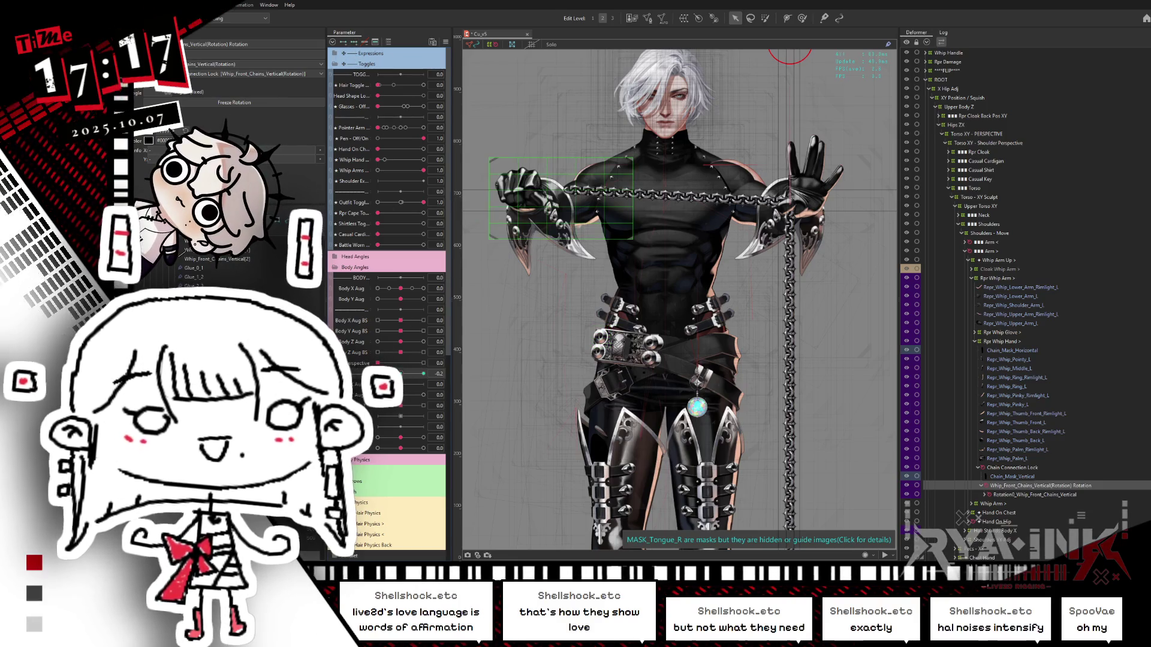
pyautogui.moveTo(396, 373); pyautogui.dragTo(357, 375)
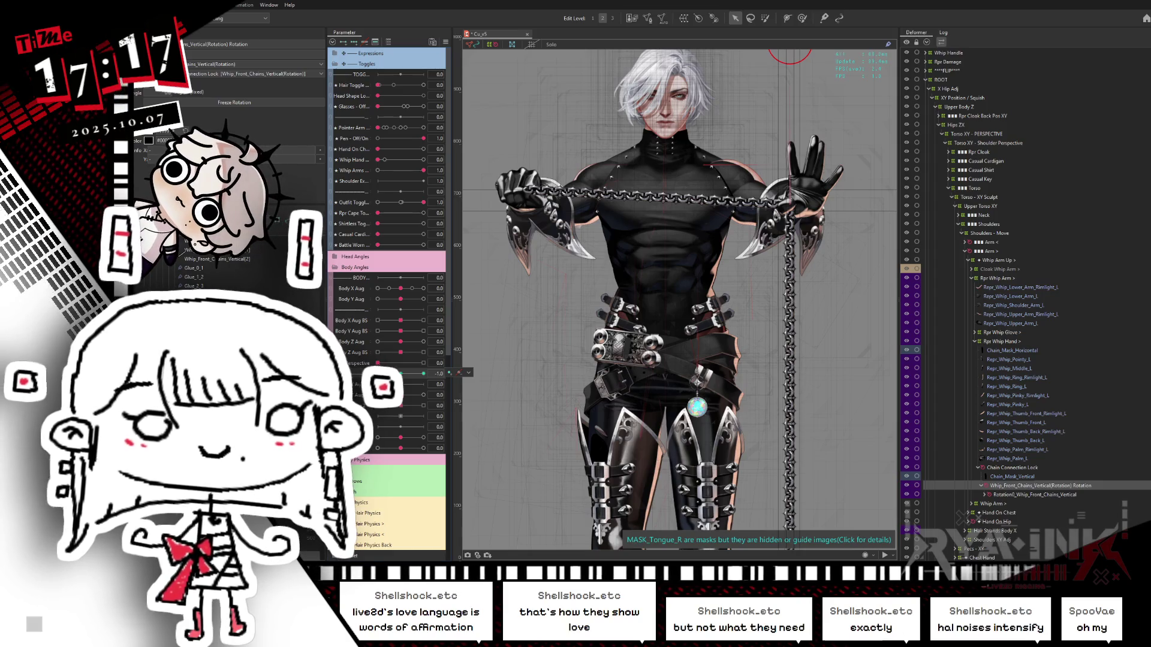
pyautogui.click(423, 373)
pyautogui.hotkey('ctrl', 'z')
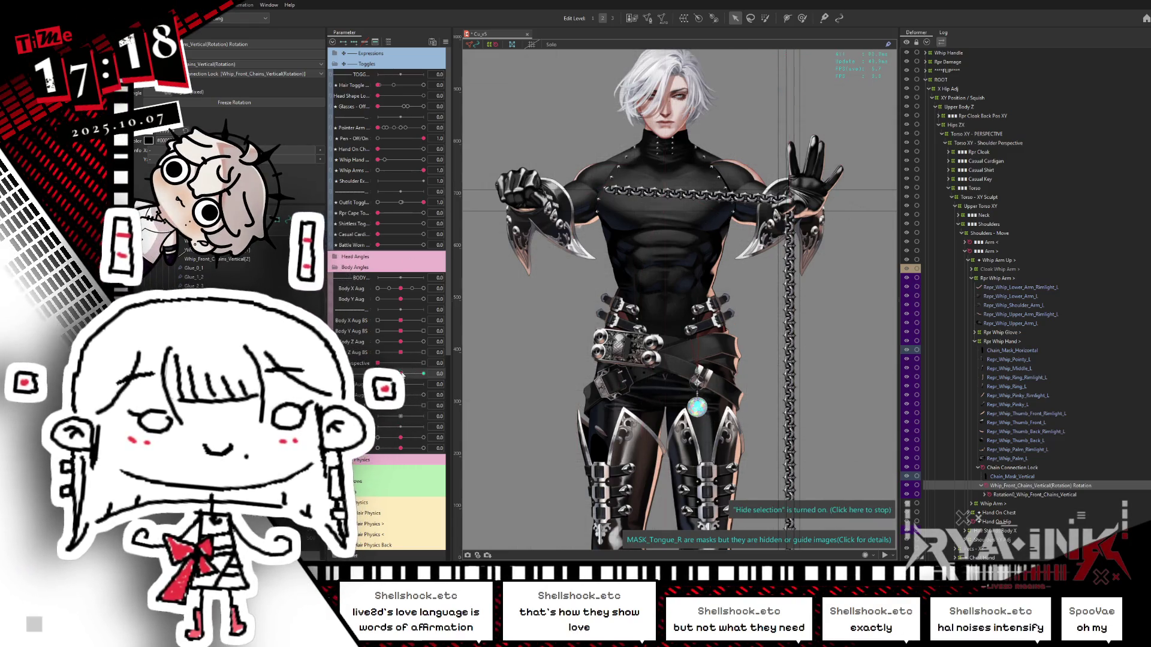
pyautogui.hotkey('ctrl', 'h')
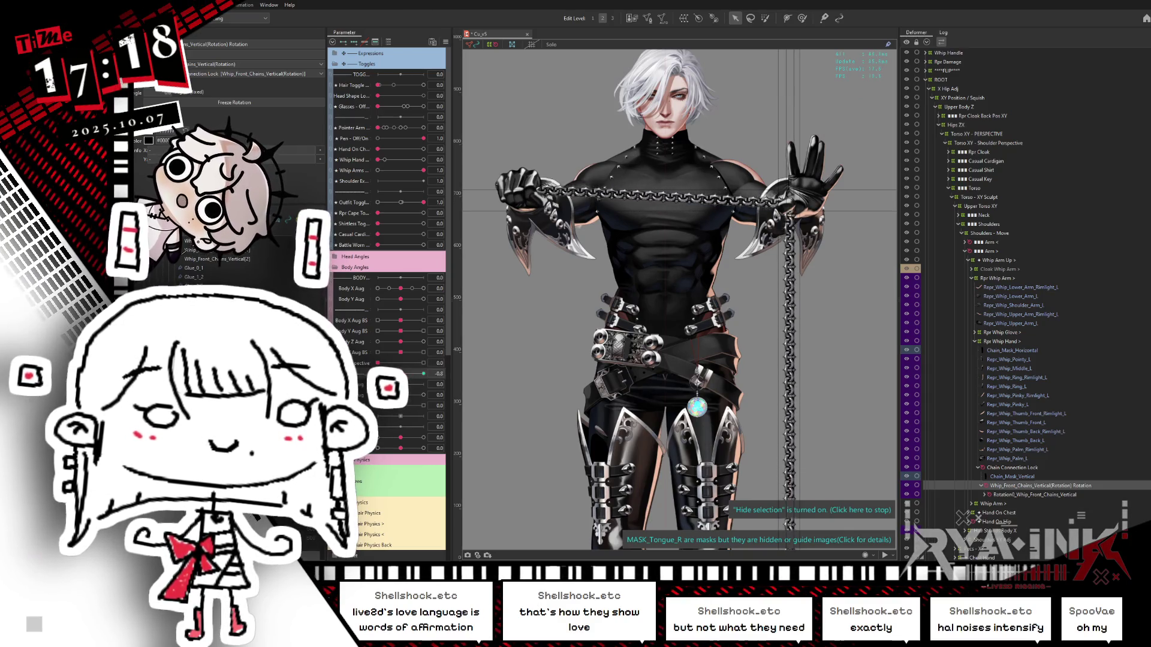
pyautogui.click(433, 362)
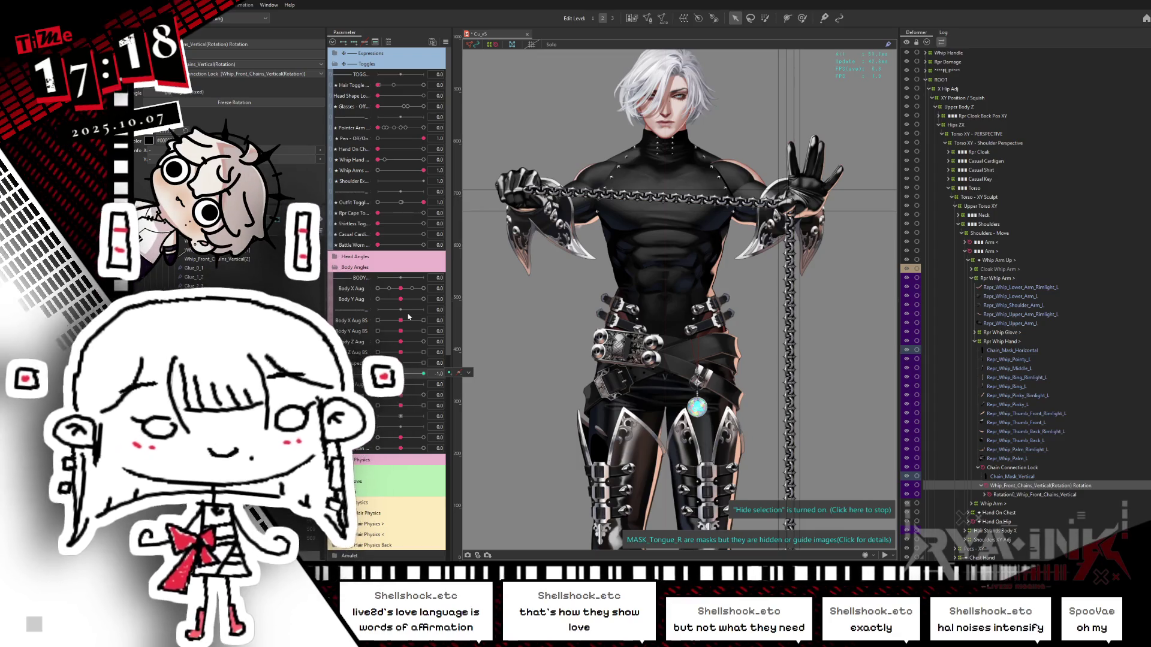
pyautogui.rightClick(675, 199)
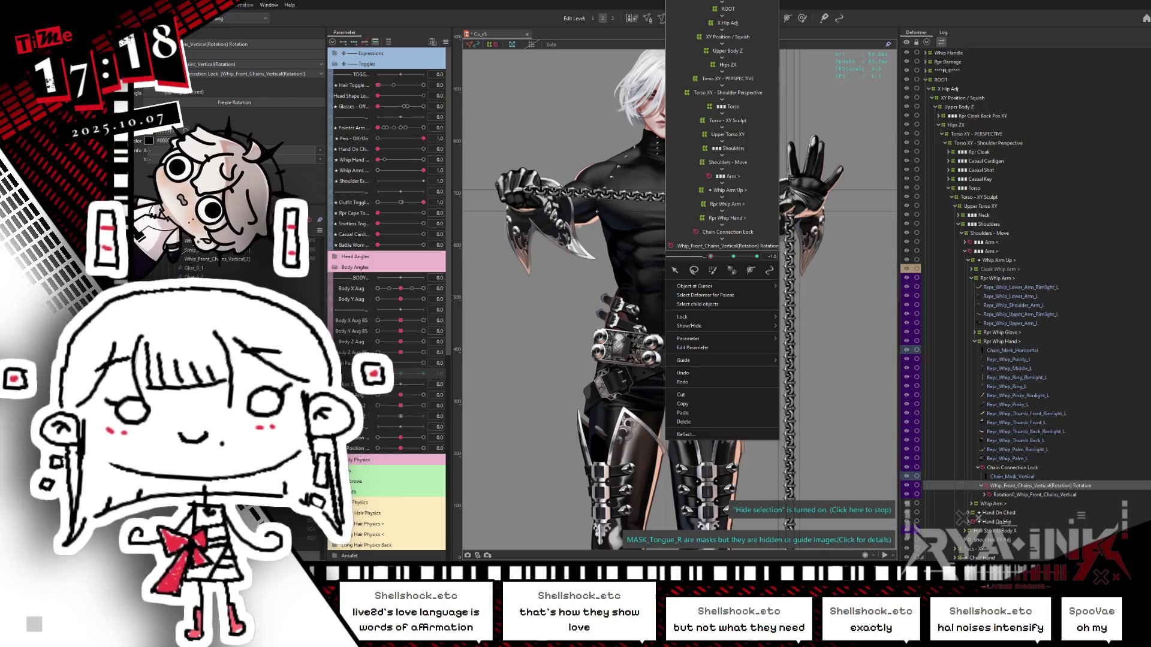
pyautogui.click(639, 6)
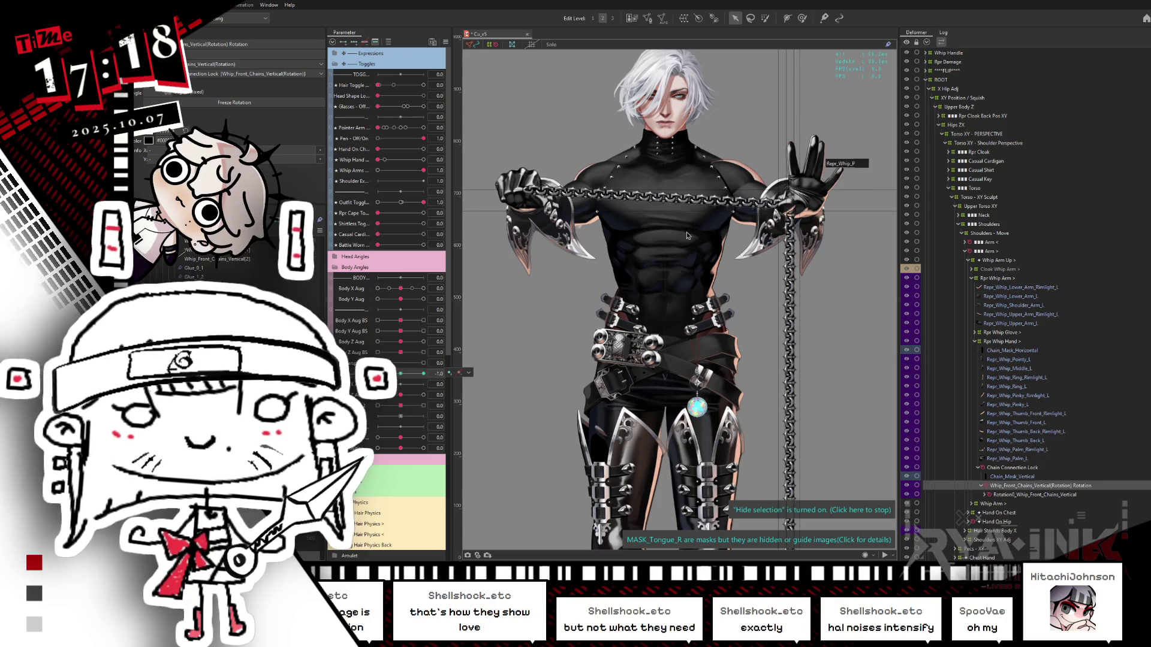
pyautogui.hotkey('ctrl', 's')
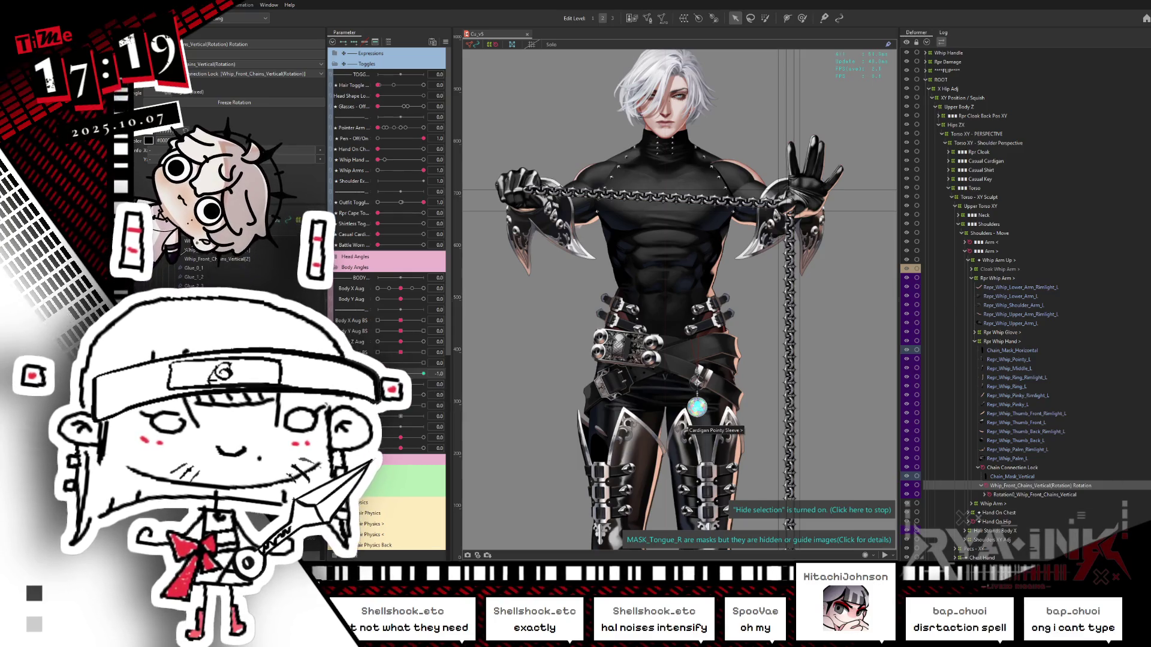
pyautogui.scroll(-3, 1019, 299)
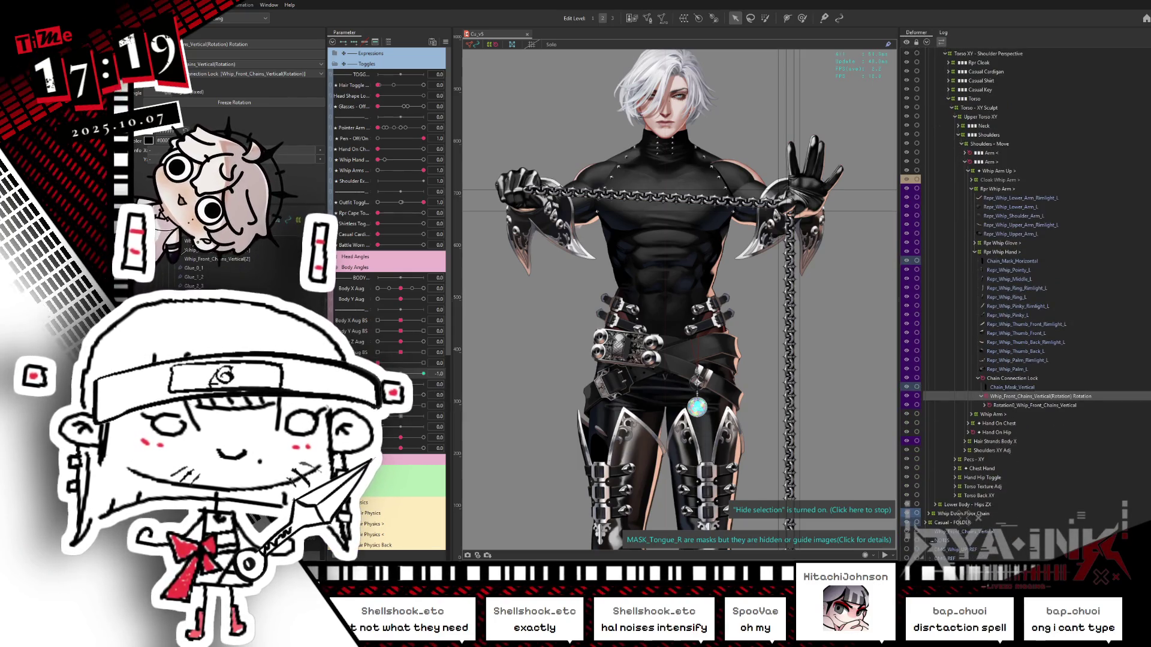
# Make the Whip Handle folder visible at 100% opacity.
pyautogui.click(925, 79)
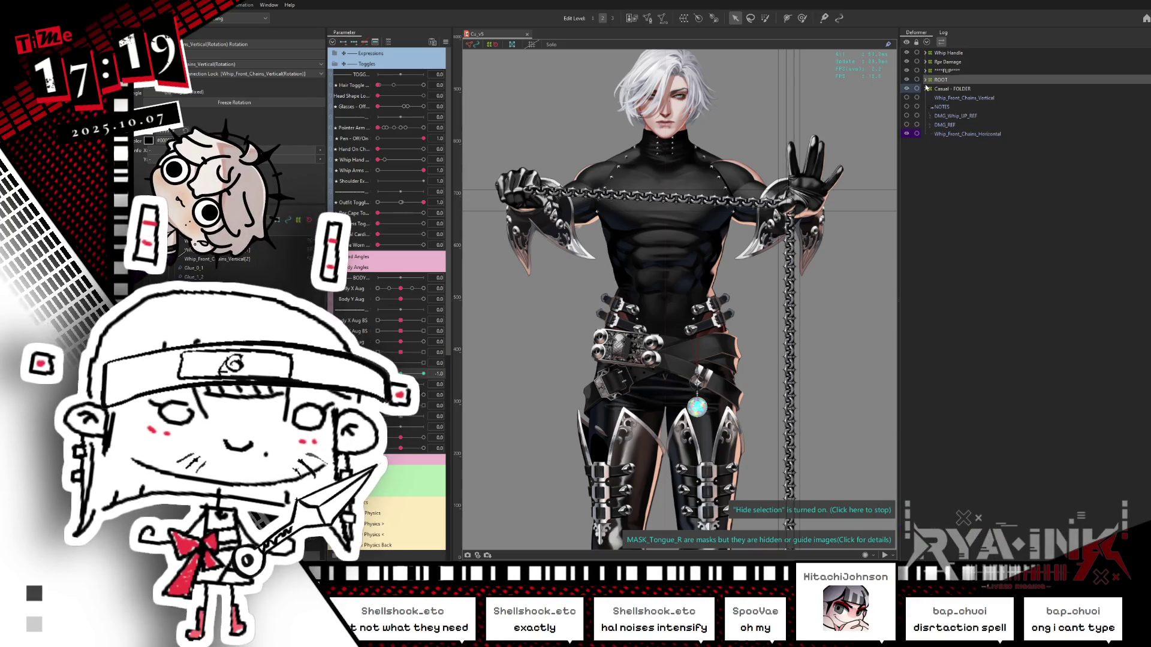
pyautogui.click(952, 53)
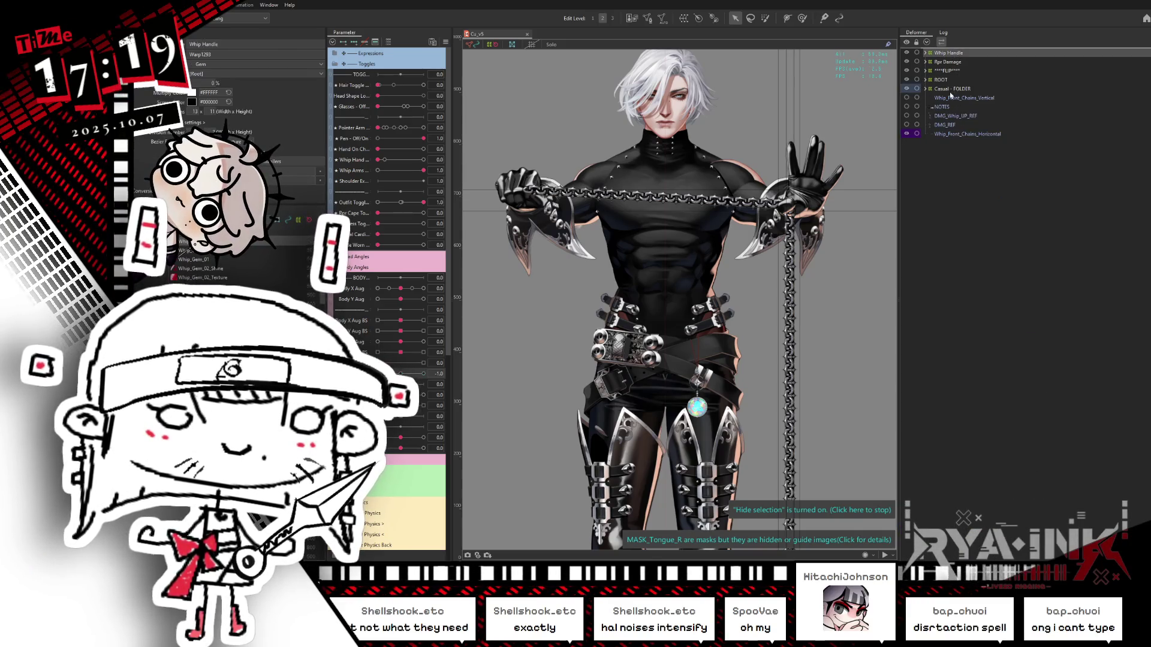
pyautogui.click(937, 51)
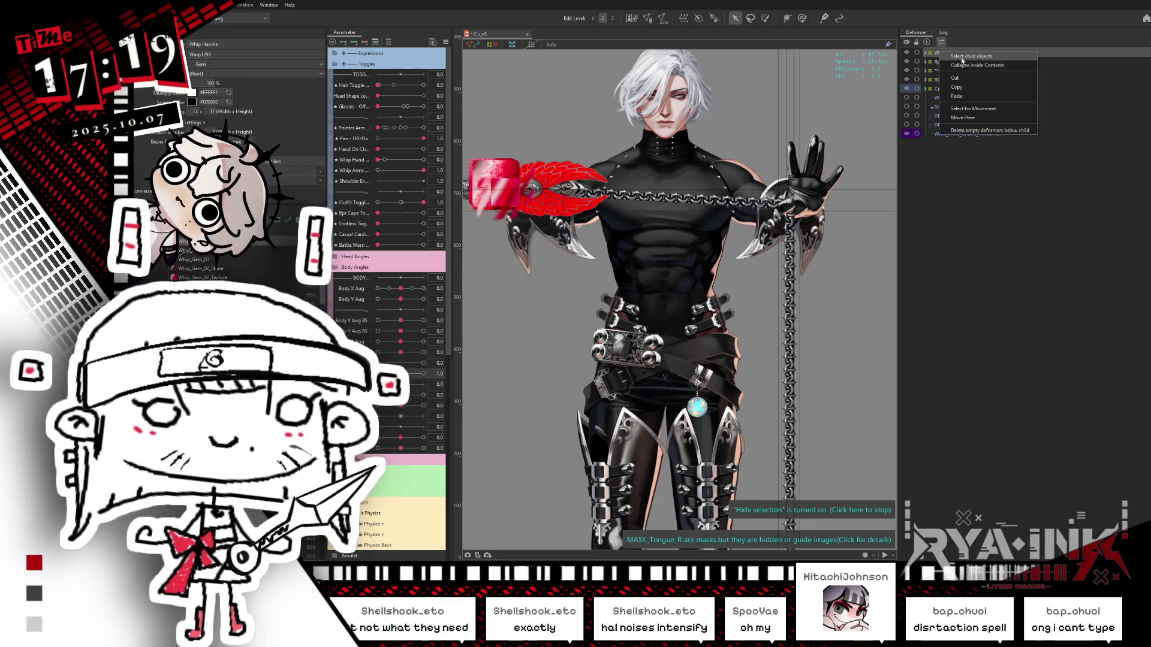
# Hide the Whip_Wings_Front_MASK layers so the handle's wings show silver.
pyautogui.doubleClick(938, 53)
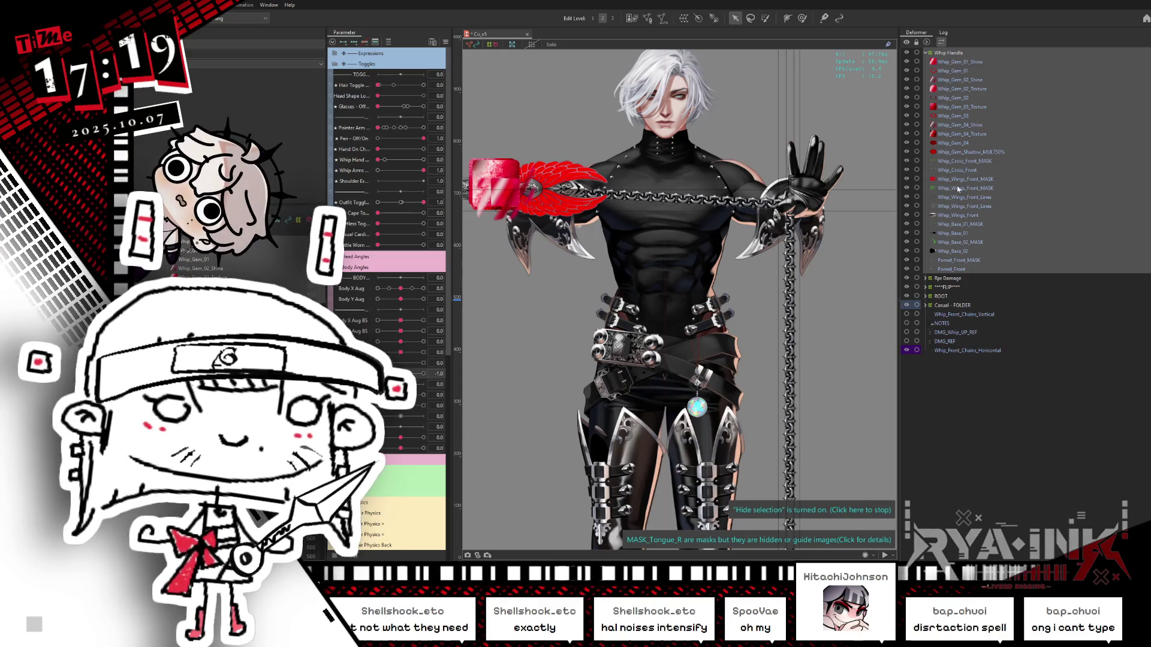
pyautogui.click(907, 187)
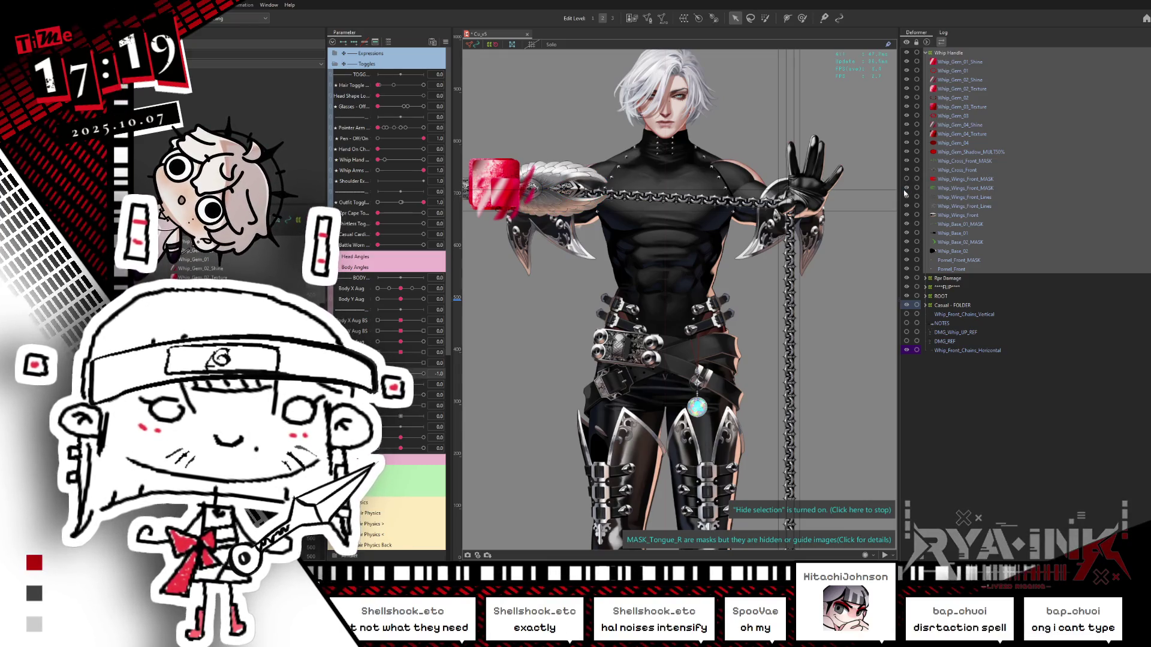
pyautogui.click(908, 192)
pyautogui.press('Return')
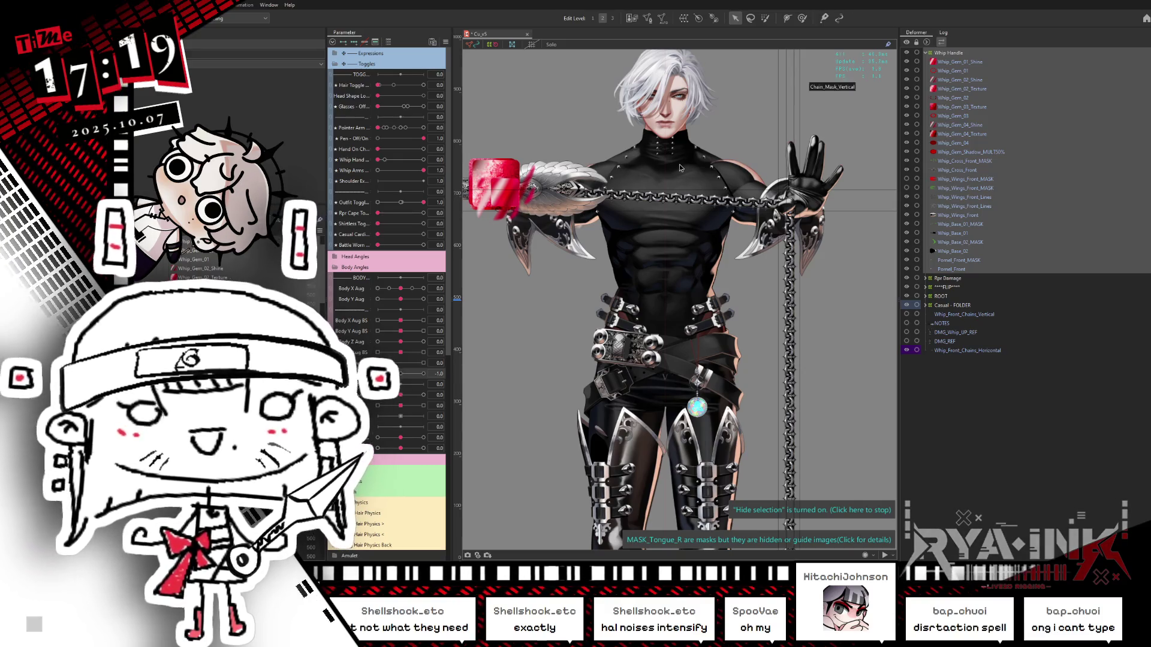
# Hide the Whip Handle's red gem layers, from Whip_Gem_04_Shine down to Whip_Cross_Front.
pyautogui.scroll(-1, 797, 153)
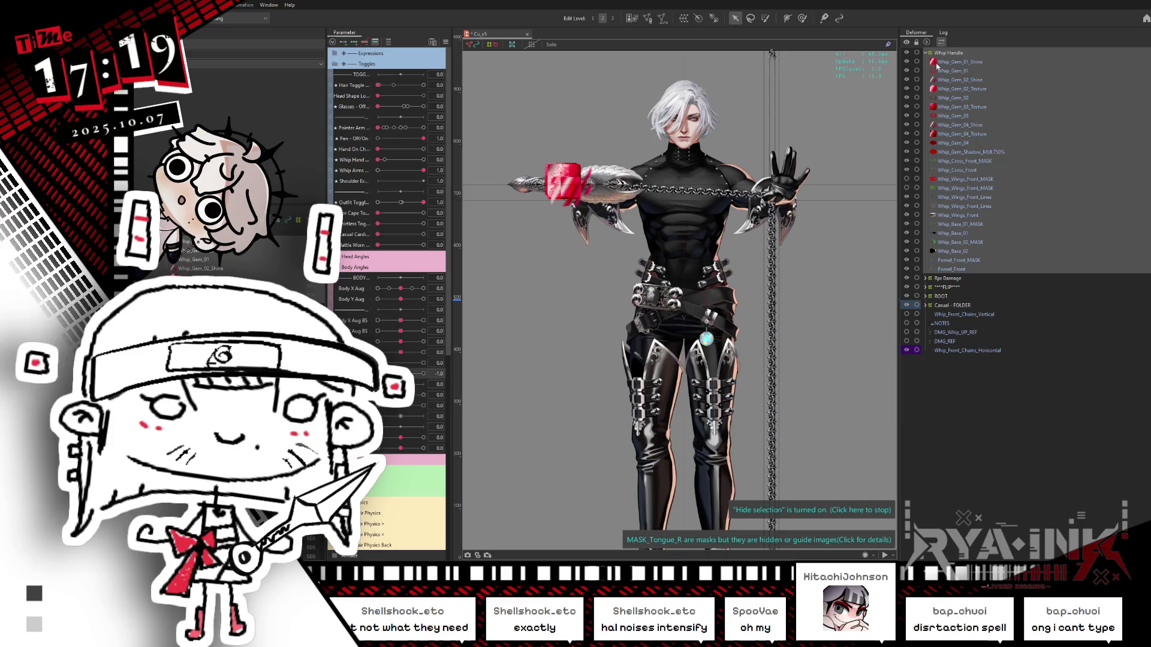
pyautogui.click(937, 63)
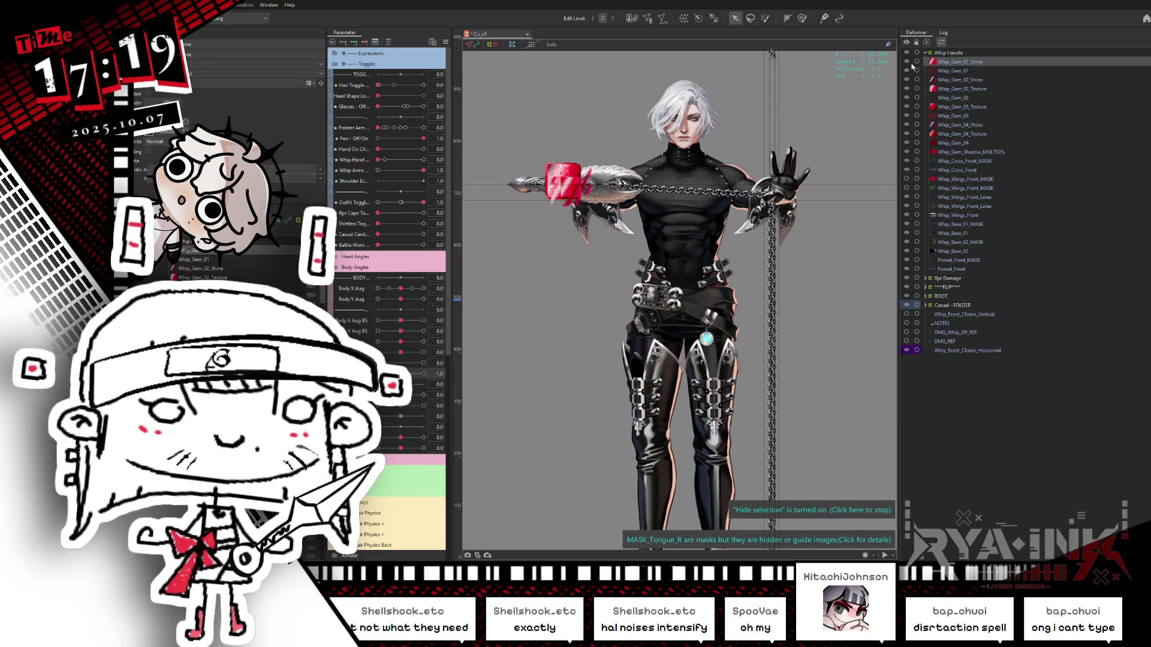
pyautogui.moveTo(907, 124); pyautogui.dragTo(909, 173)
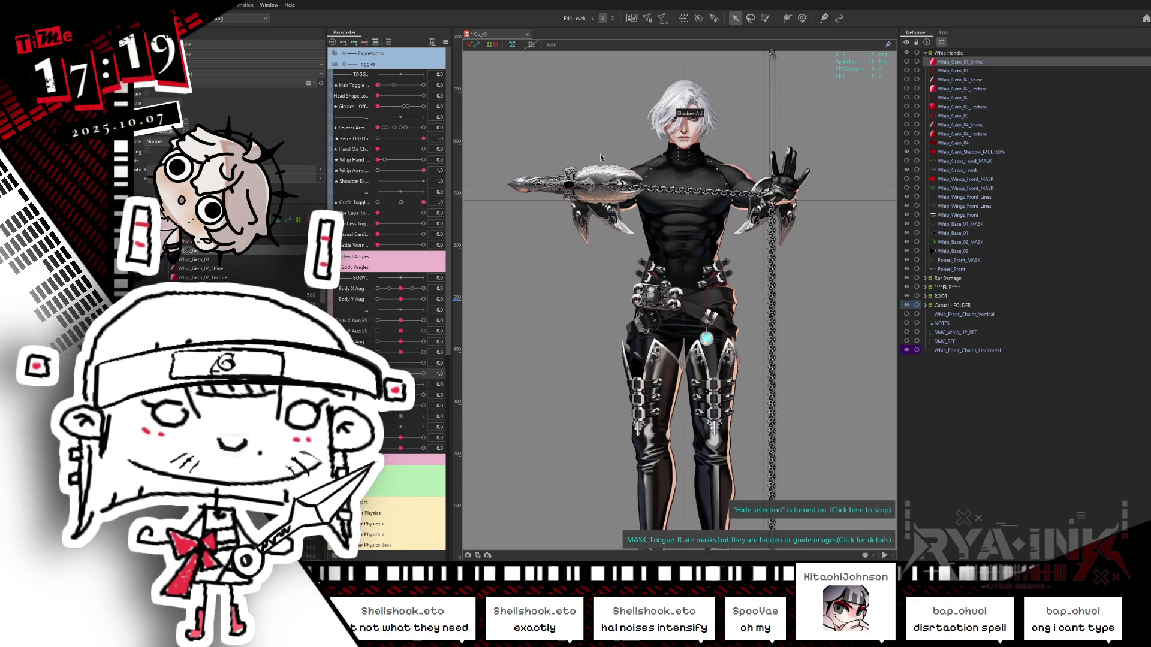
pyautogui.scroll(2, 591, 175)
pyautogui.scroll(2, 591, 175)
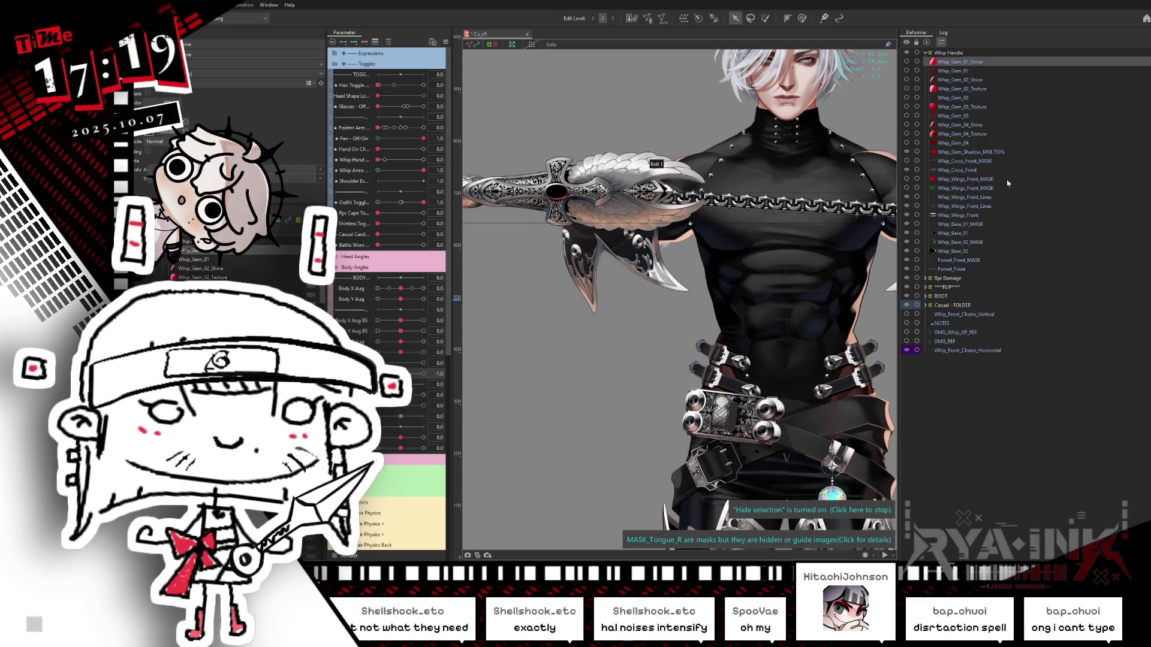
pyautogui.scroll(-3, 657, 274)
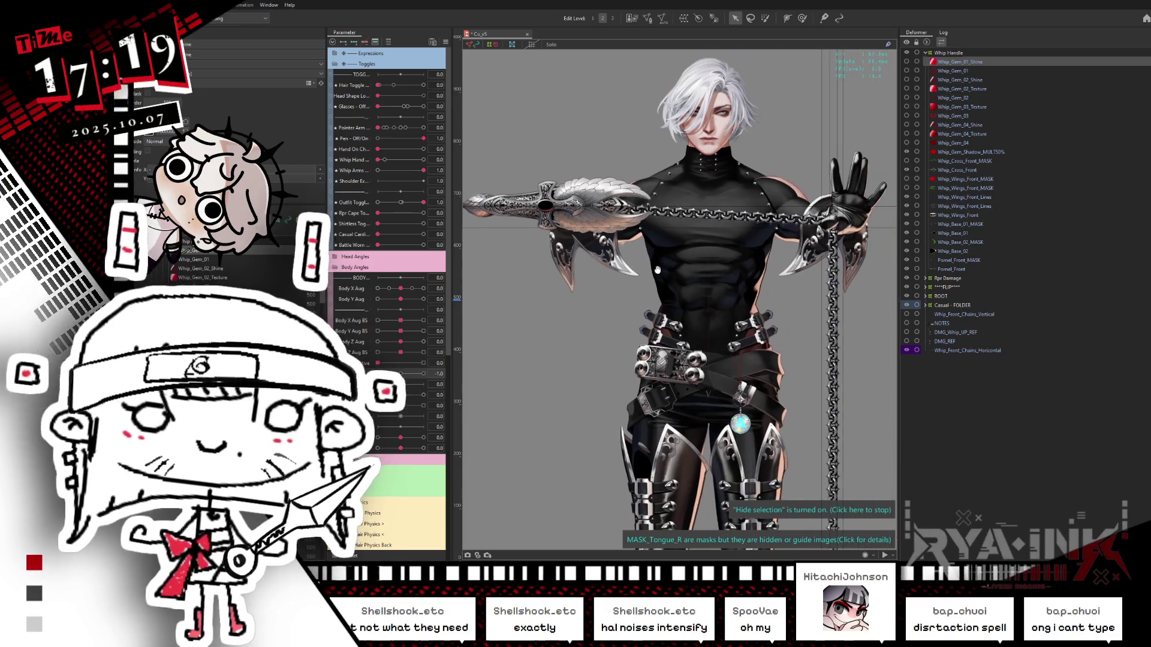